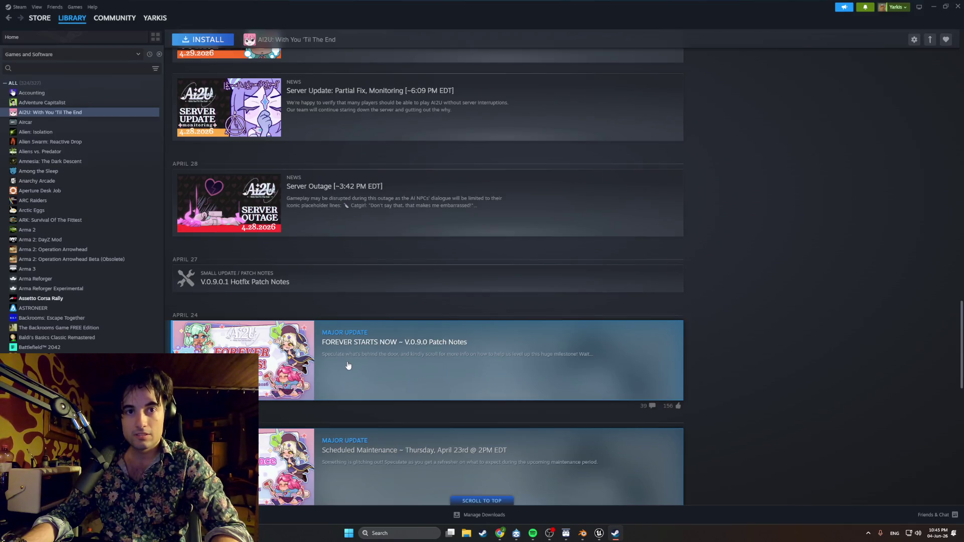
{"action": "scroll", "coordinate": [348, 366], "scroll_direction": "down", "scroll_amount": 3}
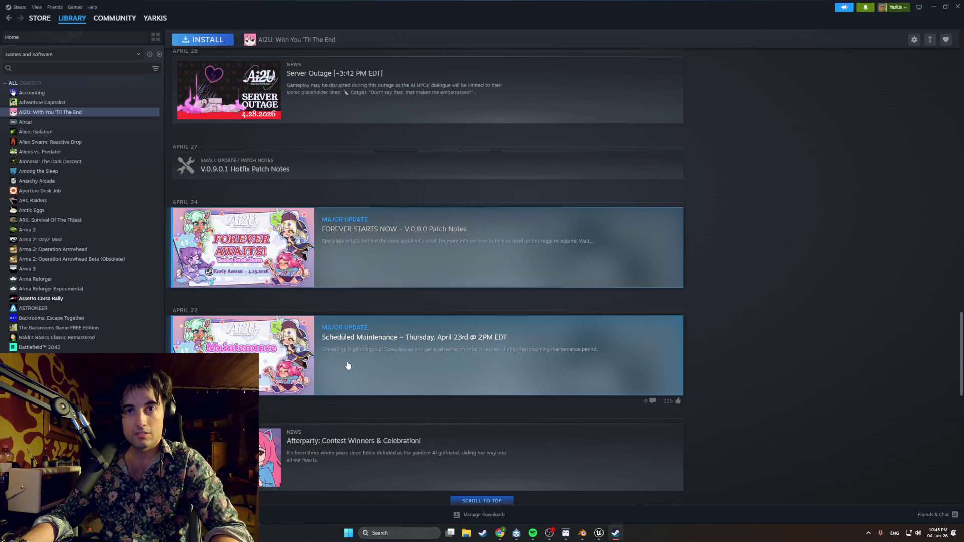
- Read the 'FOREVER STARTS NOW' V.0.9.0 patch notes article and close it again
{"action": "left_click", "coordinate": [339, 274]}
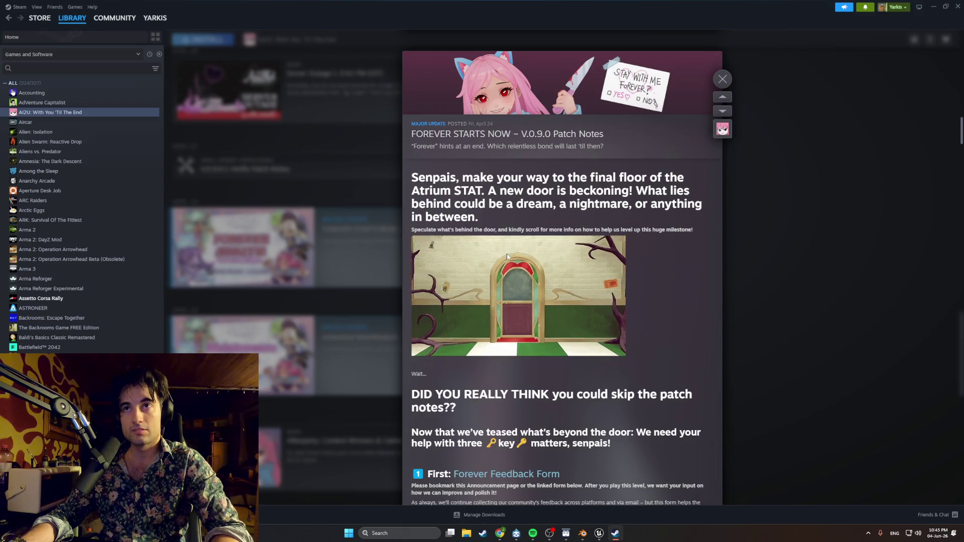
{"action": "left_click", "coordinate": [724, 80]}
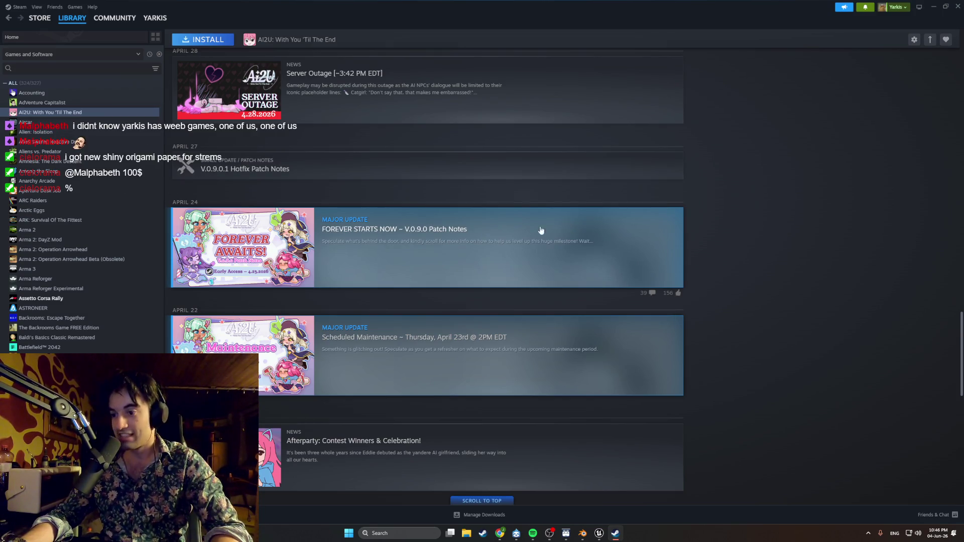
{"action": "scroll", "coordinate": [551, 228], "scroll_direction": "up", "scroll_amount": 5}
{"action": "scroll", "coordinate": [461, 248], "scroll_direction": "up", "scroll_amount": 5}
{"action": "scroll", "coordinate": [445, 241], "scroll_direction": "up", "scroll_amount": 5}
{"action": "scroll", "coordinate": [441, 228], "scroll_direction": "up", "scroll_amount": 5}
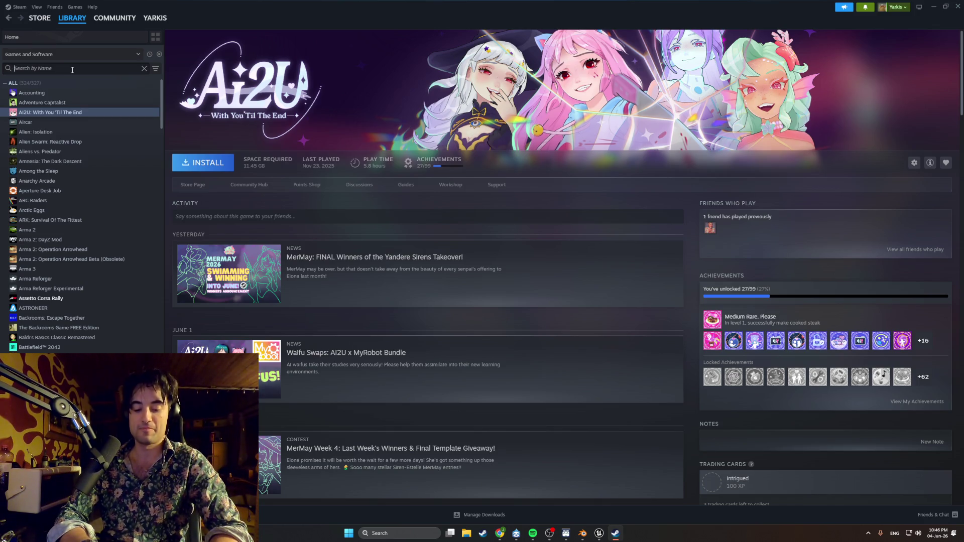
{"action": "scroll", "coordinate": [82, 133], "scroll_direction": "down", "scroll_amount": 3}
{"action": "scroll", "coordinate": [82, 133], "scroll_direction": "down", "scroll_amount": 3}
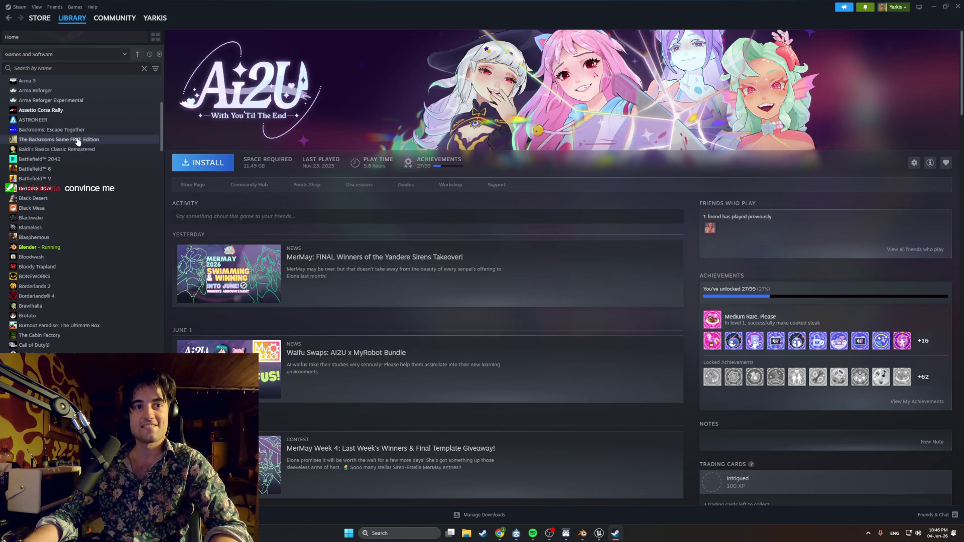
{"action": "scroll", "coordinate": [76, 138], "scroll_direction": "down", "scroll_amount": 2}
{"action": "scroll", "coordinate": [76, 135], "scroll_direction": "down", "scroll_amount": 3}
{"action": "scroll", "coordinate": [77, 135], "scroll_direction": "down", "scroll_amount": 3}
{"action": "scroll", "coordinate": [76, 136], "scroll_direction": "down", "scroll_amount": 3}
{"action": "scroll", "coordinate": [76, 135], "scroll_direction": "down", "scroll_amount": 3}
{"action": "scroll", "coordinate": [77, 135], "scroll_direction": "down", "scroll_amount": 3}
{"action": "scroll", "coordinate": [76, 137], "scroll_direction": "down", "scroll_amount": 3}
{"action": "scroll", "coordinate": [76, 138], "scroll_direction": "down", "scroll_amount": 3}
{"action": "scroll", "coordinate": [70, 167], "scroll_direction": "down", "scroll_amount": 2}
{"action": "scroll", "coordinate": [75, 176], "scroll_direction": "down", "scroll_amount": 2}
{"action": "scroll", "coordinate": [76, 180], "scroll_direction": "down", "scroll_amount": 2}
{"action": "scroll", "coordinate": [77, 187], "scroll_direction": "down", "scroll_amount": 2}
{"action": "scroll", "coordinate": [79, 193], "scroll_direction": "down", "scroll_amount": 2}
{"action": "scroll", "coordinate": [79, 194], "scroll_direction": "down", "scroll_amount": 2}
{"action": "scroll", "coordinate": [79, 194], "scroll_direction": "down", "scroll_amount": 2}
{"action": "scroll", "coordinate": [78, 193], "scroll_direction": "down", "scroll_amount": 2}
{"action": "scroll", "coordinate": [78, 194], "scroll_direction": "down", "scroll_amount": 3}
{"action": "scroll", "coordinate": [79, 193], "scroll_direction": "down", "scroll_amount": 3}
- Move from the MiSide library page down to My Winter Car, then look toward the couch's mattress mechanism in Blender
{"action": "left_click", "coordinate": [23, 322]}
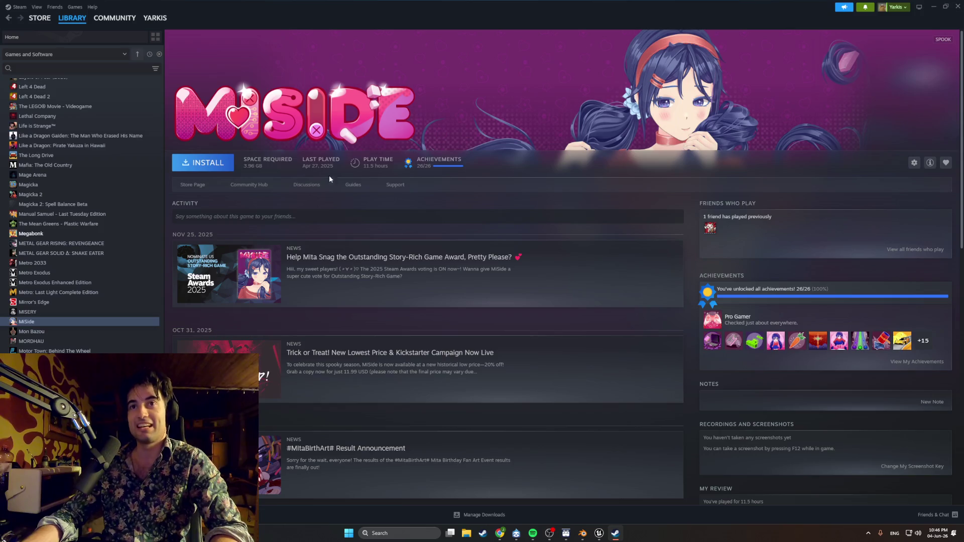
{"action": "scroll", "coordinate": [581, 253], "scroll_direction": "down", "scroll_amount": 2}
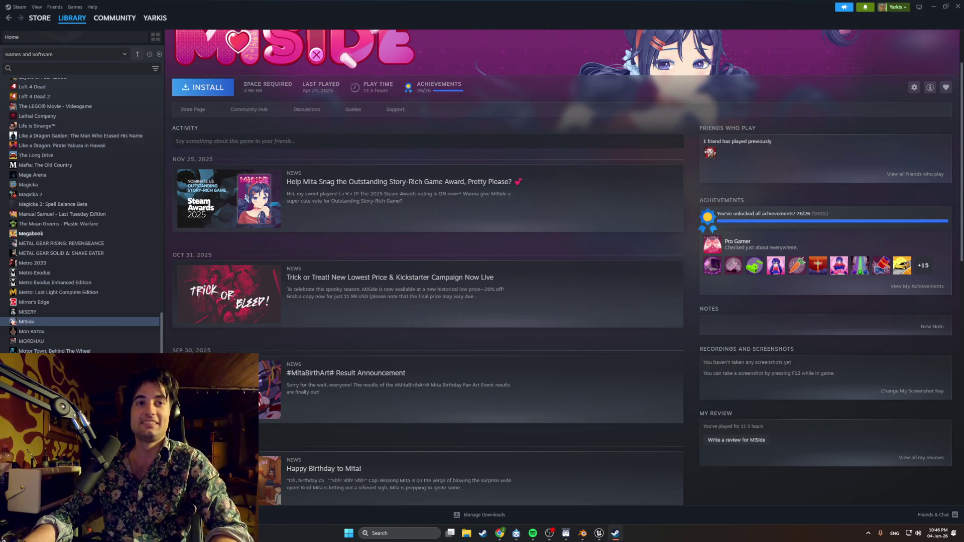
{"action": "key", "text": "Down"}
{"action": "key", "text": "Down"}
{"action": "key", "text": "Down"}
{"action": "key", "text": "Down"}
{"action": "key", "text": "Down"}
{"action": "key", "text": "Down"}
{"action": "key", "text": "Down"}
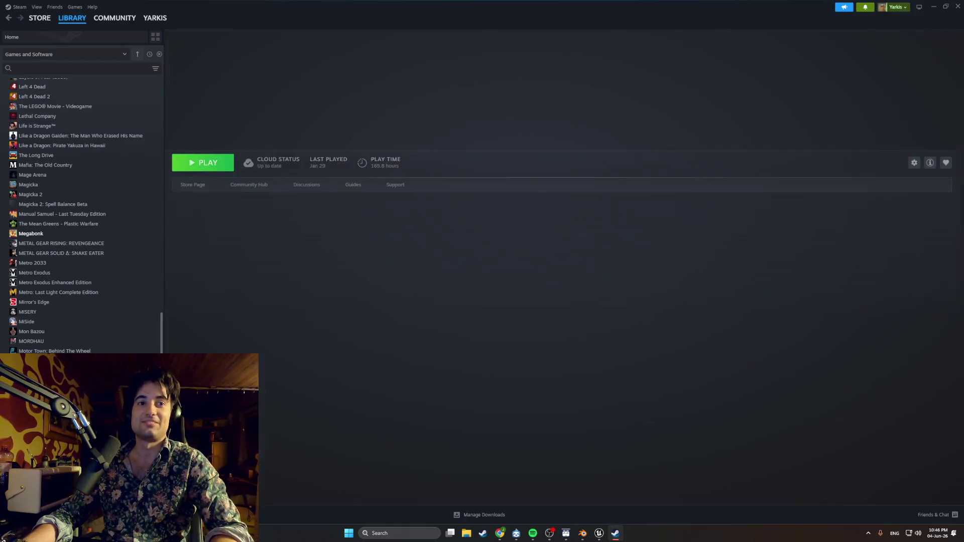
{"action": "scroll", "coordinate": [82, 216], "scroll_direction": "down", "scroll_amount": 1}
{"action": "scroll", "coordinate": [81, 216], "scroll_direction": "down", "scroll_amount": 1}
{"action": "scroll", "coordinate": [82, 217], "scroll_direction": "down", "scroll_amount": 1}
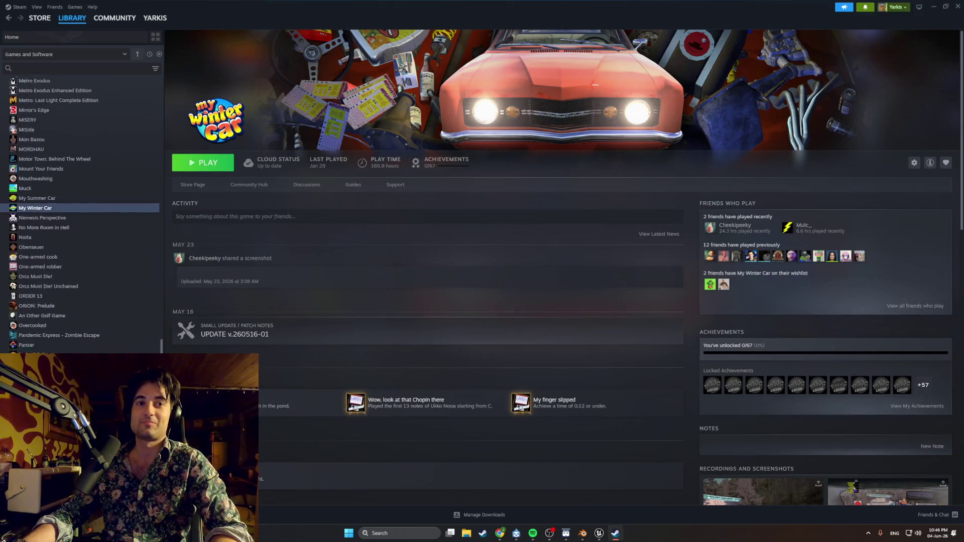
{"action": "scroll", "coordinate": [82, 216], "scroll_direction": "down", "scroll_amount": 2}
{"action": "scroll", "coordinate": [80, 216], "scroll_direction": "down", "scroll_amount": 1}
{"action": "scroll", "coordinate": [80, 216], "scroll_direction": "down", "scroll_amount": 2}
{"action": "scroll", "coordinate": [80, 217], "scroll_direction": "down", "scroll_amount": 1}
{"action": "scroll", "coordinate": [79, 216], "scroll_direction": "down", "scroll_amount": 1}
{"action": "scroll", "coordinate": [80, 217], "scroll_direction": "down", "scroll_amount": 1}
{"action": "scroll", "coordinate": [80, 216], "scroll_direction": "down", "scroll_amount": 1}
{"action": "scroll", "coordinate": [80, 216], "scroll_direction": "down", "scroll_amount": 1}
{"action": "scroll", "coordinate": [80, 216], "scroll_direction": "down", "scroll_amount": 1}
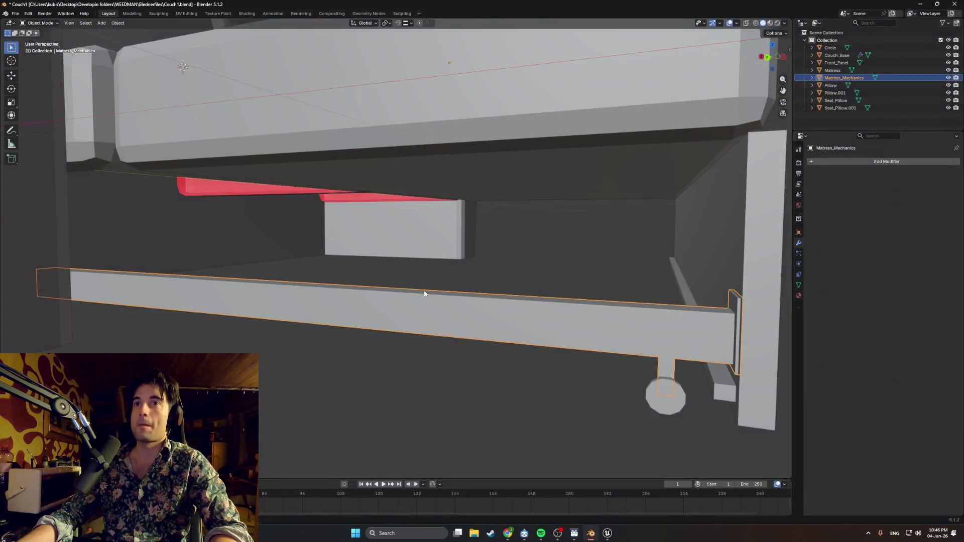
{"action": "middle_click_drag", "start_coordinate": [377, 302], "coordinate": [400, 293]}
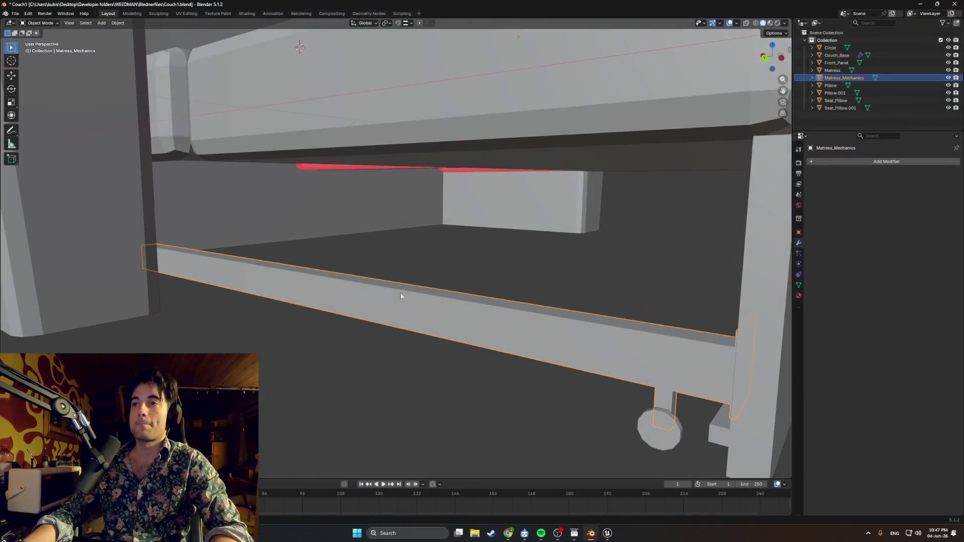
{"action": "scroll", "coordinate": [400, 292], "scroll_direction": "up", "scroll_amount": 3}
- Enter Edit Mode on the Matress_Mechanics rail and select the bar's top face
{"action": "mouse_move", "coordinate": [471, 274]}
{"action": "middle_mouse_down"}
{"action": "mouse_move", "coordinate": [464, 287]}
{"action": "mouse_move", "coordinate": [518, 287]}
{"action": "mouse_move", "coordinate": [483, 318]}
{"action": "mouse_move", "coordinate": [359, 267]}
{"action": "mouse_move", "coordinate": [491, 247]}
{"action": "mouse_move", "coordinate": [469, 258]}
{"action": "mouse_move", "coordinate": [411, 243]}
{"action": "mouse_move", "coordinate": [385, 372]}
{"action": "mouse_move", "coordinate": [496, 370]}
{"action": "mouse_move", "coordinate": [455, 311]}
{"action": "mouse_move", "coordinate": [459, 365]}
{"action": "mouse_move", "coordinate": [429, 336]}
{"action": "mouse_move", "coordinate": [382, 321]}
{"action": "mouse_move", "coordinate": [522, 338]}
{"action": "mouse_move", "coordinate": [482, 354]}
{"action": "mouse_move", "coordinate": [318, 302]}
{"action": "middle_mouse_up"}
{"action": "scroll", "coordinate": [411, 243], "scroll_direction": "up", "scroll_amount": 2}
{"action": "key", "text": "Tab"}
{"action": "left_click", "coordinate": [453, 343]}
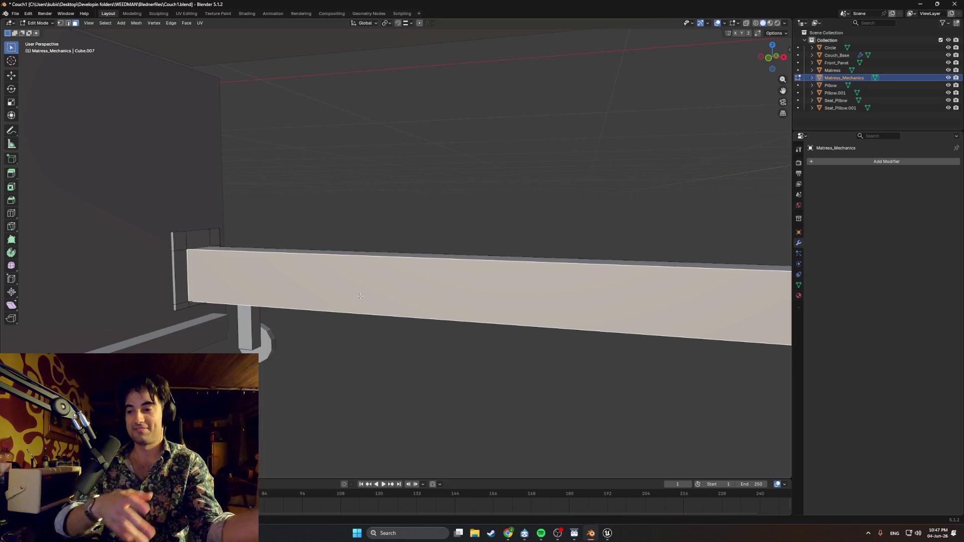
- Orbit around the long beam from several angles, ending on an angled view of the couch frame
{"action": "mouse_move", "coordinate": [359, 295]}
{"action": "middle_mouse_down"}
{"action": "mouse_move", "coordinate": [263, 282]}
{"action": "mouse_move", "coordinate": [378, 276]}
{"action": "mouse_move", "coordinate": [323, 349]}
{"action": "mouse_move", "coordinate": [420, 340]}
{"action": "middle_mouse_up"}
{"action": "scroll", "coordinate": [263, 282], "scroll_direction": "up", "scroll_amount": 3}
{"action": "scroll", "coordinate": [262, 283], "scroll_direction": "down", "scroll_amount": 5}
{"action": "scroll", "coordinate": [379, 276], "scroll_direction": "up", "scroll_amount": 4}
{"action": "scroll", "coordinate": [508, 304], "scroll_direction": "up", "scroll_amount": 4}
{"action": "scroll", "coordinate": [485, 304], "scroll_direction": "down", "scroll_amount": 3}
{"action": "middle_click_drag", "start_coordinate": [485, 303], "coordinate": [420, 317]}
{"action": "scroll", "coordinate": [420, 316], "scroll_direction": "up", "scroll_amount": 3}
{"action": "scroll", "coordinate": [330, 332], "scroll_direction": "down", "scroll_amount": 2}
{"action": "mouse_move", "coordinate": [353, 366]}
{"action": "middle_mouse_down"}
{"action": "mouse_move", "coordinate": [321, 296]}
{"action": "mouse_move", "coordinate": [312, 319]}
{"action": "mouse_move", "coordinate": [227, 327]}
{"action": "mouse_move", "coordinate": [291, 299]}
{"action": "middle_mouse_up"}
{"action": "scroll", "coordinate": [331, 324], "scroll_direction": "up", "scroll_amount": 2}
{"action": "scroll", "coordinate": [298, 330], "scroll_direction": "down", "scroll_amount": 2}
{"action": "scroll", "coordinate": [272, 300], "scroll_direction": "up", "scroll_amount": 3}
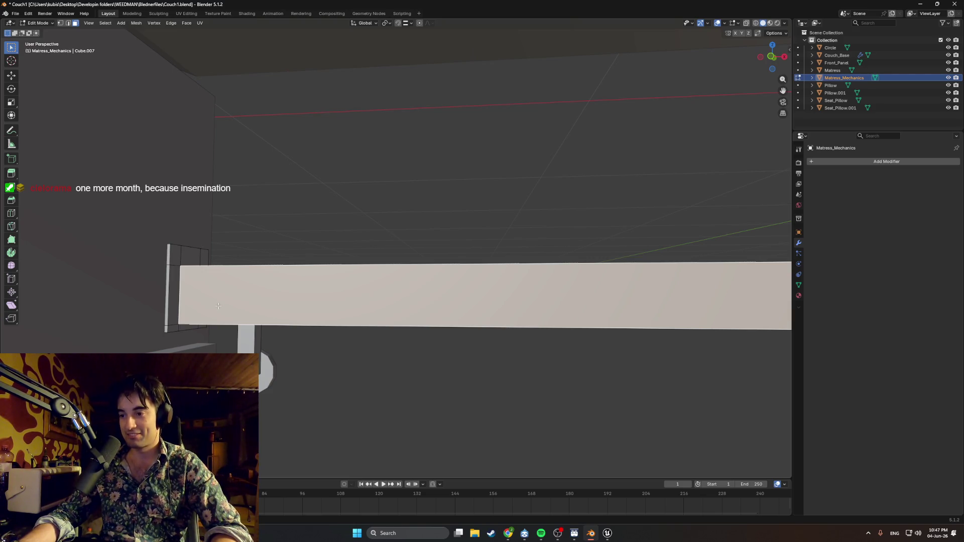
{"action": "middle_click_drag", "start_coordinate": [217, 307], "coordinate": [406, 331]}
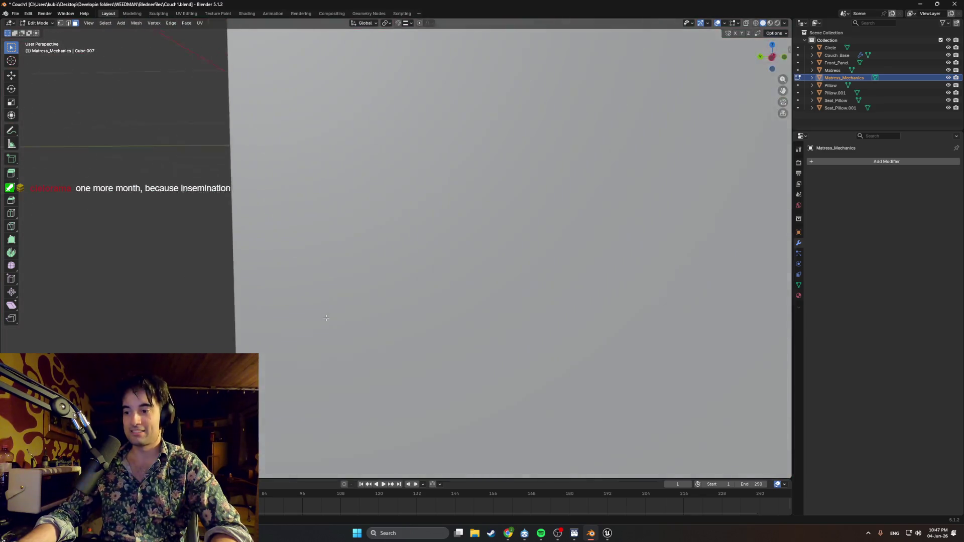
{"action": "scroll", "coordinate": [407, 331], "scroll_direction": "down", "scroll_amount": 2}
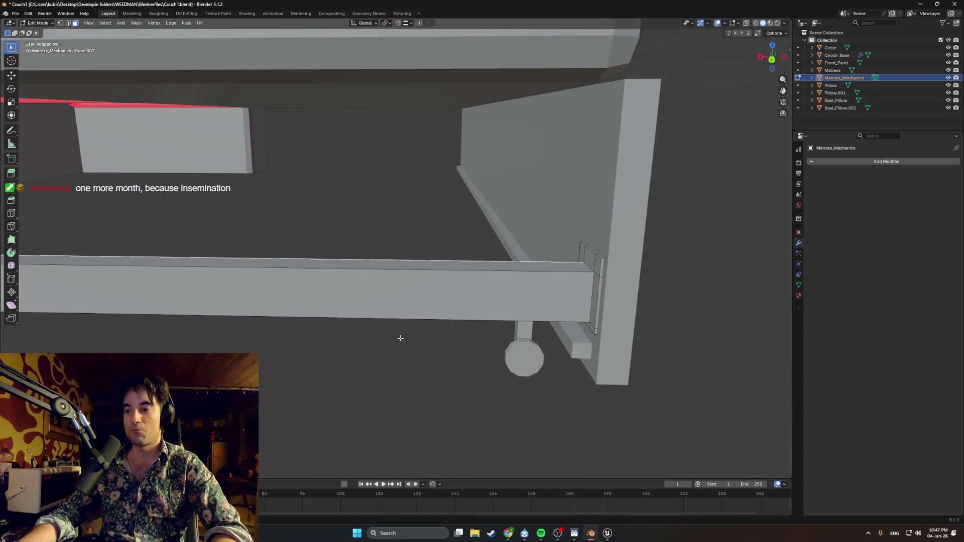
{"action": "mouse_move", "coordinate": [400, 339]}
{"action": "middle_mouse_down"}
{"action": "mouse_move", "coordinate": [279, 292]}
{"action": "mouse_move", "coordinate": [386, 312]}
{"action": "mouse_move", "coordinate": [306, 322]}
{"action": "middle_mouse_up"}
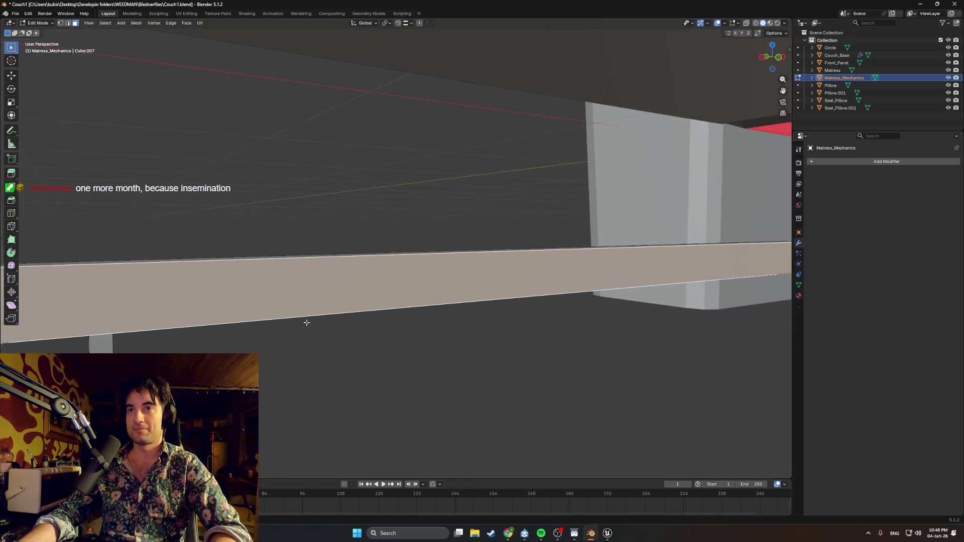
{"action": "mouse_move", "coordinate": [389, 317]}
{"action": "middle_mouse_down"}
{"action": "mouse_move", "coordinate": [370, 341]}
{"action": "mouse_move", "coordinate": [495, 291]}
{"action": "middle_mouse_up"}
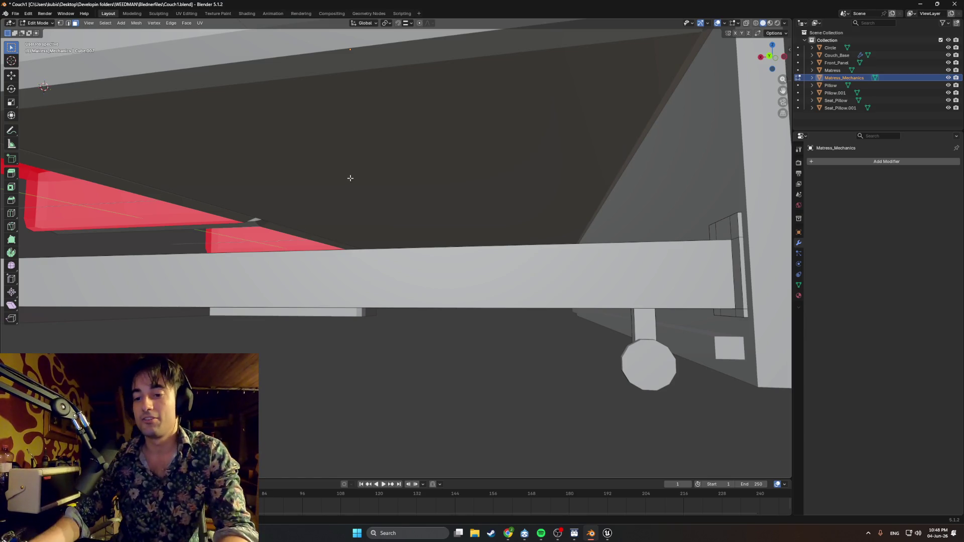
{"action": "mouse_move", "coordinate": [379, 432]}
{"action": "middle_mouse_down"}
{"action": "mouse_move", "coordinate": [400, 280]}
{"action": "mouse_move", "coordinate": [566, 158]}
{"action": "middle_mouse_up"}
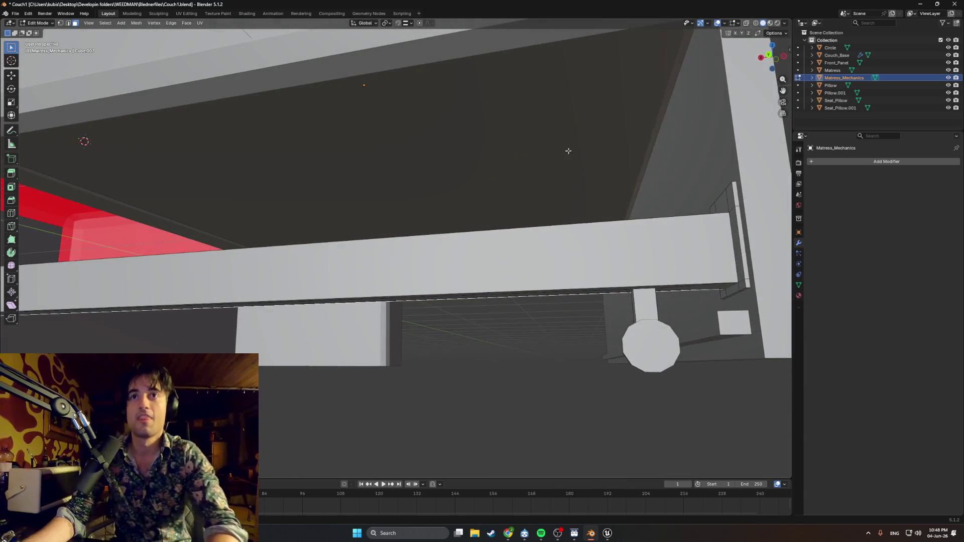
{"action": "mouse_move", "coordinate": [638, 125]}
{"action": "middle_mouse_down"}
{"action": "mouse_move", "coordinate": [403, 183]}
{"action": "mouse_move", "coordinate": [416, 188]}
{"action": "mouse_move", "coordinate": [474, 163]}
{"action": "middle_mouse_up"}
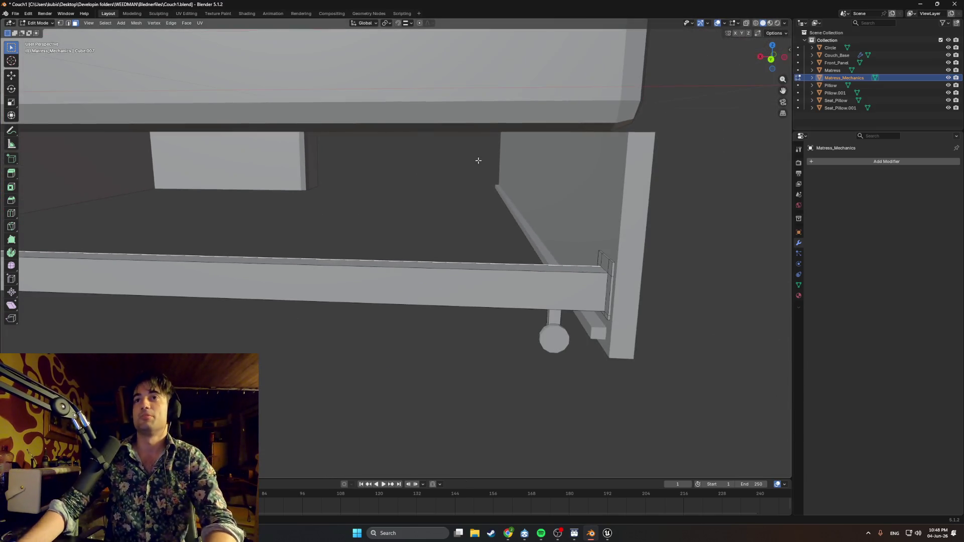
{"action": "scroll", "coordinate": [407, 109], "scroll_direction": "down", "scroll_amount": 2}
{"action": "mouse_move", "coordinate": [407, 109]}
{"action": "middle_mouse_down"}
{"action": "mouse_move", "coordinate": [484, 126]}
{"action": "mouse_move", "coordinate": [470, 125]}
{"action": "middle_mouse_up"}
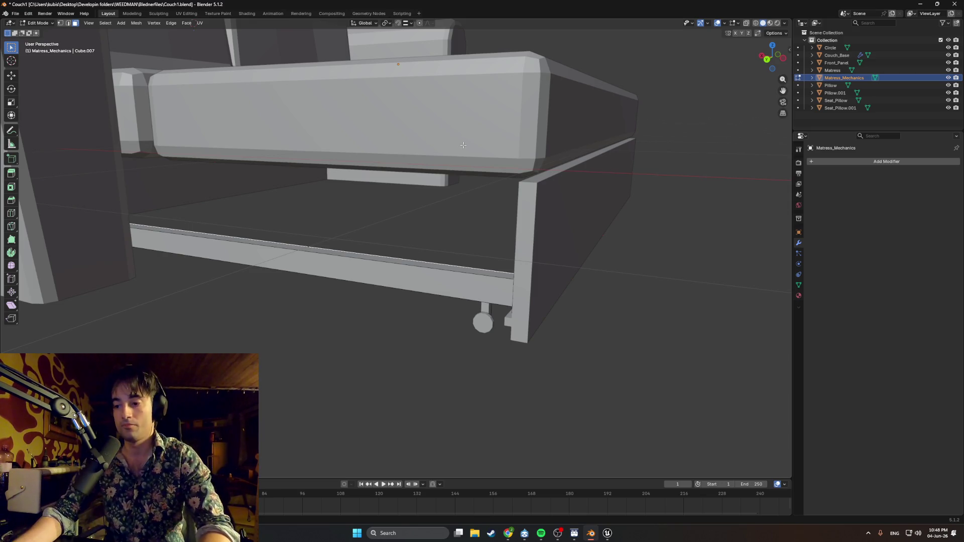
{"action": "mouse_move", "coordinate": [445, 127]}
{"action": "middle_mouse_down"}
{"action": "mouse_move", "coordinate": [467, 128]}
{"action": "mouse_move", "coordinate": [448, 135]}
{"action": "middle_mouse_up"}
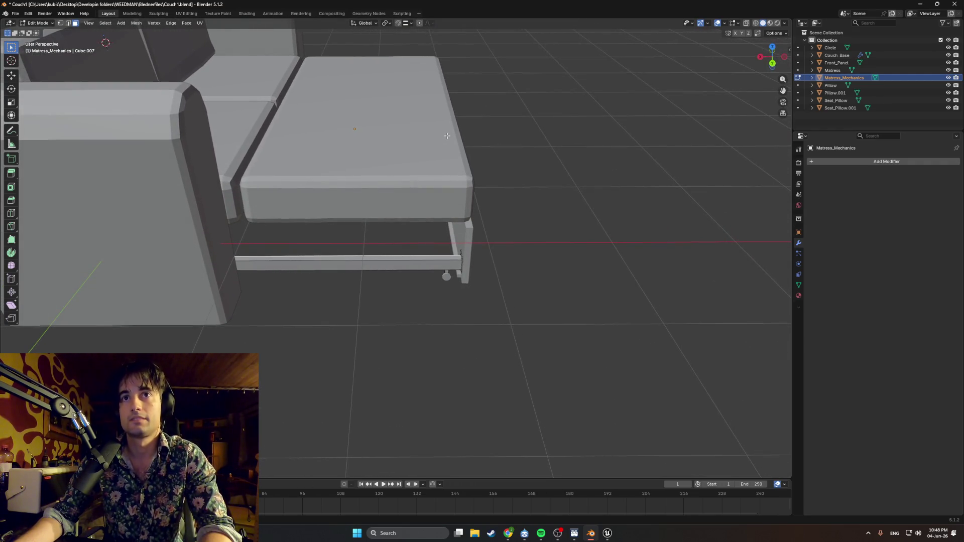
{"action": "mouse_move", "coordinate": [449, 135]}
{"action": "middle_mouse_down"}
{"action": "mouse_move", "coordinate": [371, 126]}
{"action": "mouse_move", "coordinate": [366, 140]}
{"action": "middle_mouse_up"}
{"action": "scroll", "coordinate": [371, 127], "scroll_direction": "down", "scroll_amount": 5}
{"action": "scroll", "coordinate": [366, 140], "scroll_direction": "up", "scroll_amount": 4}
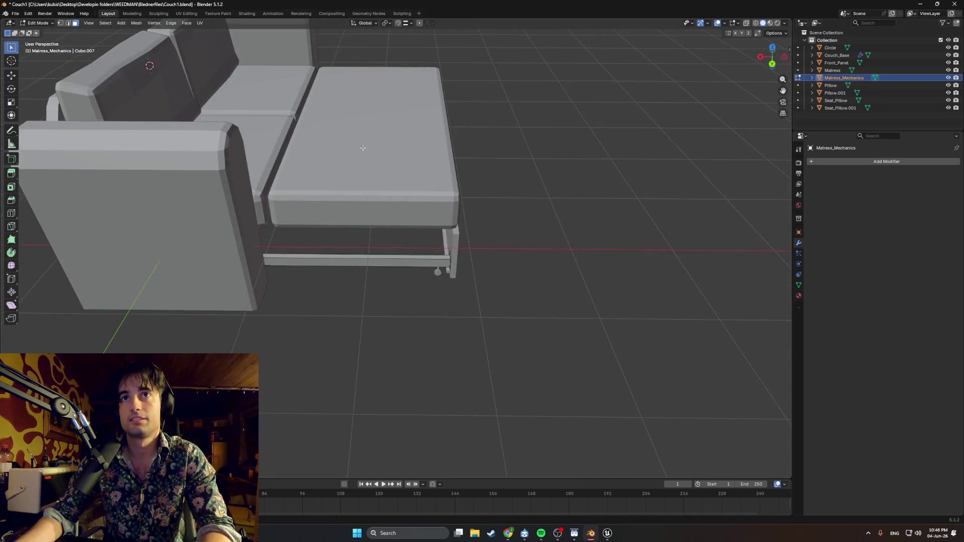
- In Object Mode select the Mattress and switch the viewport to wireframe shading
{"action": "key", "text": "Tab"}
{"action": "left_click", "coordinate": [380, 172]}
{"action": "middle_click_drag", "start_coordinate": [379, 157], "coordinate": [384, 162]}
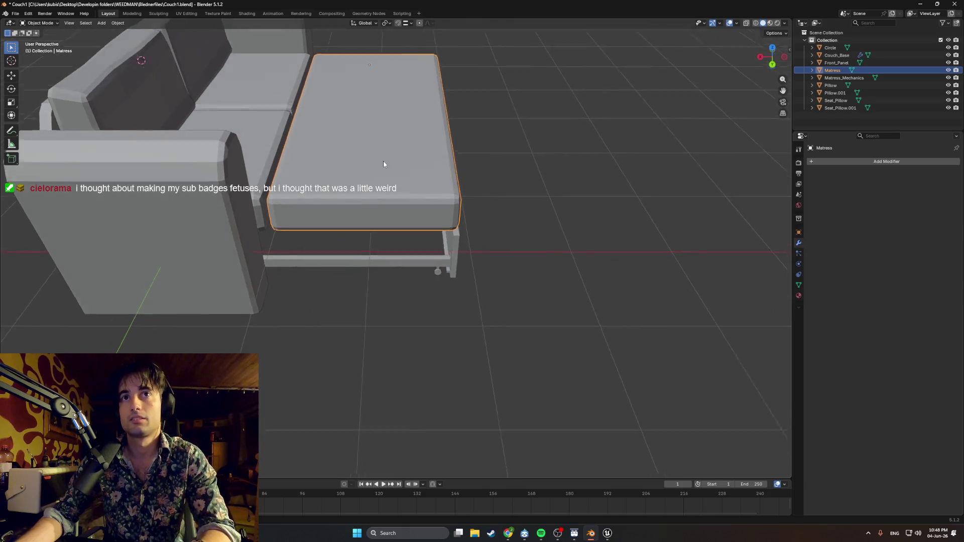
{"action": "key", "text": "z"}
{"action": "left_click", "coordinate": [344, 168]}
- Move the mattress along X over the pull-out frame, cancelling and undoing a second move
{"action": "key", "text": "g"}
{"action": "key", "text": "x"}
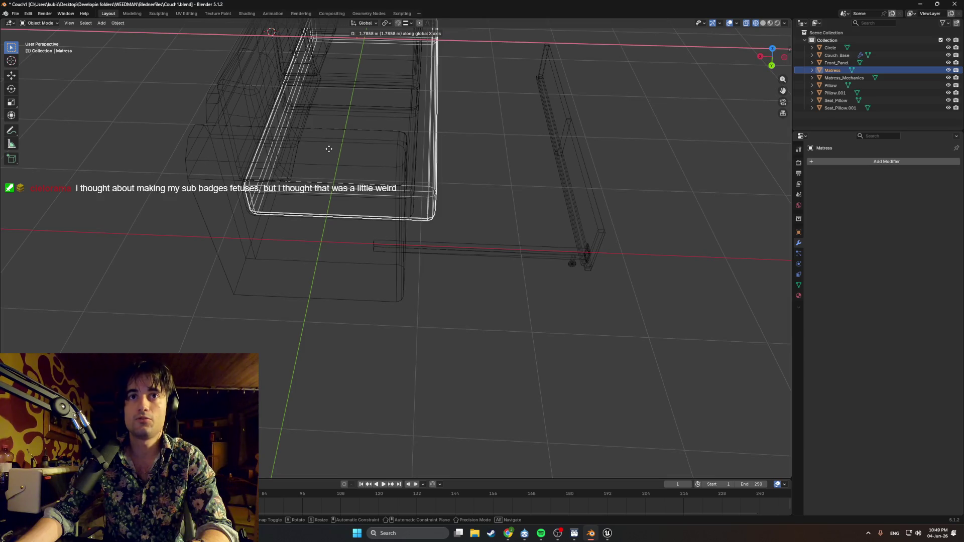
{"action": "left_click", "coordinate": [329, 149]}
{"action": "mouse_move", "coordinate": [329, 148]}
{"action": "middle_mouse_down"}
{"action": "mouse_move", "coordinate": [409, 149]}
{"action": "mouse_move", "coordinate": [391, 158]}
{"action": "middle_mouse_up"}
{"action": "key", "text": "g"}
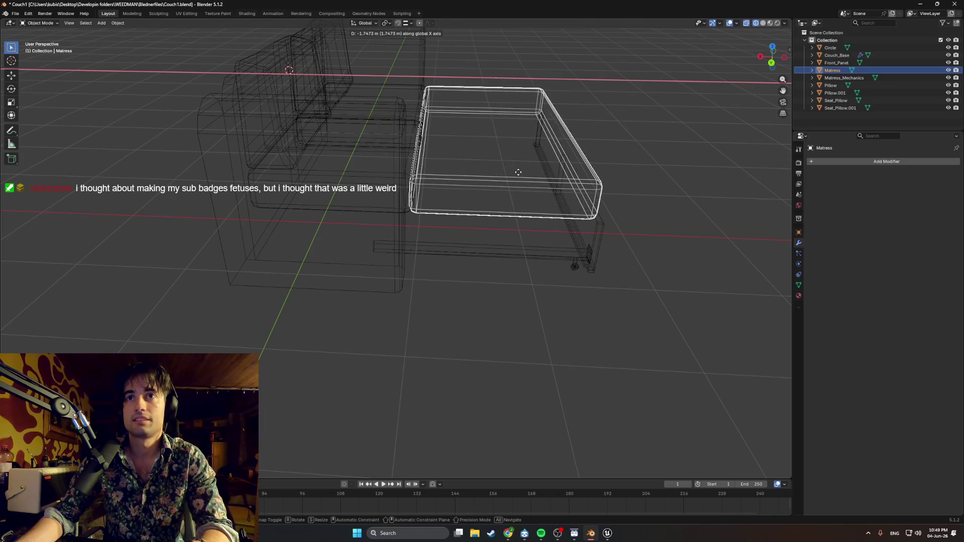
{"action": "key", "text": "Escape"}
{"action": "key", "text": "ctrl+z"}
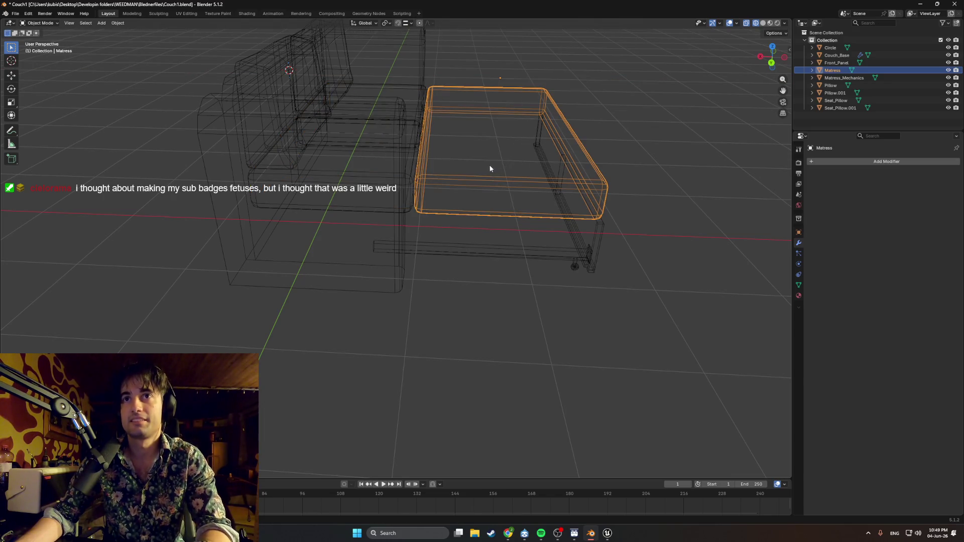
{"action": "mouse_move", "coordinate": [536, 157]}
{"action": "middle_mouse_down"}
{"action": "mouse_move", "coordinate": [516, 146]}
{"action": "mouse_move", "coordinate": [580, 161]}
{"action": "mouse_move", "coordinate": [559, 156]}
{"action": "middle_mouse_up"}
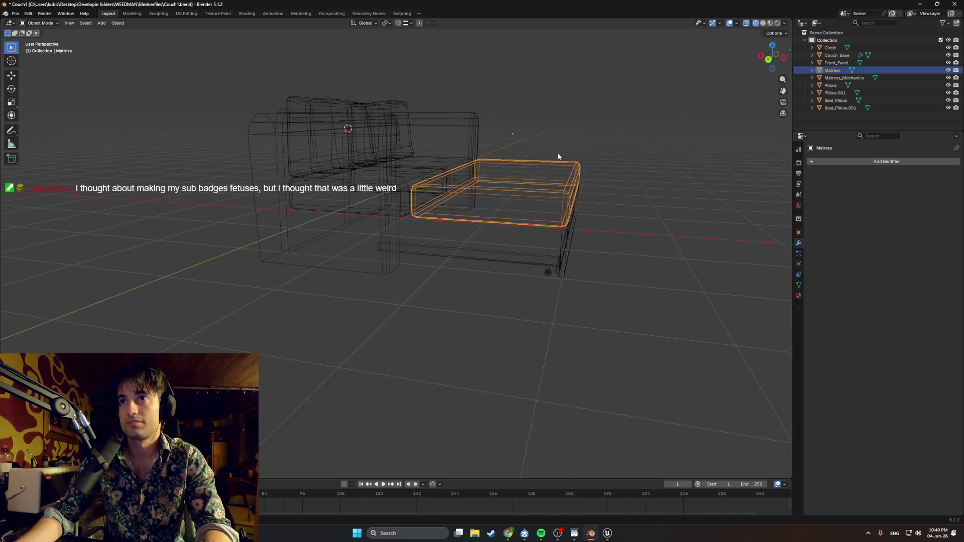
- Enter Edit Mode on the Mattress mesh and line up an edge-on side view of it
{"action": "key", "text": "Tab"}
{"action": "key", "text": "a"}
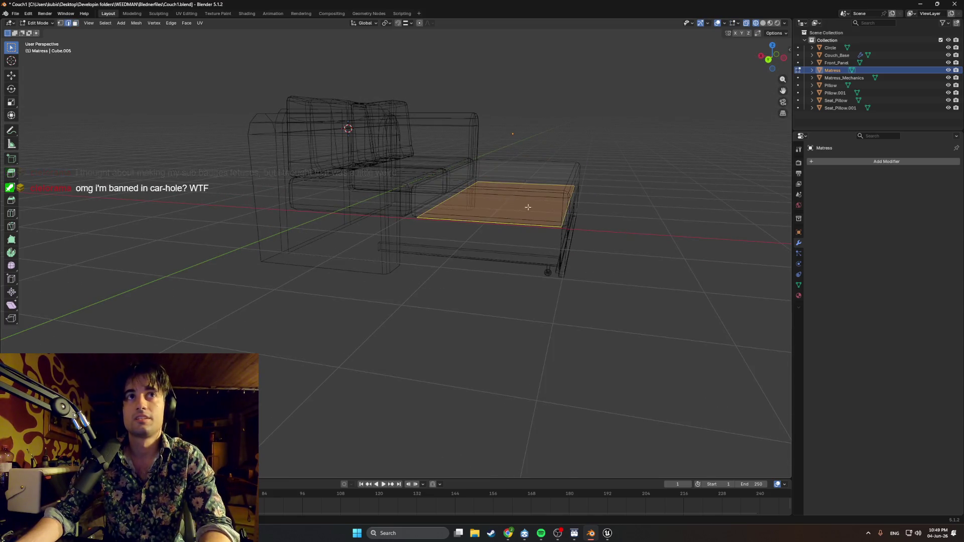
{"action": "mouse_move", "coordinate": [491, 172]}
{"action": "middle_mouse_down"}
{"action": "mouse_move", "coordinate": [514, 217]}
{"action": "mouse_move", "coordinate": [597, 233]}
{"action": "middle_mouse_up"}
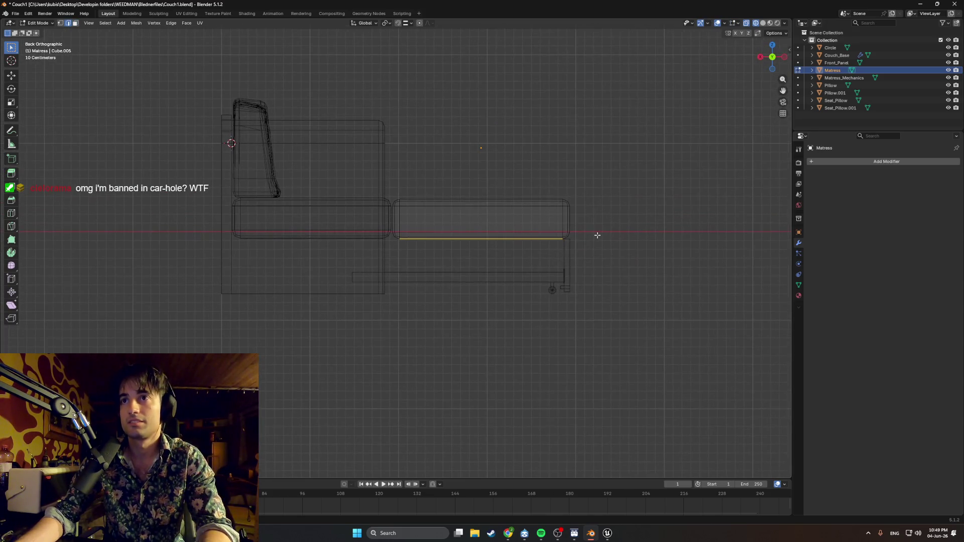
- Pull the mattress's right-end vertices in along X, then slide the whole mattress along X over the seat
{"action": "left_click_drag", "start_coordinate": [553, 189], "coordinate": [554, 189]}
{"action": "key", "text": "g"}
{"action": "key", "text": "x"}
{"action": "left_click", "coordinate": [546, 203]}
{"action": "key", "text": "Tab"}
{"action": "key", "text": "g"}
{"action": "key", "text": "x"}
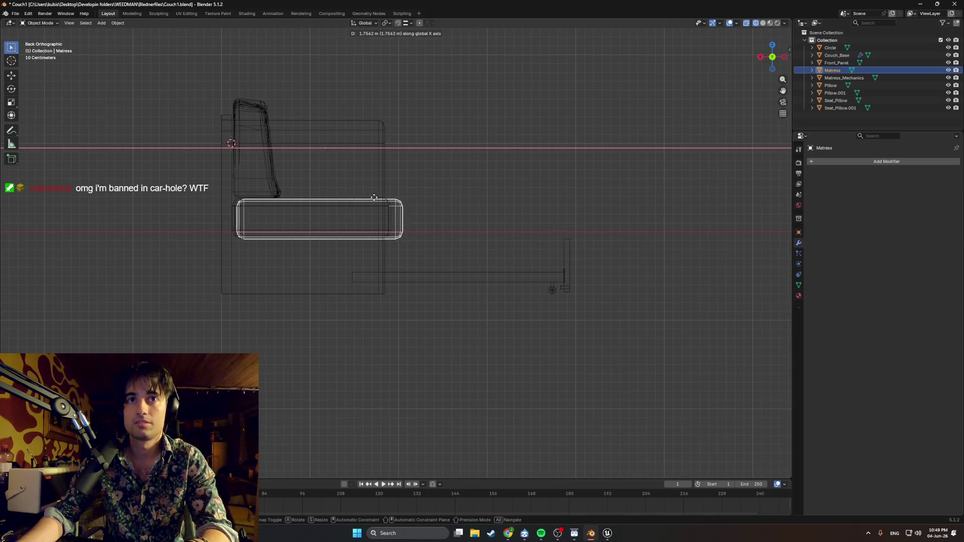
{"action": "left_click", "coordinate": [372, 198]}
{"action": "scroll", "coordinate": [405, 206], "scroll_direction": "up", "scroll_amount": 3}
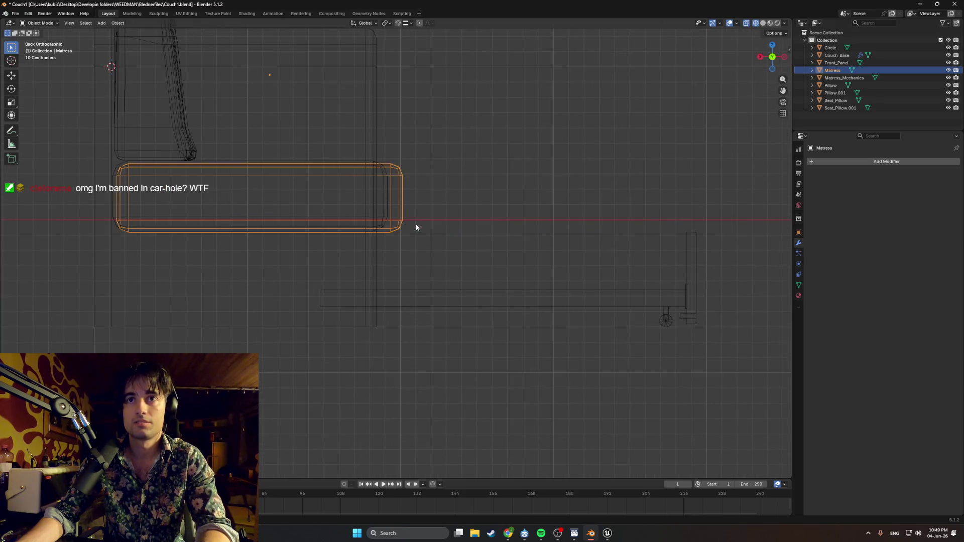
- Shorten the mattress end further along X and pull the whole mattress out of the couch to the right
{"action": "key", "text": "Tab"}
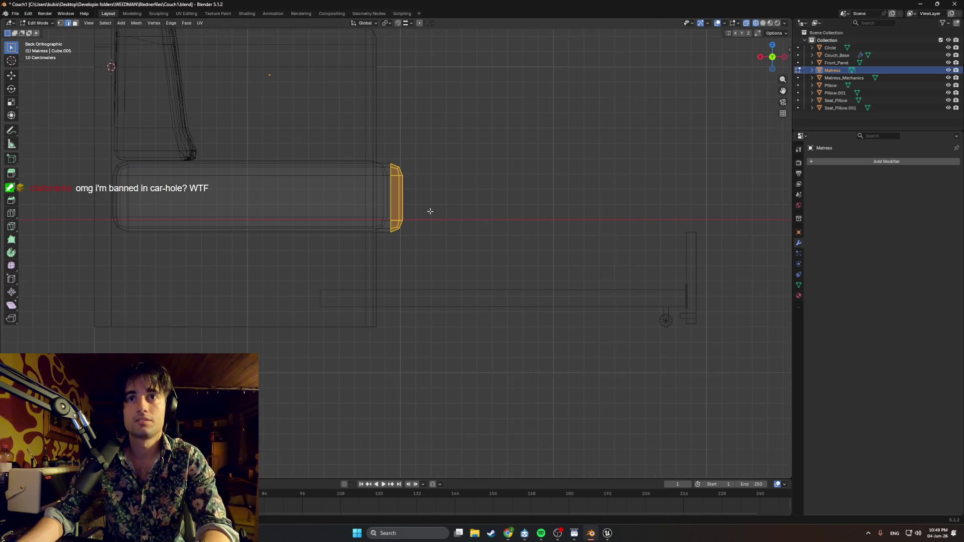
{"action": "key", "text": "g"}
{"action": "key", "text": "x"}
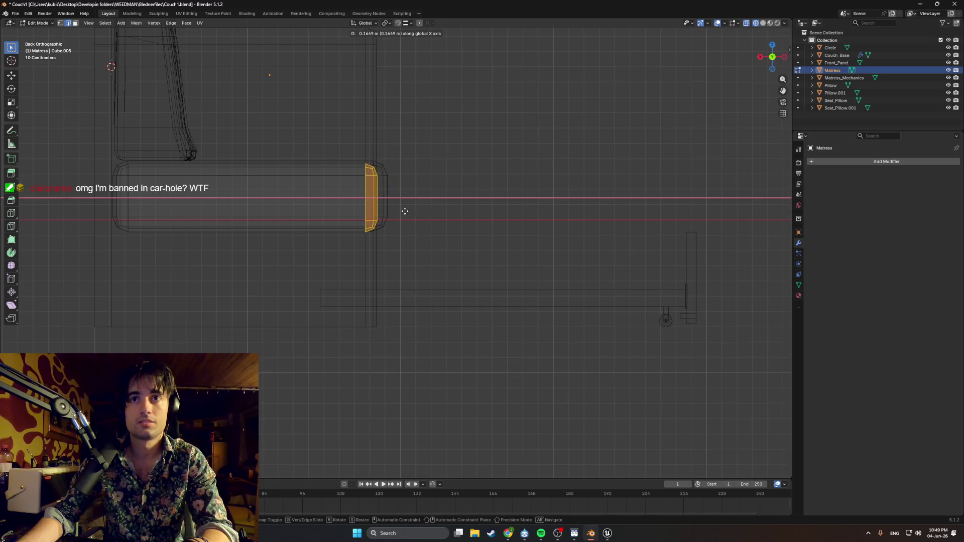
{"action": "left_click", "coordinate": [404, 212]}
{"action": "key", "text": "Tab"}
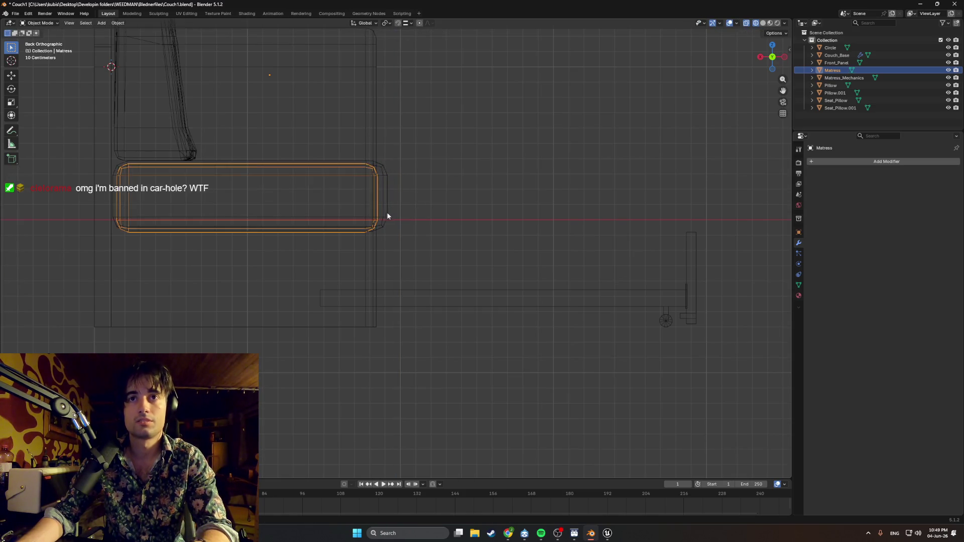
{"action": "key", "text": "g"}
{"action": "key", "text": "x"}
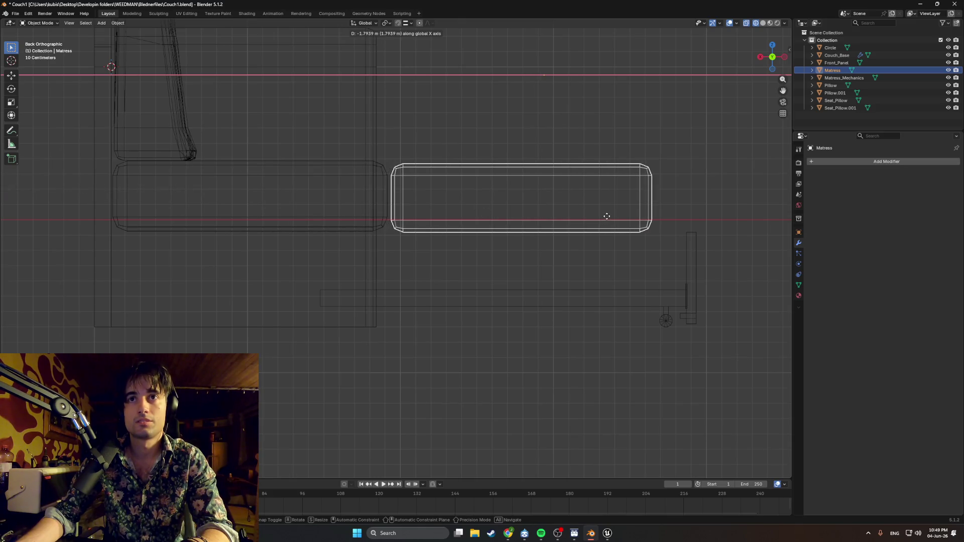
{"action": "left_click", "coordinate": [607, 217]}
{"action": "scroll", "coordinate": [434, 179], "scroll_direction": "up", "scroll_amount": 1}
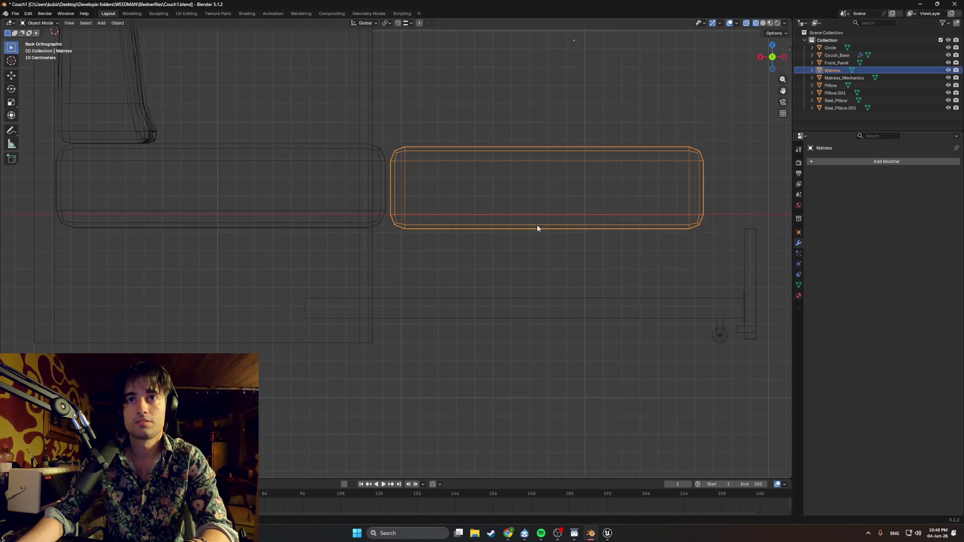
{"action": "middle_click_drag", "start_coordinate": [530, 224], "coordinate": [460, 218], "text": "shift"}
- Box-select the mattress's bottom edge vertices and lower them slightly along Z in two moves
{"action": "key", "text": "Tab"}
{"action": "left_click_drag", "start_coordinate": [609, 228], "coordinate": [295, 188]}
{"action": "mouse_move", "coordinate": [636, 251]}
{"action": "left_mouse_down"}
{"action": "mouse_move", "coordinate": [392, 188]}
{"action": "mouse_move", "coordinate": [287, 193]}
{"action": "left_mouse_up"}
{"action": "key", "text": "g"}
{"action": "key", "text": "x"}
{"action": "key", "text": "z"}
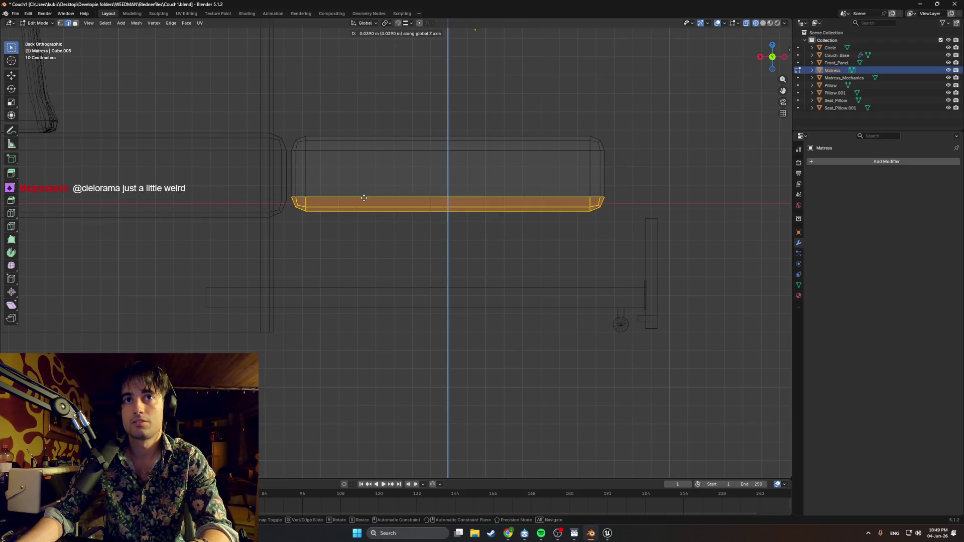
{"action": "left_click", "coordinate": [364, 197]}
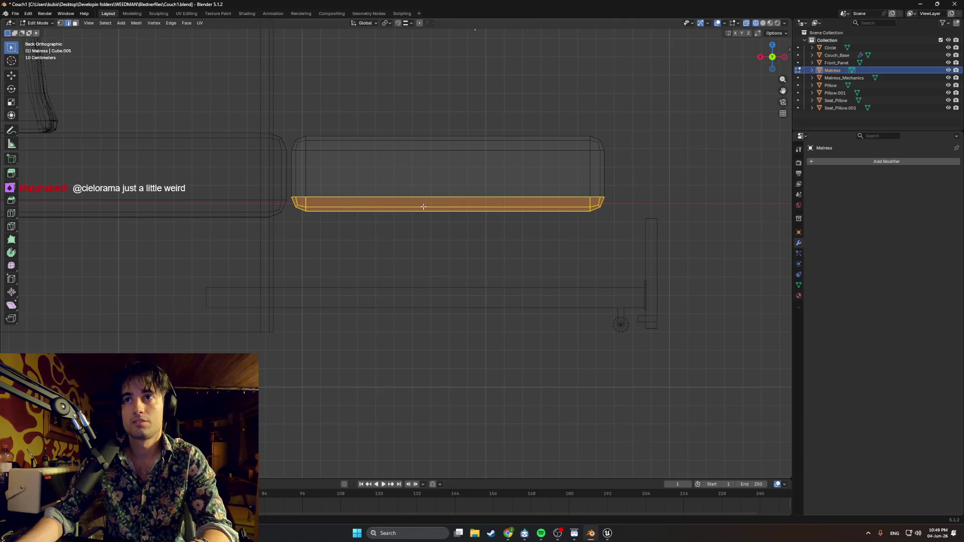
{"action": "middle_click_drag", "start_coordinate": [363, 198], "coordinate": [336, 214], "text": "shift"}
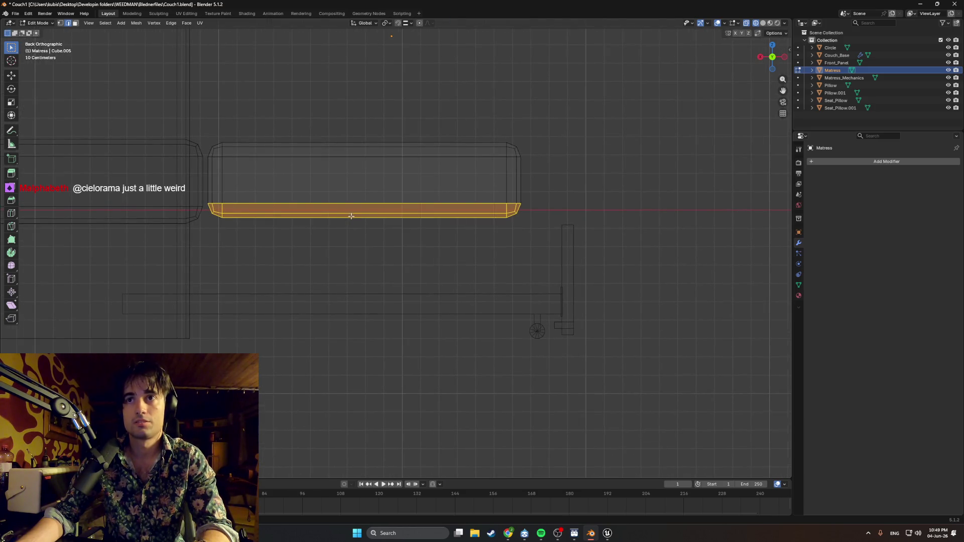
{"action": "key", "text": "g"}
{"action": "key", "text": "z"}
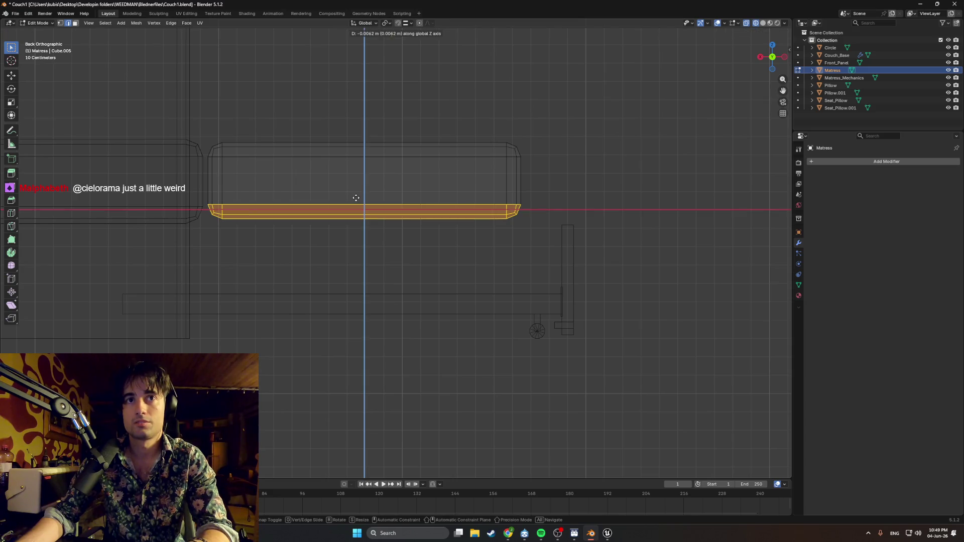
{"action": "left_click", "coordinate": [357, 198]}
- Orbit to a perspective view, switch to solid shading, leave Edit Mode and select the rail board
{"action": "mouse_move", "coordinate": [466, 238]}
{"action": "middle_mouse_down"}
{"action": "mouse_move", "coordinate": [512, 252]}
{"action": "mouse_move", "coordinate": [496, 259]}
{"action": "mouse_move", "coordinate": [516, 250]}
{"action": "middle_mouse_up"}
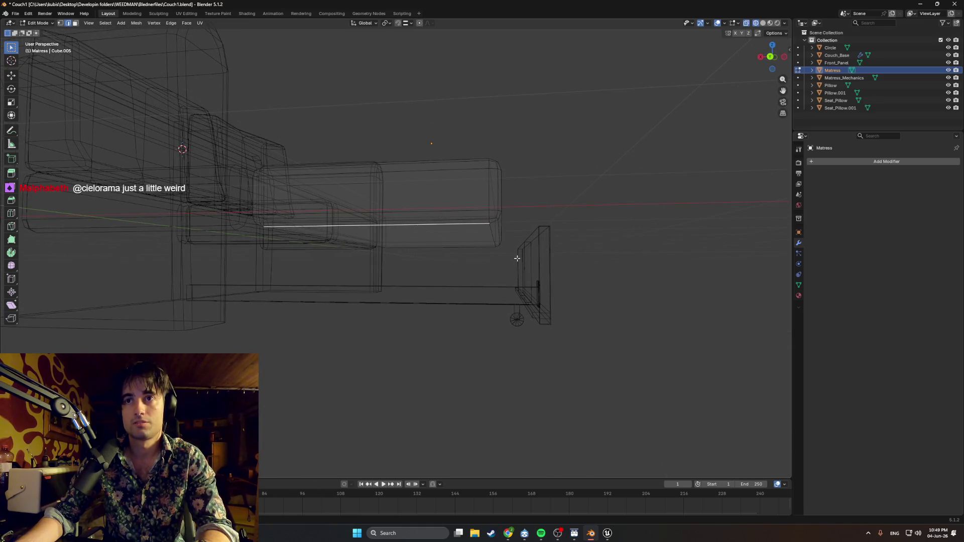
{"action": "mouse_move", "coordinate": [507, 296]}
{"action": "middle_mouse_down"}
{"action": "mouse_move", "coordinate": [347, 276]}
{"action": "mouse_move", "coordinate": [370, 280]}
{"action": "mouse_move", "coordinate": [207, 295]}
{"action": "mouse_move", "coordinate": [387, 291]}
{"action": "middle_mouse_up"}
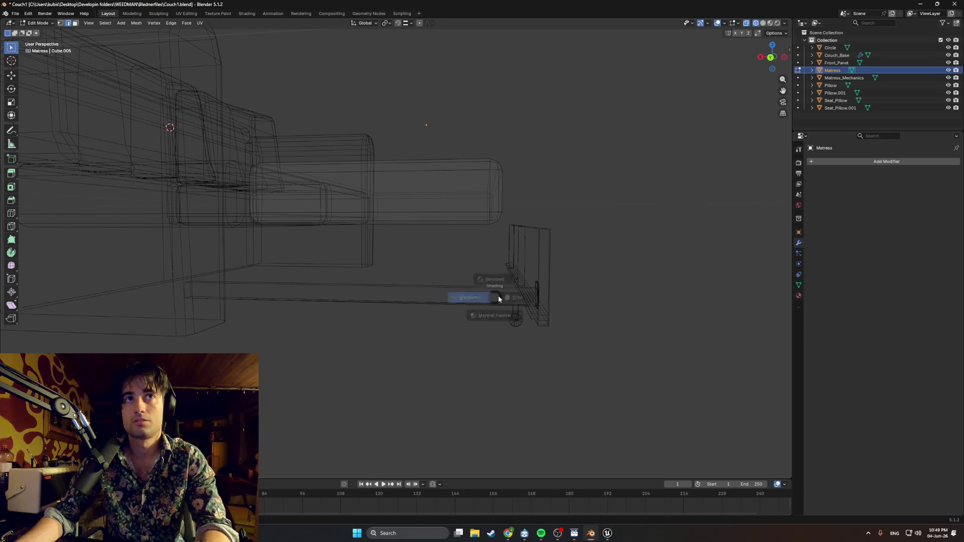
{"action": "left_click", "coordinate": [528, 299]}
{"action": "key", "text": "Tab"}
{"action": "left_click", "coordinate": [498, 300]}
- Add the front panel and caster wheel to the selection, then play the Stevie Ray Vaughan video on YouTube and hide the browser
{"action": "left_click", "coordinate": [530, 257], "text": "shift"}
{"action": "left_click", "coordinate": [515, 320], "text": "shift"}
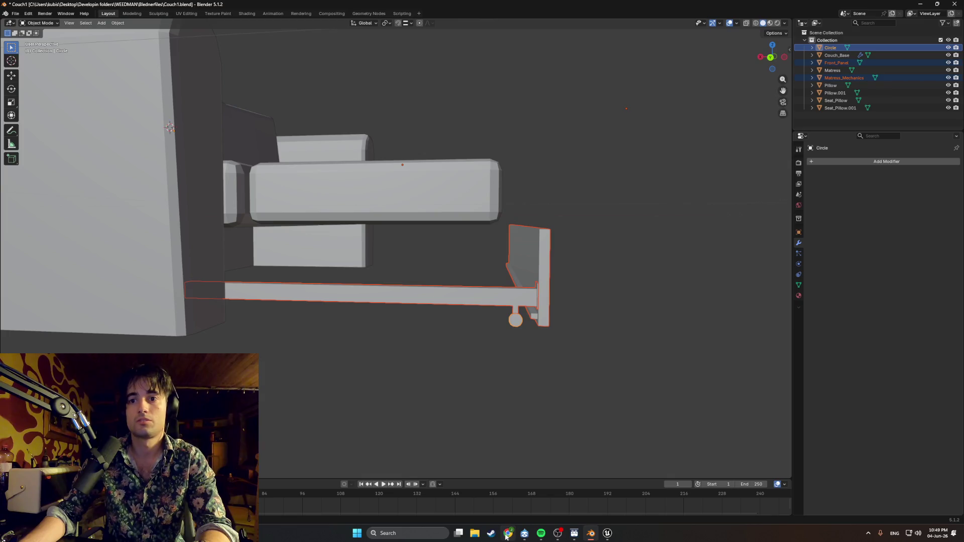
{"action": "left_click", "coordinate": [507, 534]}
{"action": "scroll", "coordinate": [621, 286], "scroll_direction": "down", "scroll_amount": 3}
{"action": "scroll", "coordinate": [621, 286], "scroll_direction": "down", "scroll_amount": 2}
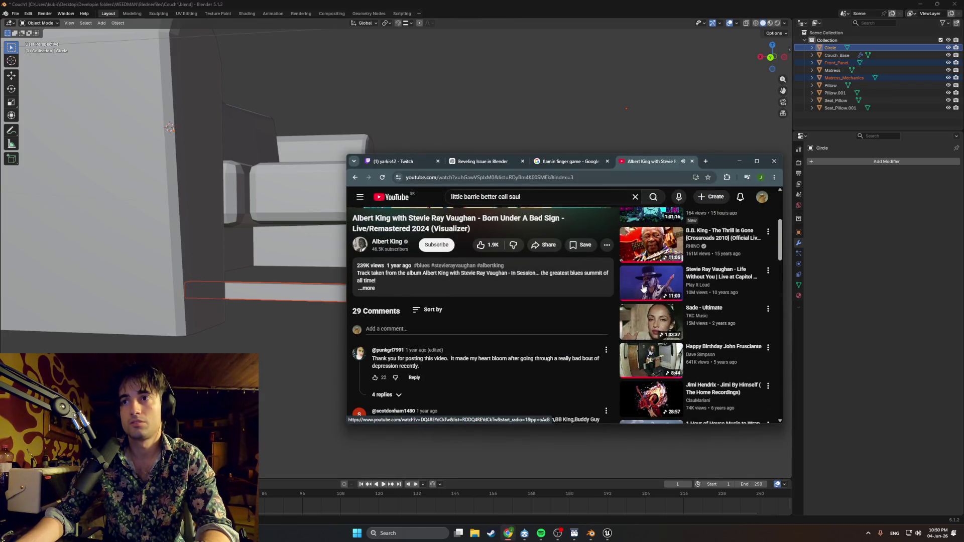
{"action": "left_click", "coordinate": [644, 287]}
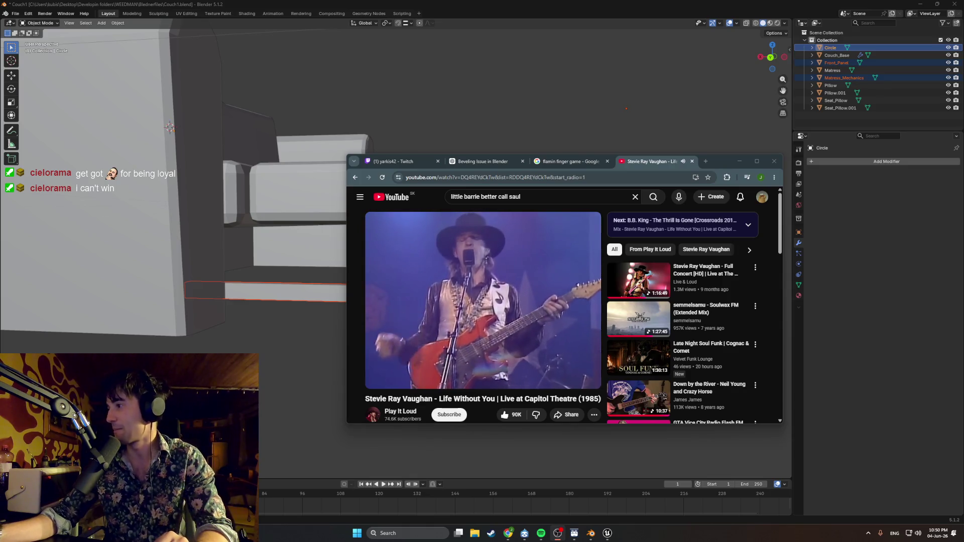
{"action": "left_click", "coordinate": [737, 164]}
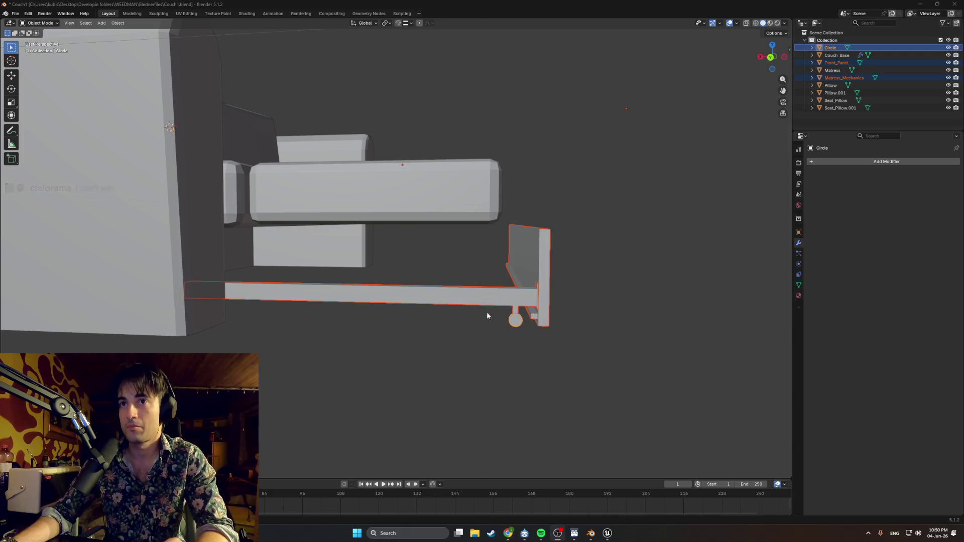
{"action": "scroll", "coordinate": [523, 292], "scroll_direction": "up", "scroll_amount": 2}
- Orbit around the couch rail frame from low, side and angled views, then enter Edit Mode on the selected parts
{"action": "middle_click_drag", "start_coordinate": [550, 263], "coordinate": [520, 277]}
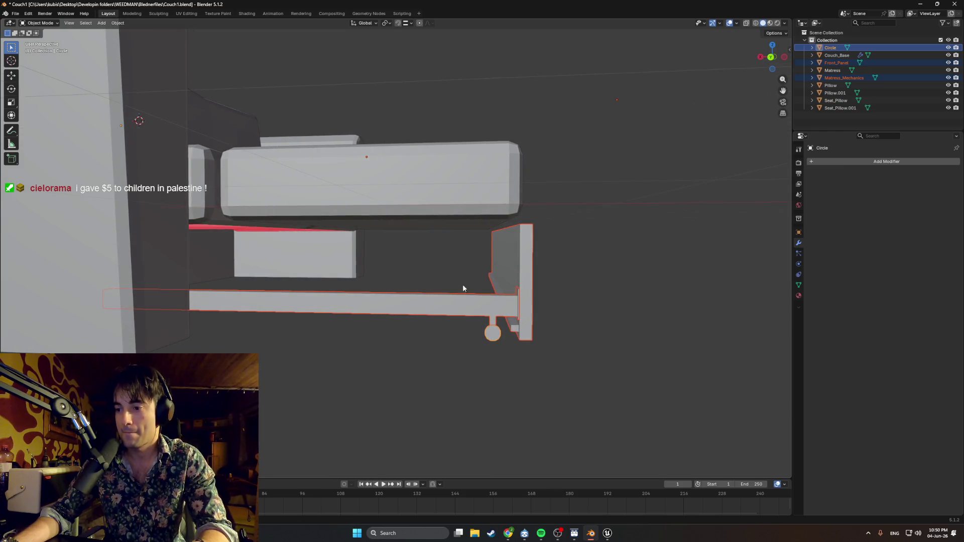
{"action": "mouse_move", "coordinate": [384, 286]}
{"action": "middle_mouse_down"}
{"action": "mouse_move", "coordinate": [528, 295]}
{"action": "mouse_move", "coordinate": [487, 333]}
{"action": "mouse_move", "coordinate": [427, 329]}
{"action": "mouse_move", "coordinate": [489, 332]}
{"action": "mouse_move", "coordinate": [478, 330]}
{"action": "mouse_move", "coordinate": [505, 357]}
{"action": "mouse_move", "coordinate": [537, 322]}
{"action": "mouse_move", "coordinate": [505, 326]}
{"action": "mouse_move", "coordinate": [547, 321]}
{"action": "middle_mouse_up"}
{"action": "scroll", "coordinate": [479, 329], "scroll_direction": "up", "scroll_amount": 2}
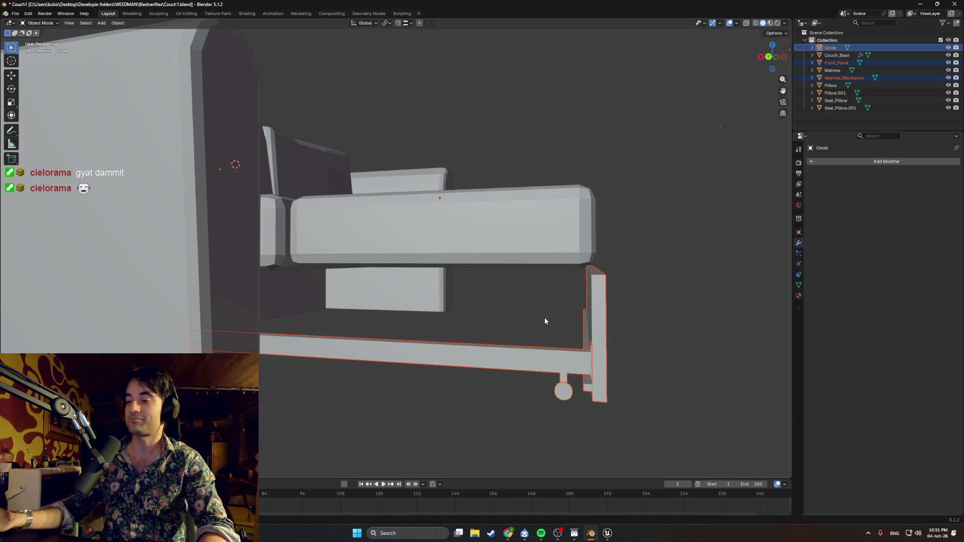
{"action": "scroll", "coordinate": [517, 317], "scroll_direction": "up", "scroll_amount": 5}
{"action": "mouse_move", "coordinate": [517, 317]}
{"action": "middle_mouse_down"}
{"action": "mouse_move", "coordinate": [469, 312]}
{"action": "mouse_move", "coordinate": [575, 319]}
{"action": "mouse_move", "coordinate": [485, 297]}
{"action": "mouse_move", "coordinate": [372, 303]}
{"action": "mouse_move", "coordinate": [361, 292]}
{"action": "mouse_move", "coordinate": [509, 307]}
{"action": "mouse_move", "coordinate": [467, 309]}
{"action": "mouse_move", "coordinate": [421, 269]}
{"action": "mouse_move", "coordinate": [455, 293]}
{"action": "mouse_move", "coordinate": [498, 278]}
{"action": "middle_mouse_up"}
{"action": "scroll", "coordinate": [470, 312], "scroll_direction": "down", "scroll_amount": 3}
{"action": "scroll", "coordinate": [484, 297], "scroll_direction": "up", "scroll_amount": 3}
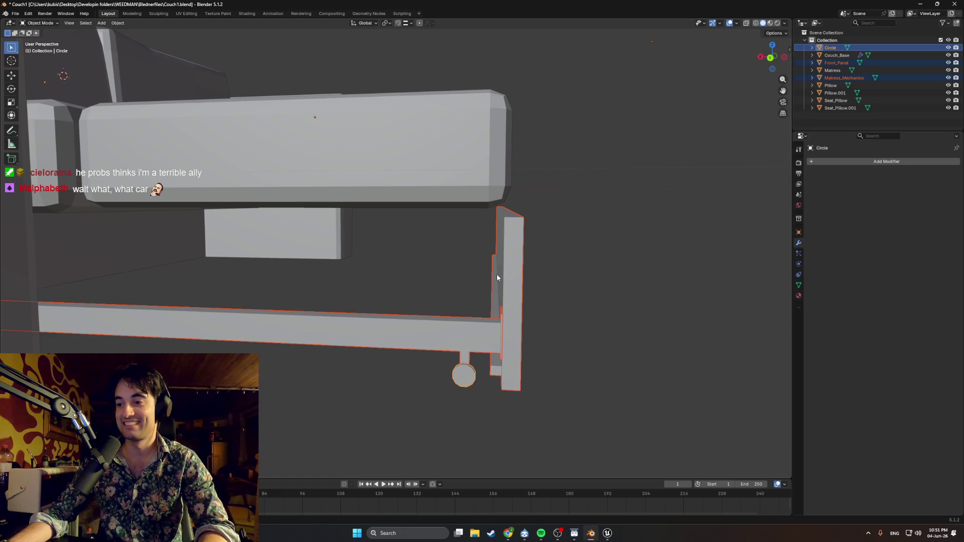
{"action": "mouse_move", "coordinate": [498, 279]}
{"action": "middle_mouse_down"}
{"action": "mouse_move", "coordinate": [465, 254]}
{"action": "mouse_move", "coordinate": [474, 244]}
{"action": "mouse_move", "coordinate": [452, 249]}
{"action": "mouse_move", "coordinate": [479, 255]}
{"action": "middle_mouse_up"}
{"action": "mouse_move", "coordinate": [419, 227]}
{"action": "middle_mouse_down"}
{"action": "mouse_move", "coordinate": [442, 220]}
{"action": "mouse_move", "coordinate": [379, 248]}
{"action": "mouse_move", "coordinate": [397, 254]}
{"action": "mouse_move", "coordinate": [321, 286]}
{"action": "mouse_move", "coordinate": [361, 276]}
{"action": "mouse_move", "coordinate": [329, 317]}
{"action": "mouse_move", "coordinate": [331, 329]}
{"action": "mouse_move", "coordinate": [355, 322]}
{"action": "middle_mouse_up"}
{"action": "key", "text": "Tab"}
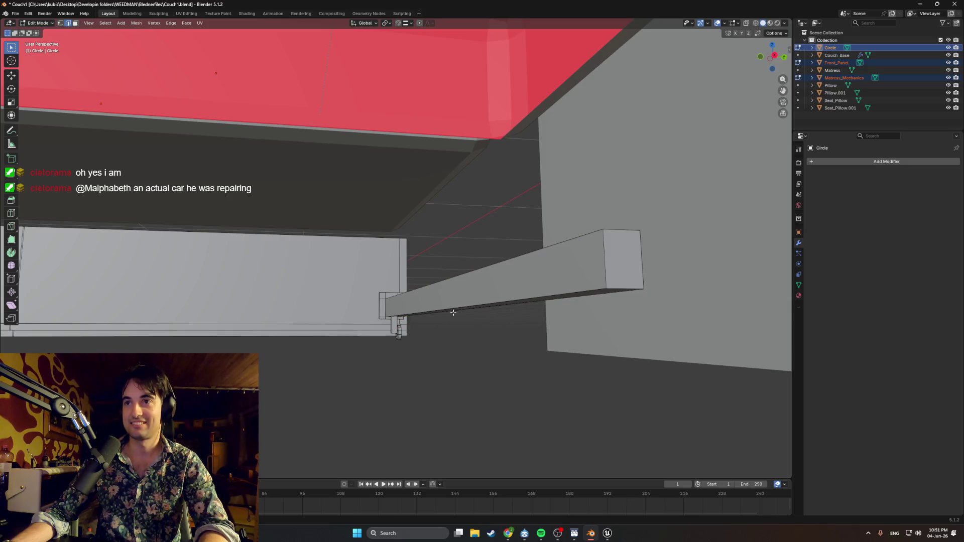
- Extend the rail beam by moving its end face outward along X
{"action": "left_click", "coordinate": [621, 267]}
{"action": "middle_click_drag", "start_coordinate": [622, 266], "coordinate": [678, 272]}
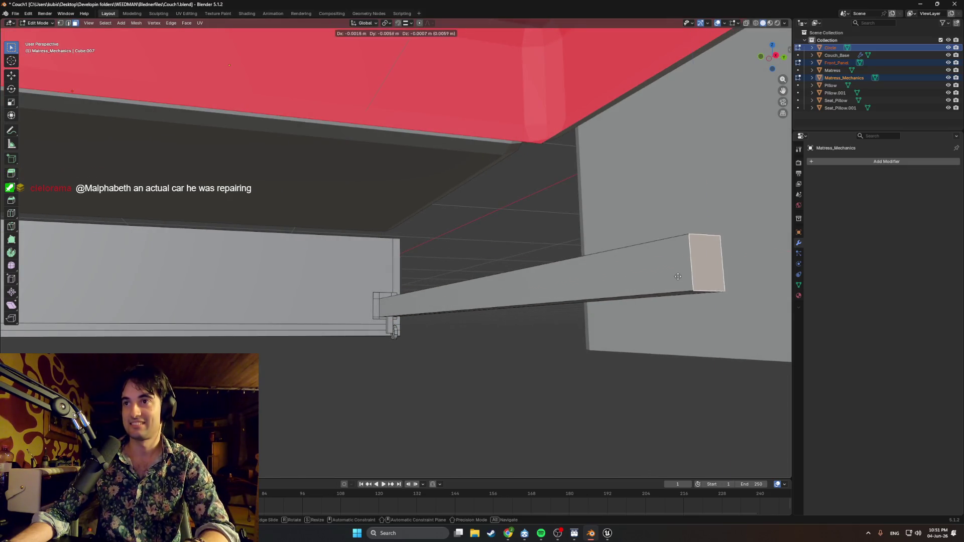
{"action": "key", "text": "g"}
{"action": "key", "text": "x"}
{"action": "left_click", "coordinate": [604, 277]}
{"action": "scroll", "coordinate": [604, 277], "scroll_direction": "down", "scroll_amount": 5}
- Orbit down onto the couch corner and select the Front_Panel post's long top face
{"action": "mouse_move", "coordinate": [605, 277]}
{"action": "middle_mouse_down"}
{"action": "mouse_move", "coordinate": [510, 300]}
{"action": "mouse_move", "coordinate": [489, 266]}
{"action": "mouse_move", "coordinate": [528, 255]}
{"action": "mouse_move", "coordinate": [422, 240]}
{"action": "middle_mouse_up"}
{"action": "scroll", "coordinate": [510, 299], "scroll_direction": "down", "scroll_amount": 3}
{"action": "scroll", "coordinate": [470, 240], "scroll_direction": "up", "scroll_amount": 5}
{"action": "scroll", "coordinate": [460, 250], "scroll_direction": "up", "scroll_amount": 3}
{"action": "scroll", "coordinate": [452, 250], "scroll_direction": "up", "scroll_amount": 1}
{"action": "scroll", "coordinate": [451, 250], "scroll_direction": "up", "scroll_amount": 2}
{"action": "mouse_move", "coordinate": [438, 292]}
{"action": "middle_mouse_down"}
{"action": "mouse_move", "coordinate": [410, 312]}
{"action": "mouse_move", "coordinate": [485, 258]}
{"action": "mouse_move", "coordinate": [487, 151]}
{"action": "mouse_move", "coordinate": [603, 187]}
{"action": "middle_mouse_up"}
{"action": "left_click", "coordinate": [415, 312]}
{"action": "left_click", "coordinate": [487, 151]}
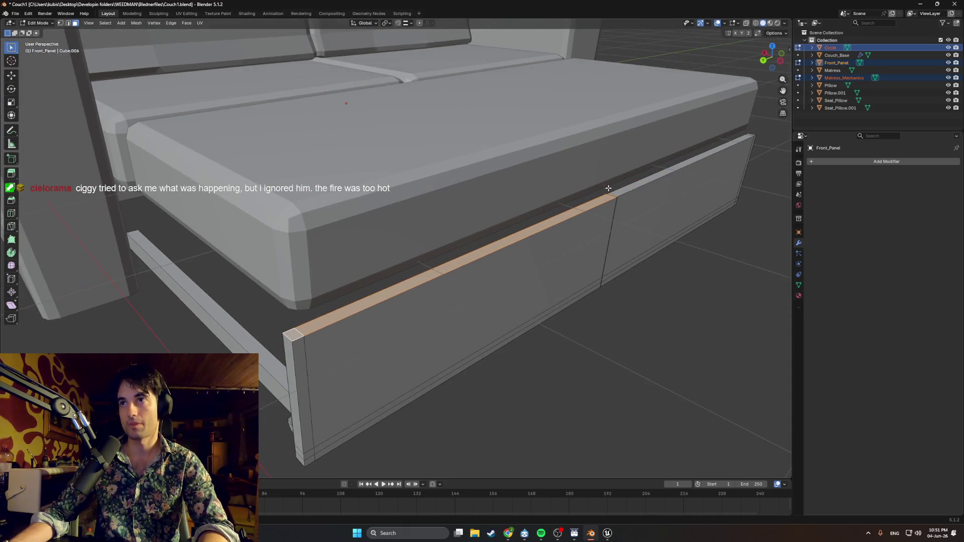
{"action": "mouse_move", "coordinate": [752, 135]}
{"action": "middle_mouse_down"}
{"action": "mouse_move", "coordinate": [517, 178]}
{"action": "mouse_move", "coordinate": [528, 168]}
{"action": "middle_mouse_up"}
{"action": "key", "text": "g"}
{"action": "key", "text": "z"}
{"action": "key", "text": "z"}
{"action": "key", "text": "z"}
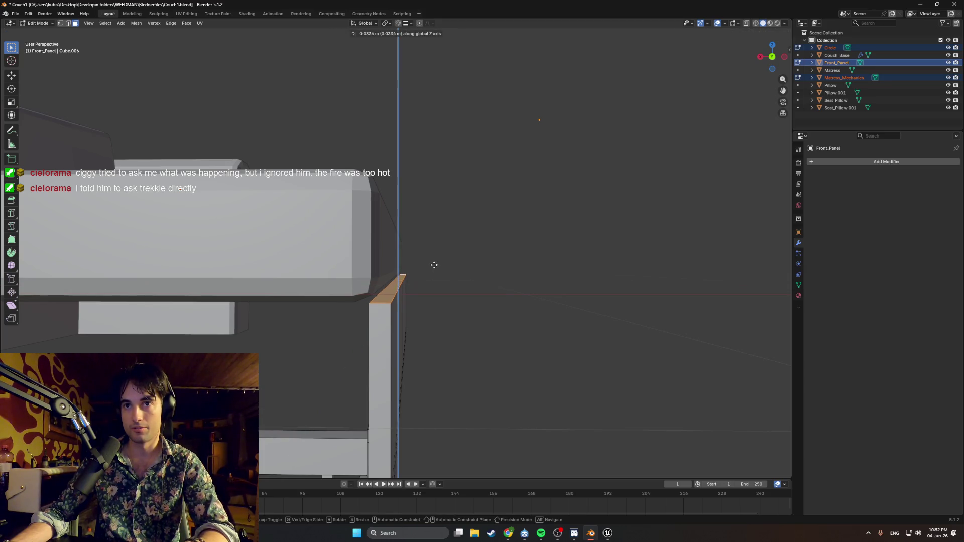
{"action": "left_click", "coordinate": [435, 266]}
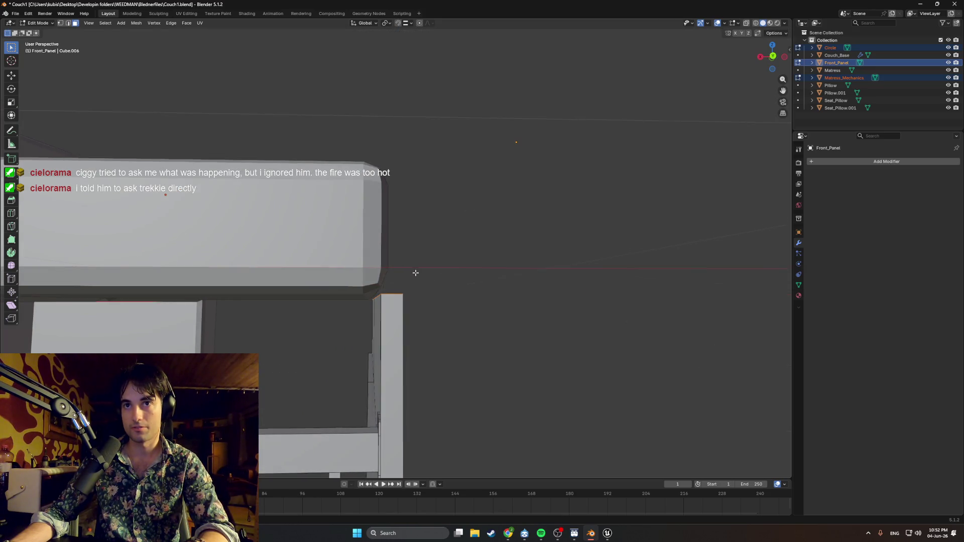
{"action": "mouse_move", "coordinate": [413, 274]}
{"action": "middle_mouse_down"}
{"action": "mouse_move", "coordinate": [305, 305]}
{"action": "mouse_move", "coordinate": [321, 323]}
{"action": "middle_mouse_up"}
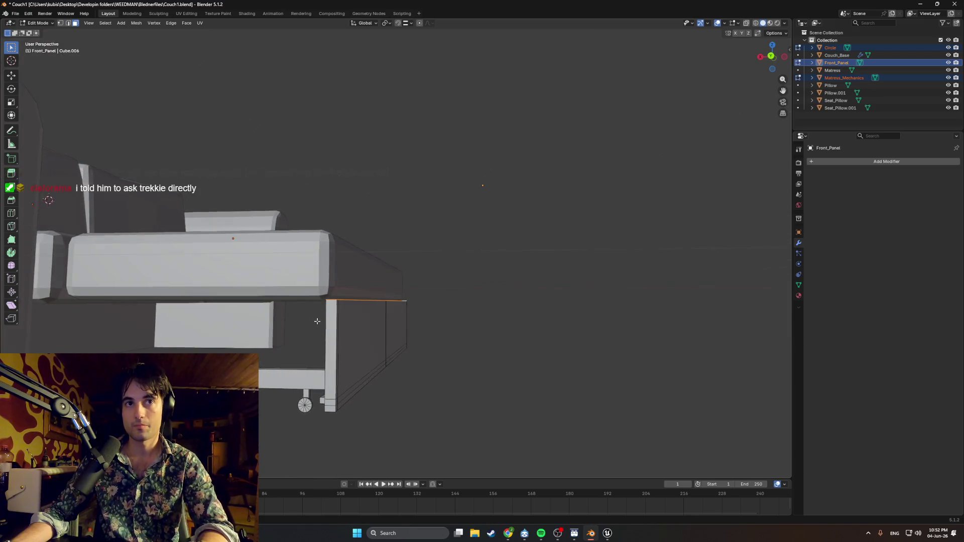
{"action": "mouse_move", "coordinate": [374, 269]}
{"action": "middle_mouse_down"}
{"action": "mouse_move", "coordinate": [318, 293]}
{"action": "mouse_move", "coordinate": [262, 276]}
{"action": "middle_mouse_up"}
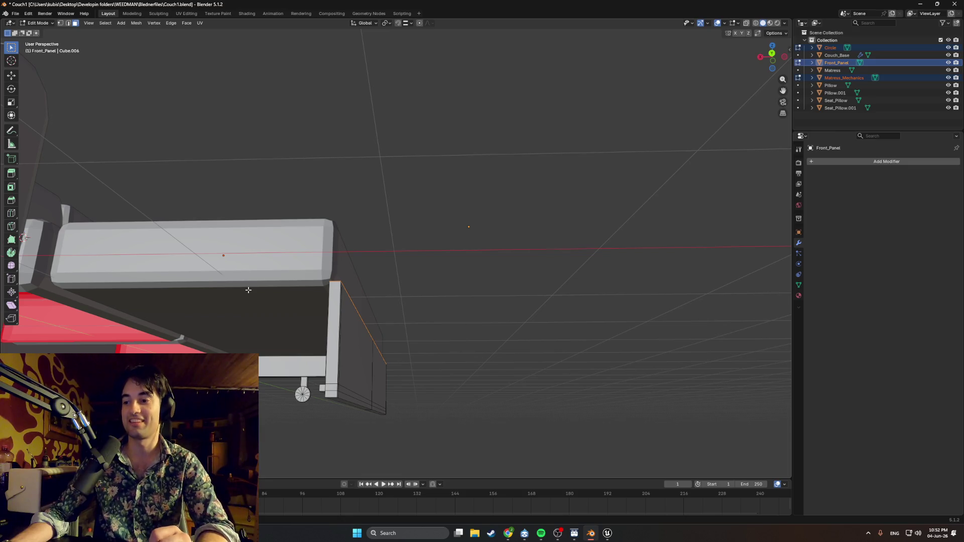
{"action": "mouse_move", "coordinate": [295, 300]}
{"action": "middle_mouse_down"}
{"action": "mouse_move", "coordinate": [425, 329]}
{"action": "mouse_move", "coordinate": [391, 334]}
{"action": "mouse_move", "coordinate": [500, 284]}
{"action": "middle_mouse_up"}
{"action": "scroll", "coordinate": [424, 330], "scroll_direction": "up", "scroll_amount": 3}
{"action": "scroll", "coordinate": [412, 306], "scroll_direction": "up", "scroll_amount": 3}
{"action": "mouse_move", "coordinate": [653, 280]}
{"action": "middle_mouse_down"}
{"action": "mouse_move", "coordinate": [511, 249]}
{"action": "mouse_move", "coordinate": [525, 267]}
{"action": "mouse_move", "coordinate": [536, 265]}
{"action": "mouse_move", "coordinate": [525, 252]}
{"action": "mouse_move", "coordinate": [547, 244]}
{"action": "mouse_move", "coordinate": [445, 227]}
{"action": "middle_mouse_up"}
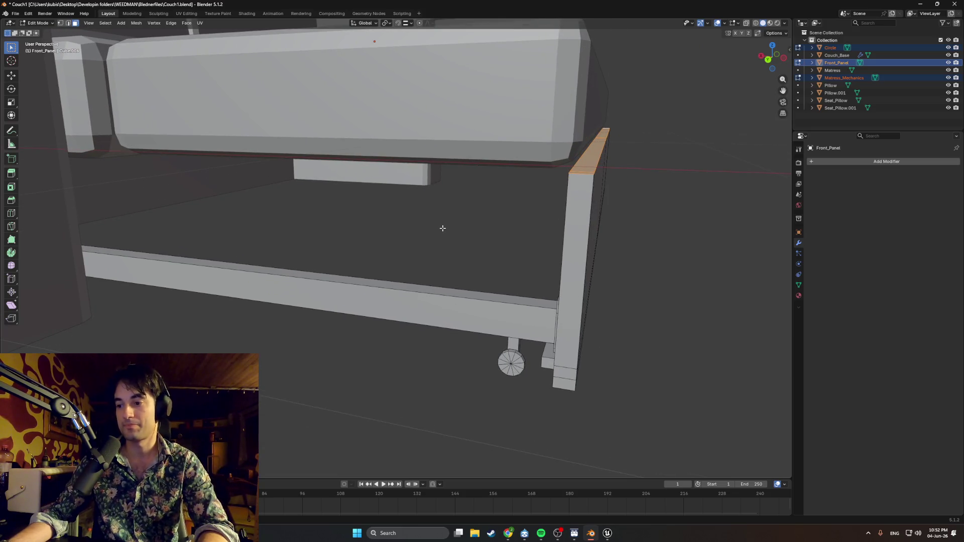
{"action": "scroll", "coordinate": [412, 218], "scroll_direction": "up", "scroll_amount": 3}
{"action": "mouse_move", "coordinate": [377, 206]}
{"action": "middle_mouse_down"}
{"action": "mouse_move", "coordinate": [429, 217]}
{"action": "mouse_move", "coordinate": [634, 169]}
{"action": "middle_mouse_up"}
{"action": "mouse_move", "coordinate": [703, 154]}
{"action": "middle_mouse_down"}
{"action": "mouse_move", "coordinate": [625, 215]}
{"action": "mouse_move", "coordinate": [567, 189]}
{"action": "middle_mouse_up"}
{"action": "scroll", "coordinate": [499, 197], "scroll_direction": "up", "scroll_amount": 4}
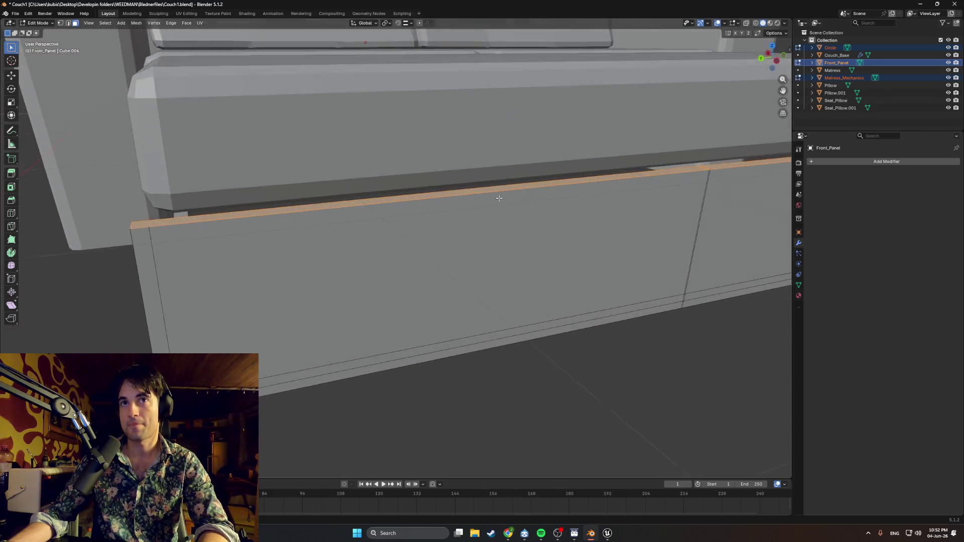
{"action": "scroll", "coordinate": [499, 198], "scroll_direction": "down", "scroll_amount": 2}
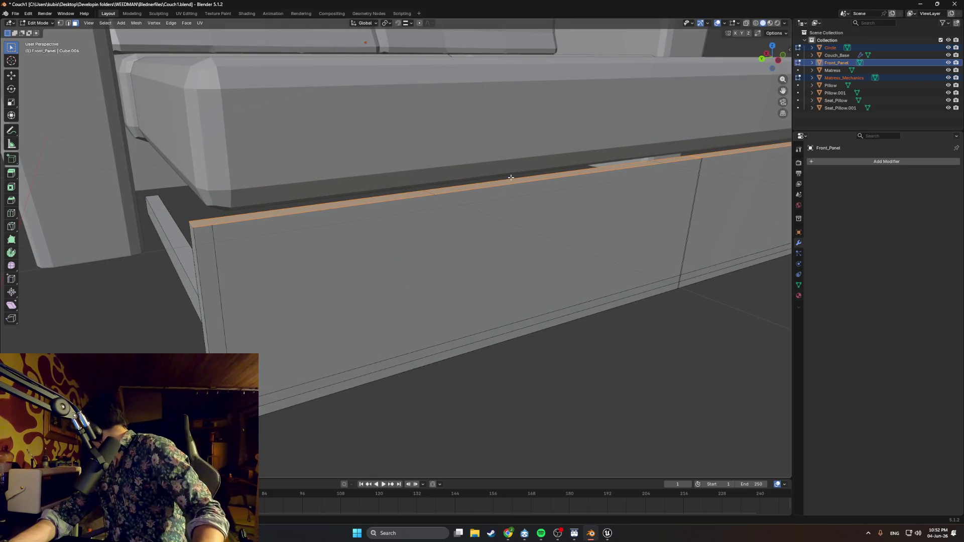
{"action": "mouse_move", "coordinate": [510, 184]}
{"action": "middle_mouse_down"}
{"action": "mouse_move", "coordinate": [452, 215]}
{"action": "mouse_move", "coordinate": [525, 211]}
{"action": "middle_mouse_up"}
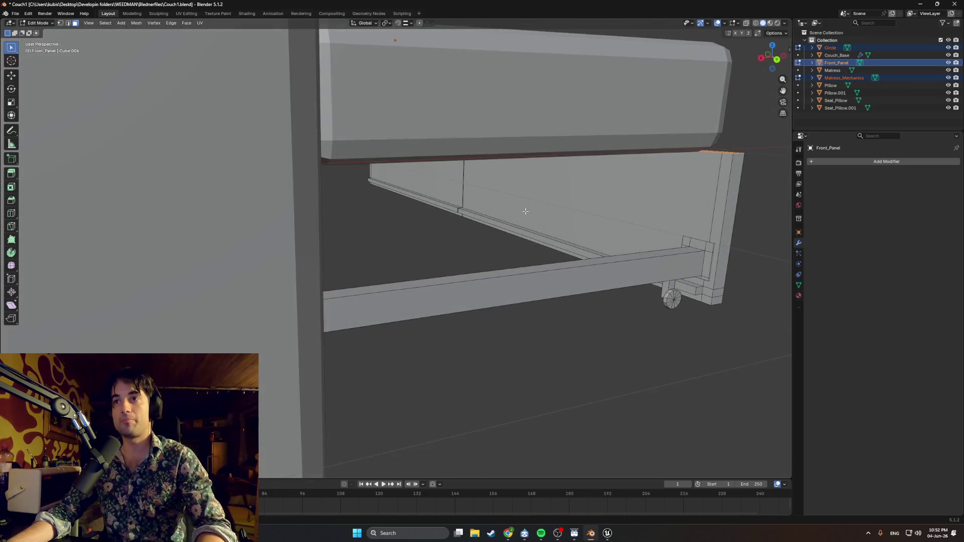
{"action": "mouse_move", "coordinate": [616, 232]}
{"action": "middle_mouse_down"}
{"action": "mouse_move", "coordinate": [442, 224]}
{"action": "mouse_move", "coordinate": [348, 265]}
{"action": "middle_mouse_up"}
{"action": "scroll", "coordinate": [324, 279], "scroll_direction": "up", "scroll_amount": 3}
{"action": "scroll", "coordinate": [298, 291], "scroll_direction": "up", "scroll_amount": 2}
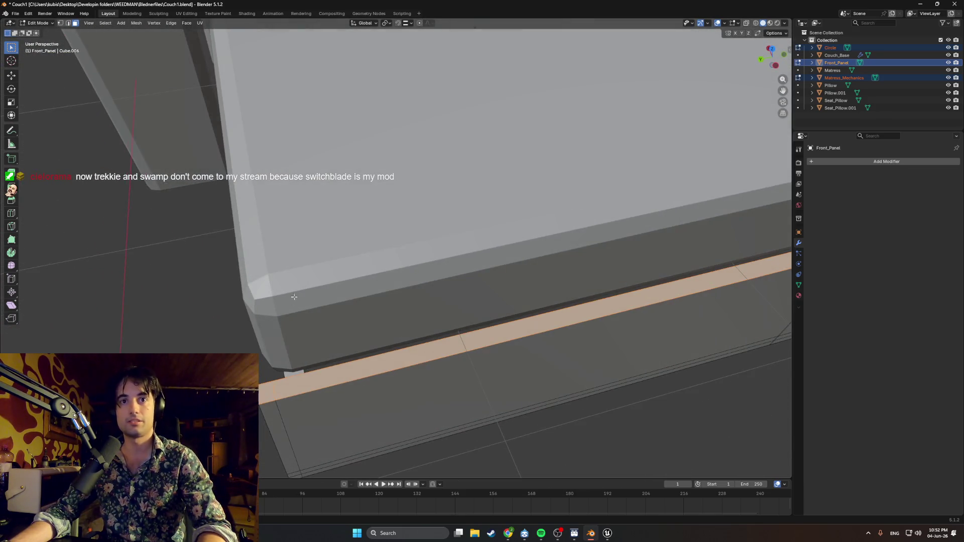
{"action": "key", "text": "KP_3"}
{"action": "key", "text": "KP_7"}
{"action": "scroll", "coordinate": [560, 242], "scroll_direction": "up", "scroll_amount": 1}
{"action": "mouse_move", "coordinate": [569, 245]}
{"action": "middle_mouse_down"}
{"action": "mouse_move", "coordinate": [504, 216]}
{"action": "mouse_move", "coordinate": [451, 172]}
{"action": "middle_mouse_up"}
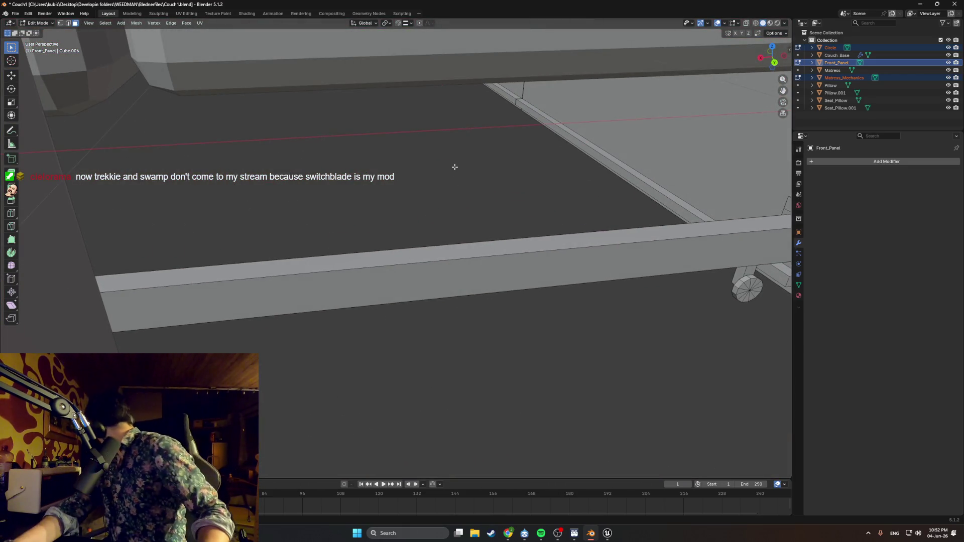
{"action": "mouse_move", "coordinate": [447, 159]}
{"action": "middle_mouse_down"}
{"action": "mouse_move", "coordinate": [500, 198]}
{"action": "mouse_move", "coordinate": [463, 185]}
{"action": "mouse_move", "coordinate": [486, 194]}
{"action": "mouse_move", "coordinate": [436, 200]}
{"action": "middle_mouse_up"}
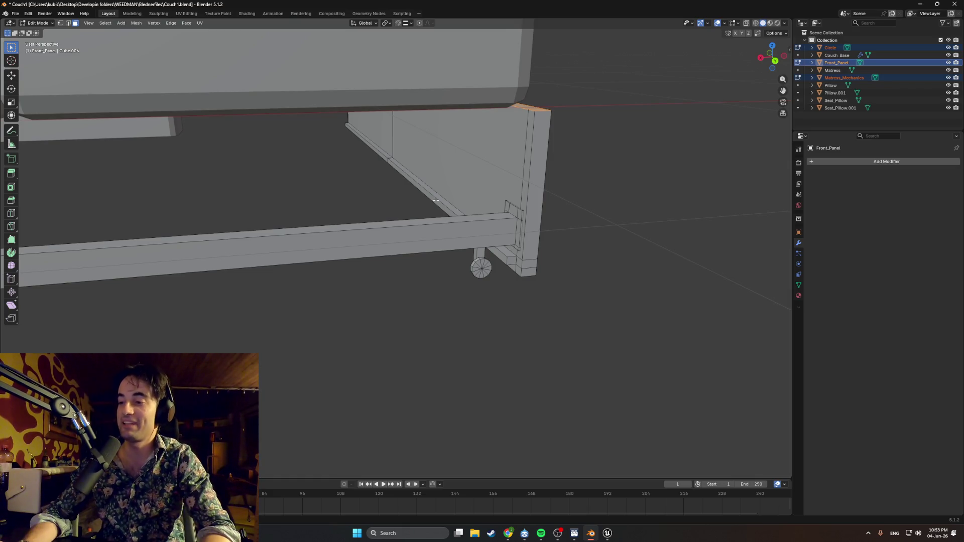
{"action": "mouse_move", "coordinate": [324, 154]}
{"action": "middle_mouse_down"}
{"action": "mouse_move", "coordinate": [309, 243]}
{"action": "mouse_move", "coordinate": [492, 271]}
{"action": "mouse_move", "coordinate": [413, 325]}
{"action": "middle_mouse_up"}
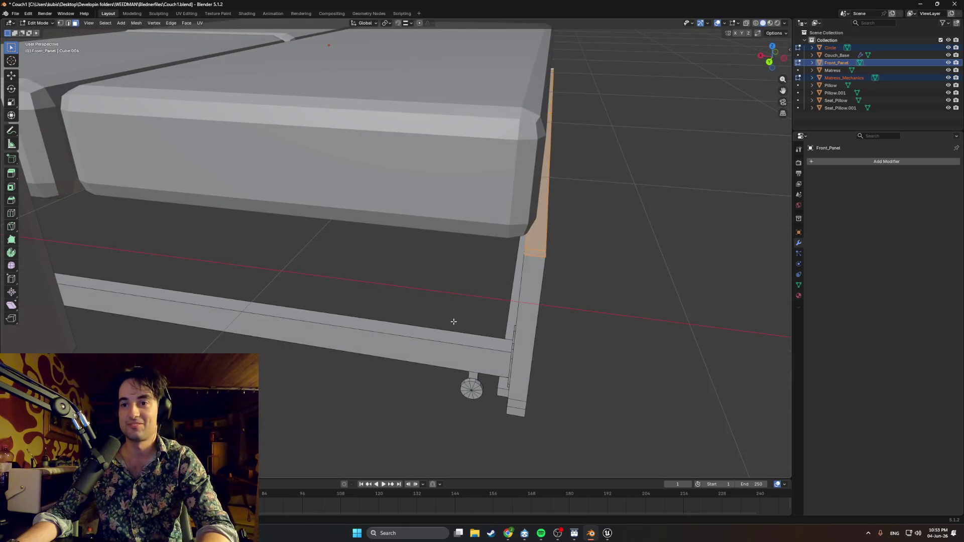
{"action": "key", "text": "w"}
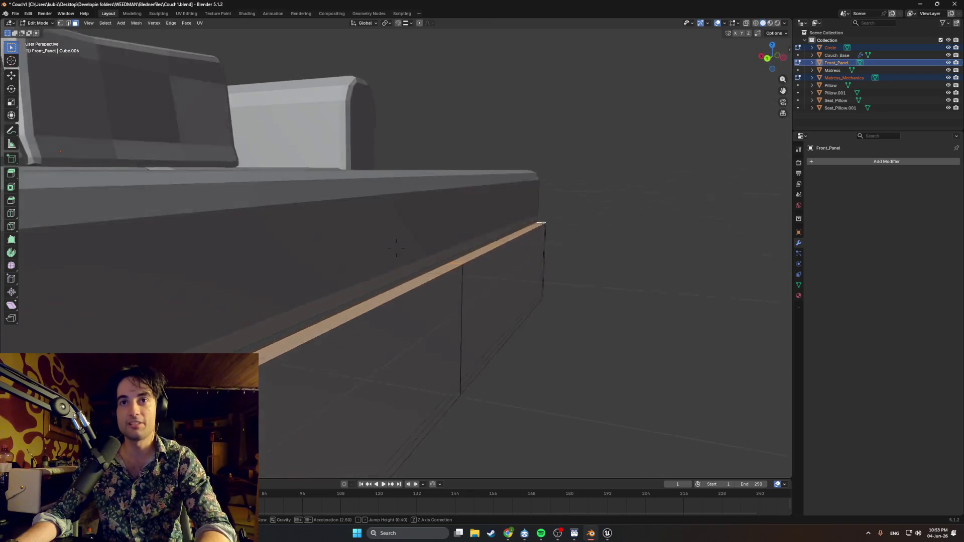
{"action": "key", "text": "w"}
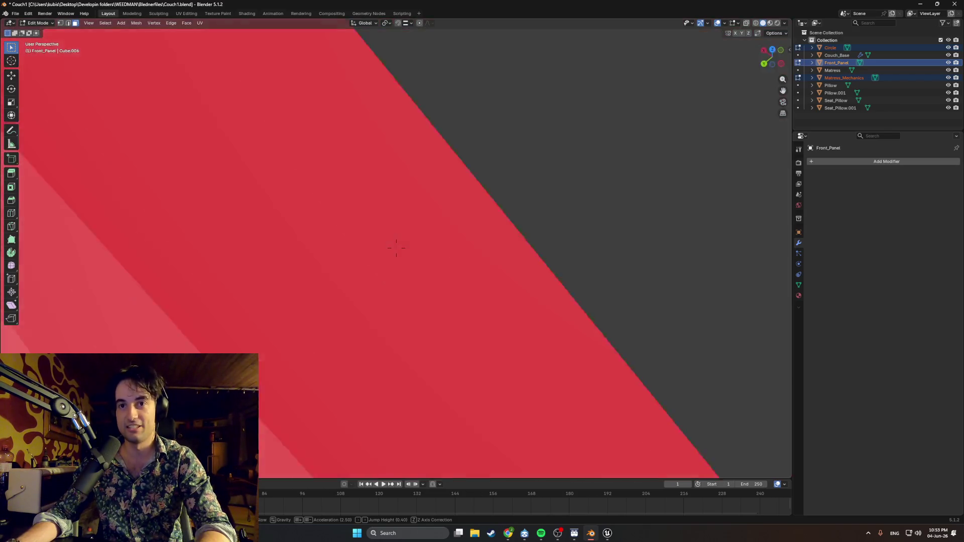
{"action": "key", "text": "w"}
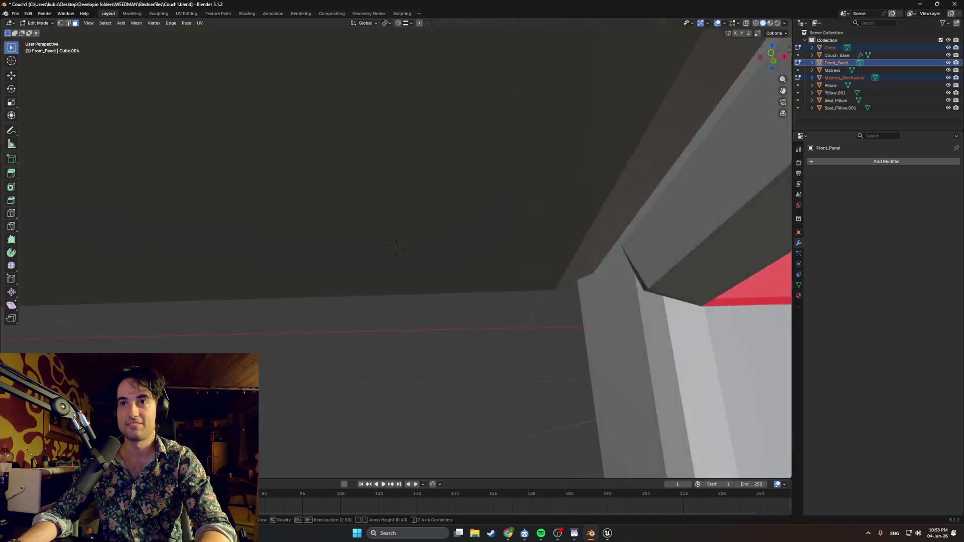
{"action": "key", "text": "s"}
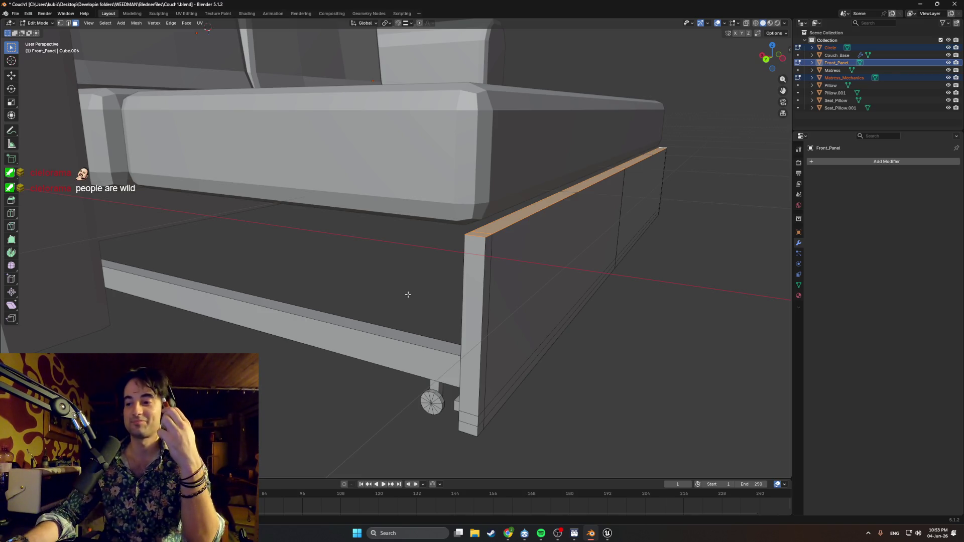
{"action": "mouse_move", "coordinate": [315, 290]}
{"action": "middle_mouse_down"}
{"action": "mouse_move", "coordinate": [344, 282]}
{"action": "mouse_move", "coordinate": [258, 285]}
{"action": "middle_mouse_up"}
{"action": "mouse_move", "coordinate": [334, 265]}
{"action": "middle_mouse_down"}
{"action": "mouse_move", "coordinate": [308, 349]}
{"action": "mouse_move", "coordinate": [339, 349]}
{"action": "mouse_move", "coordinate": [316, 354]}
{"action": "mouse_move", "coordinate": [275, 340]}
{"action": "middle_mouse_up"}
{"action": "scroll", "coordinate": [271, 360], "scroll_direction": "up", "scroll_amount": 3}
{"action": "mouse_move", "coordinate": [360, 310]}
{"action": "middle_mouse_down"}
{"action": "mouse_move", "coordinate": [455, 298]}
{"action": "mouse_move", "coordinate": [450, 307]}
{"action": "mouse_move", "coordinate": [470, 267]}
{"action": "mouse_move", "coordinate": [444, 384]}
{"action": "mouse_move", "coordinate": [452, 319]}
{"action": "middle_mouse_up"}
{"action": "scroll", "coordinate": [436, 249], "scroll_direction": "down", "scroll_amount": 2}
{"action": "scroll", "coordinate": [394, 306], "scroll_direction": "up", "scroll_amount": 2}
{"action": "scroll", "coordinate": [258, 216], "scroll_direction": "up", "scroll_amount": 2}
{"action": "scroll", "coordinate": [630, 176], "scroll_direction": "down", "scroll_amount": 4}
{"action": "scroll", "coordinate": [423, 225], "scroll_direction": "up", "scroll_amount": 4}
{"action": "scroll", "coordinate": [423, 225], "scroll_direction": "up", "scroll_amount": 2}
{"action": "middle_click_drag", "start_coordinate": [423, 225], "coordinate": [453, 171]}
{"action": "scroll", "coordinate": [452, 172], "scroll_direction": "up", "scroll_amount": 1}
{"action": "scroll", "coordinate": [452, 173], "scroll_direction": "down", "scroll_amount": 2}
{"action": "key", "text": "Tab"}
{"action": "left_click", "coordinate": [458, 209]}
- Switch to wireframe, enter Edit Mode on the mattress and bring up a top-down view
{"action": "middle_click_drag", "start_coordinate": [486, 208], "coordinate": [495, 219]}
{"action": "key", "text": "z"}
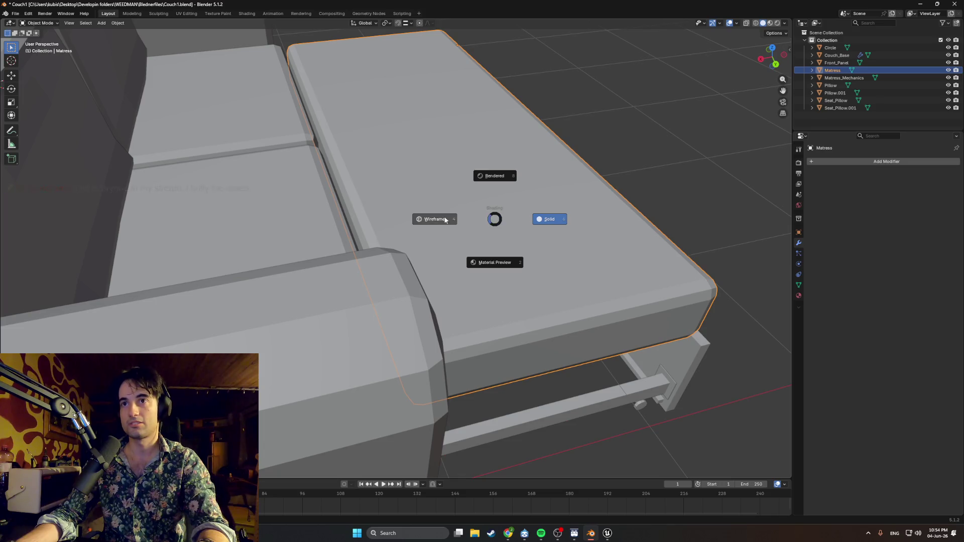
{"action": "left_click", "coordinate": [450, 220]}
{"action": "key", "text": "Tab"}
{"action": "mouse_move", "coordinate": [504, 259]}
{"action": "middle_mouse_down"}
{"action": "mouse_move", "coordinate": [414, 254]}
{"action": "mouse_move", "coordinate": [420, 268]}
{"action": "mouse_move", "coordinate": [388, 136]}
{"action": "mouse_move", "coordinate": [359, 97]}
{"action": "mouse_move", "coordinate": [366, 142]}
{"action": "mouse_move", "coordinate": [421, 265]}
{"action": "middle_mouse_up"}
{"action": "key", "text": "KP_1"}
{"action": "mouse_move", "coordinate": [386, 222]}
{"action": "middle_mouse_down", "text": "alt"}
{"action": "mouse_move", "coordinate": [416, 273]}
{"action": "mouse_move", "coordinate": [359, 291]}
{"action": "mouse_move", "coordinate": [403, 271]}
{"action": "mouse_move", "coordinate": [402, 45]}
{"action": "middle_mouse_up", "text": "alt"}
{"action": "scroll", "coordinate": [437, 325], "scroll_direction": "up", "scroll_amount": 1}
{"action": "scroll", "coordinate": [411, 272], "scroll_direction": "up", "scroll_amount": 2}
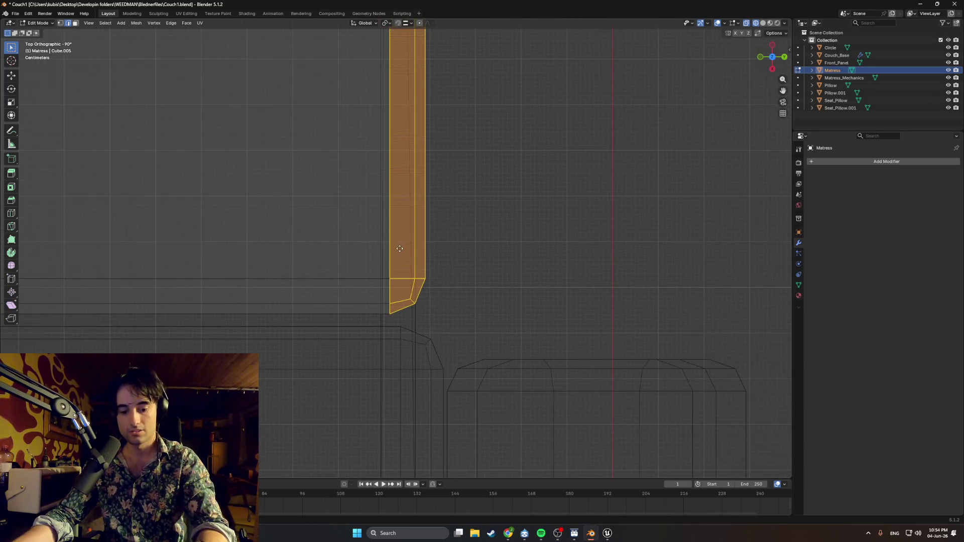
- Shift the mattress mesh about 0.03 m along Y against the front panel, then return to solid shading in perspective
{"action": "key", "text": "g"}
{"action": "key", "text": "y"}
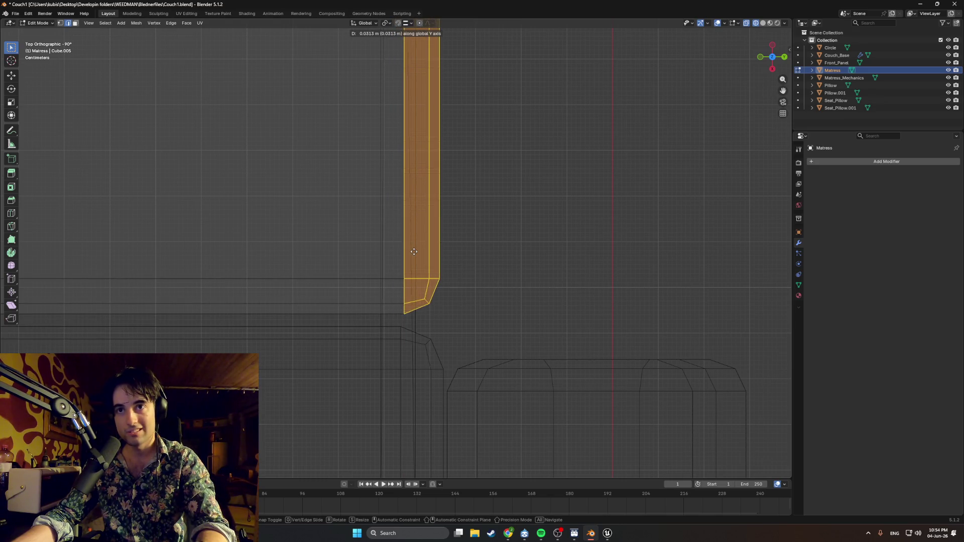
{"action": "left_click", "coordinate": [414, 251]}
{"action": "left_click", "coordinate": [586, 263]}
{"action": "middle_click_drag", "start_coordinate": [586, 263], "coordinate": [568, 271]}
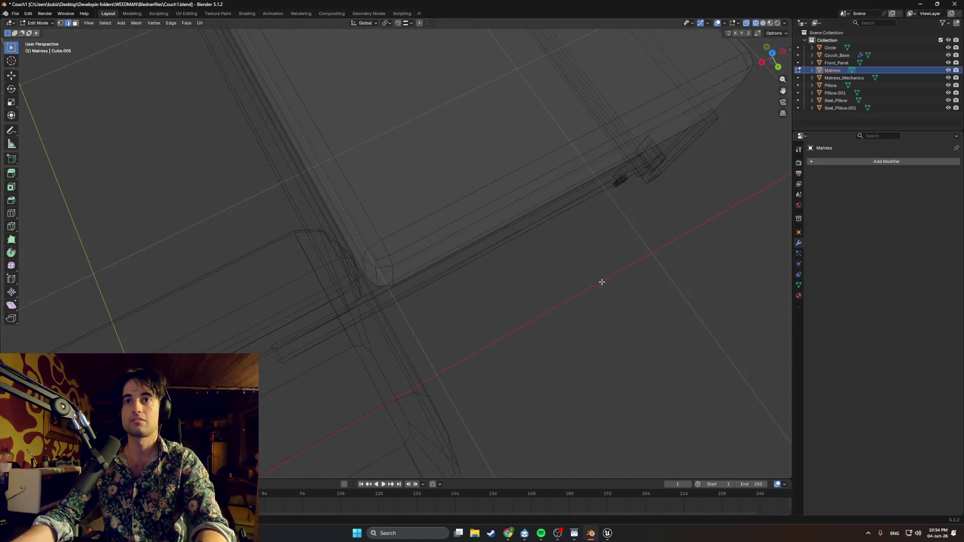
{"action": "scroll", "coordinate": [568, 271], "scroll_direction": "down", "scroll_amount": 5}
{"action": "mouse_move", "coordinate": [535, 230]}
{"action": "middle_mouse_down"}
{"action": "mouse_move", "coordinate": [504, 317]}
{"action": "mouse_move", "coordinate": [477, 314]}
{"action": "mouse_move", "coordinate": [461, 299]}
{"action": "mouse_move", "coordinate": [502, 314]}
{"action": "middle_mouse_up"}
{"action": "key", "text": "z"}
{"action": "left_click", "coordinate": [508, 263]}
{"action": "scroll", "coordinate": [453, 316], "scroll_direction": "up", "scroll_amount": 3}
{"action": "scroll", "coordinate": [383, 327], "scroll_direction": "up", "scroll_amount": 2}
{"action": "middle_click_drag", "start_coordinate": [382, 328], "coordinate": [472, 341]}
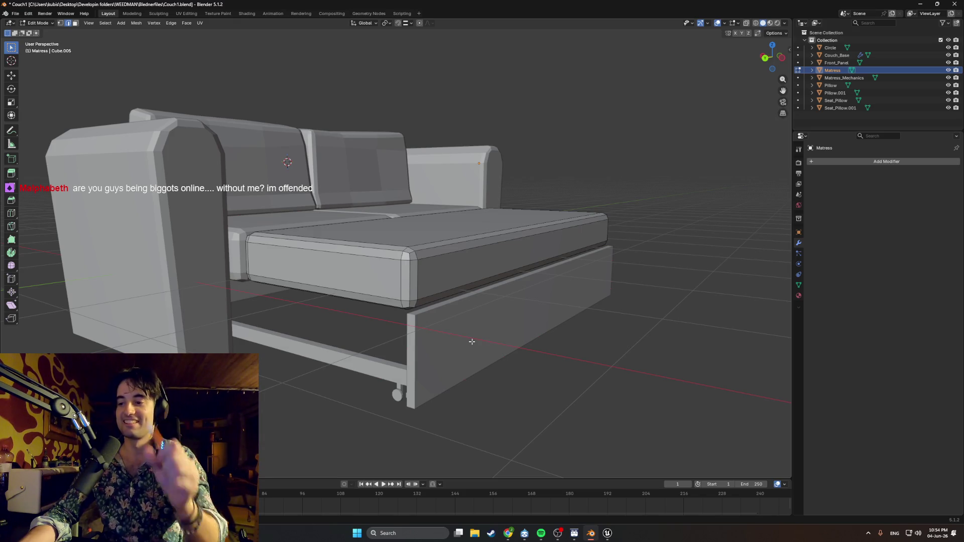
- Orbit around, behind and under the couch to inspect the mattress and frame
{"action": "middle_click_drag", "start_coordinate": [449, 344], "coordinate": [433, 329]}
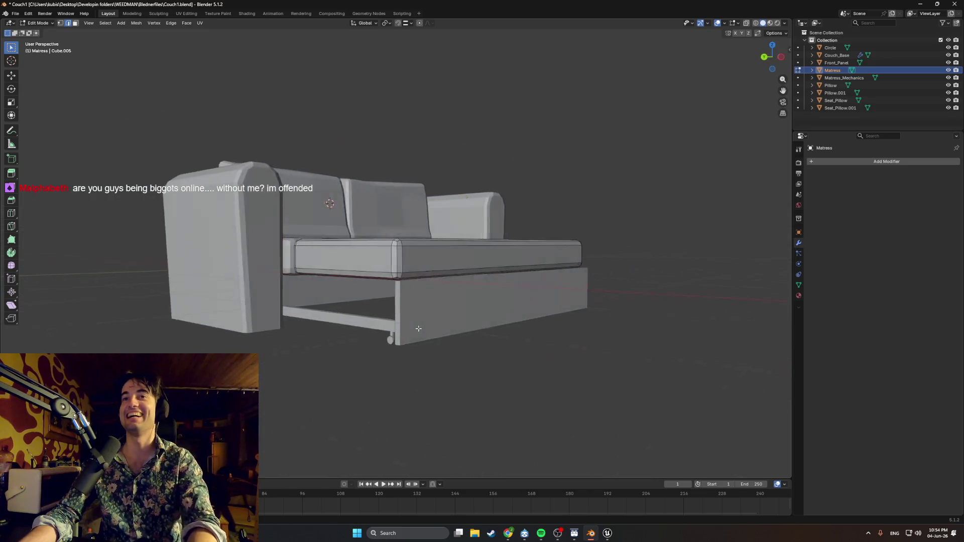
{"action": "scroll", "coordinate": [433, 329], "scroll_direction": "up", "scroll_amount": 2}
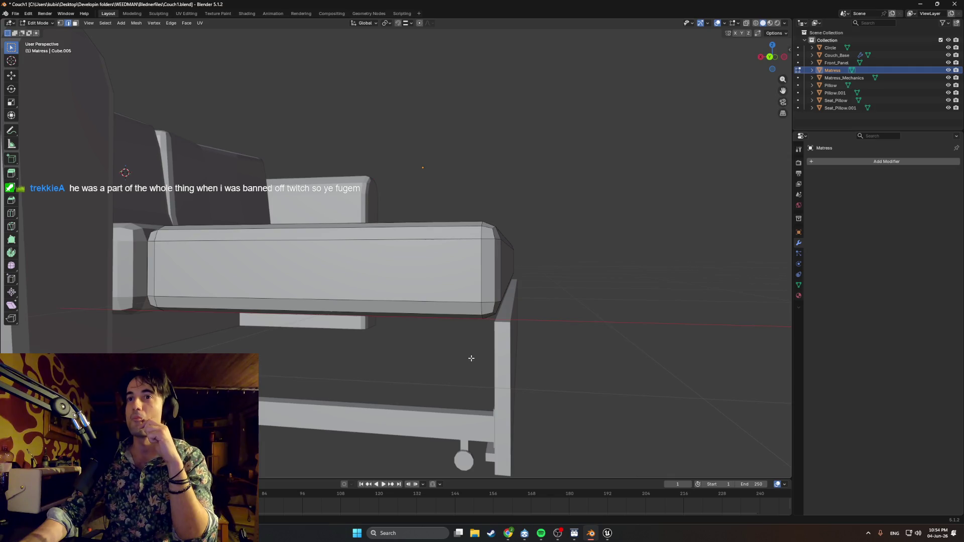
{"action": "scroll", "coordinate": [471, 358], "scroll_direction": "up", "scroll_amount": 5}
{"action": "mouse_move", "coordinate": [471, 358]}
{"action": "middle_mouse_down"}
{"action": "mouse_move", "coordinate": [474, 376]}
{"action": "mouse_move", "coordinate": [425, 337]}
{"action": "mouse_move", "coordinate": [422, 351]}
{"action": "mouse_move", "coordinate": [460, 363]}
{"action": "middle_mouse_up"}
{"action": "scroll", "coordinate": [473, 376], "scroll_direction": "down", "scroll_amount": 5}
{"action": "scroll", "coordinate": [475, 362], "scroll_direction": "up", "scroll_amount": 2}
{"action": "scroll", "coordinate": [425, 337], "scroll_direction": "up", "scroll_amount": 2}
{"action": "mouse_move", "coordinate": [400, 415]}
{"action": "middle_mouse_down"}
{"action": "mouse_move", "coordinate": [415, 382]}
{"action": "mouse_move", "coordinate": [476, 385]}
{"action": "mouse_move", "coordinate": [459, 382]}
{"action": "mouse_move", "coordinate": [494, 370]}
{"action": "mouse_move", "coordinate": [488, 359]}
{"action": "middle_mouse_up"}
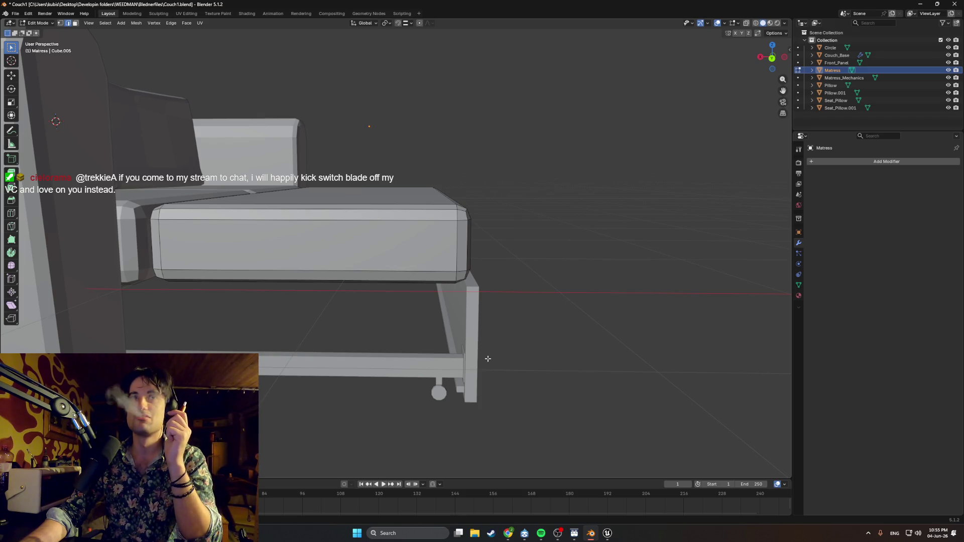
{"action": "mouse_move", "coordinate": [515, 342]}
{"action": "middle_mouse_down"}
{"action": "mouse_move", "coordinate": [481, 356]}
{"action": "mouse_move", "coordinate": [523, 335]}
{"action": "middle_mouse_up"}
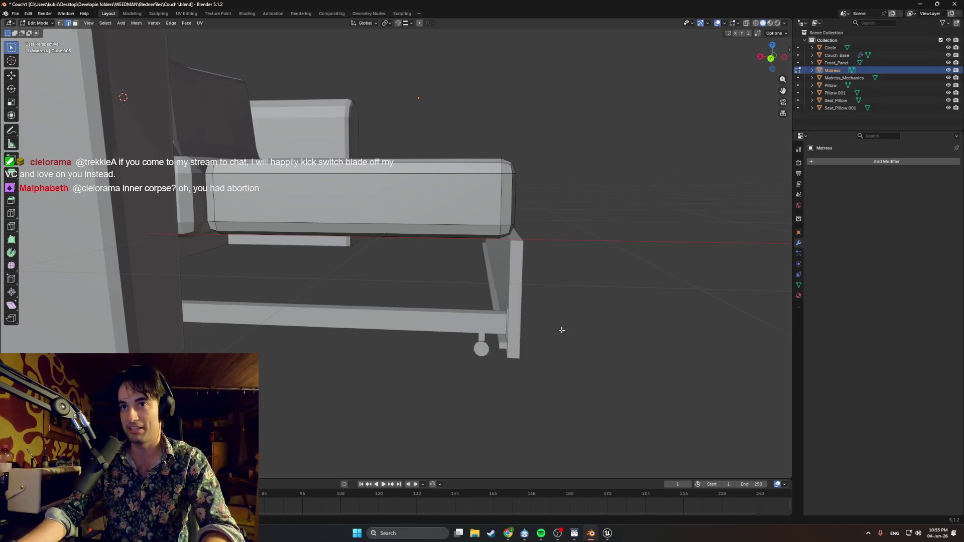
{"action": "middle_click_drag", "start_coordinate": [561, 331], "coordinate": [559, 330]}
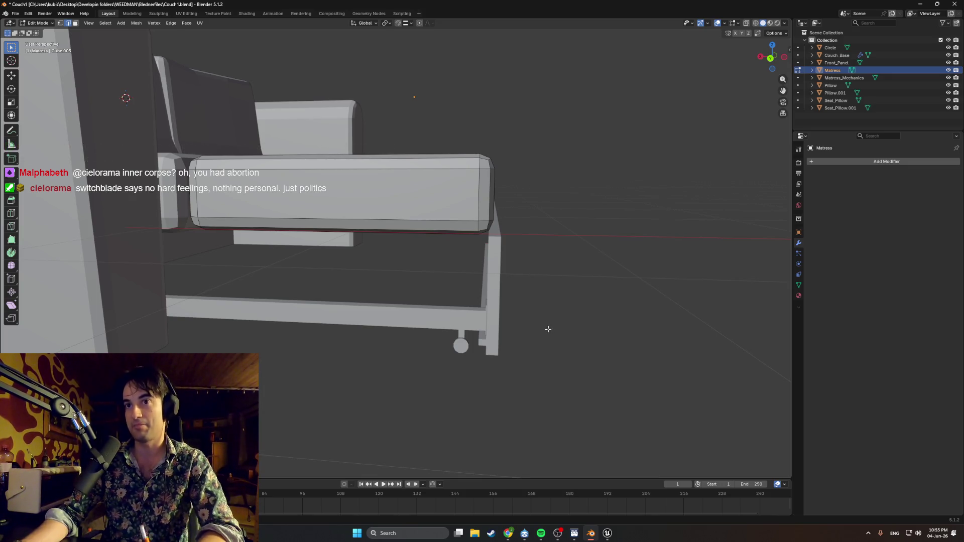
{"action": "mouse_move", "coordinate": [552, 323]}
{"action": "middle_mouse_down"}
{"action": "mouse_move", "coordinate": [543, 306]}
{"action": "mouse_move", "coordinate": [523, 321]}
{"action": "mouse_move", "coordinate": [580, 323]}
{"action": "middle_mouse_up"}
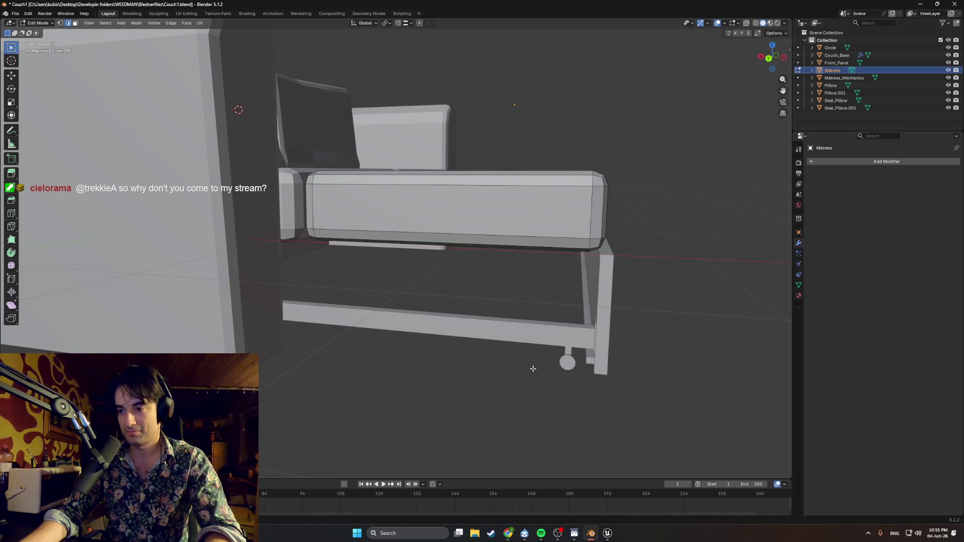
{"action": "middle_click_drag", "start_coordinate": [533, 368], "coordinate": [512, 360]}
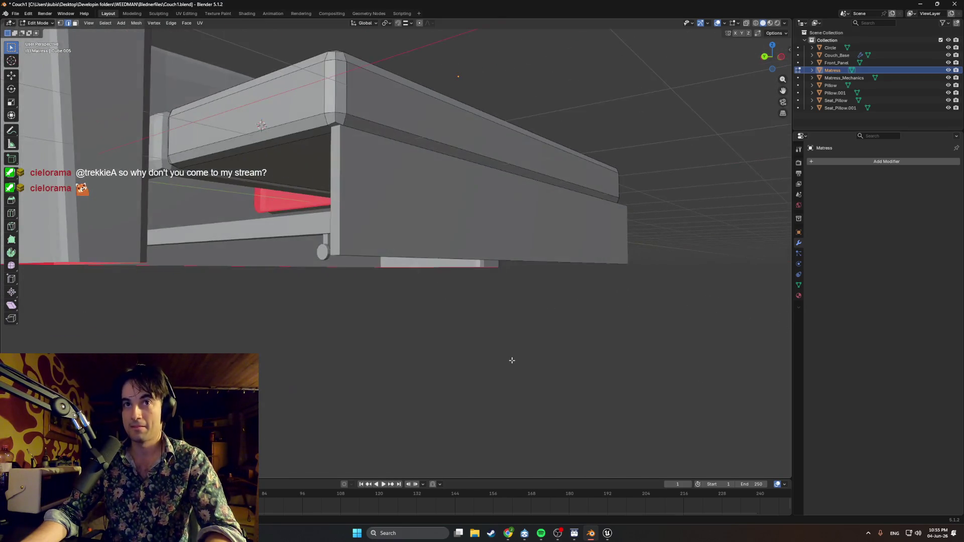
{"action": "mouse_move", "coordinate": [513, 318]}
{"action": "middle_mouse_down"}
{"action": "mouse_move", "coordinate": [470, 362]}
{"action": "mouse_move", "coordinate": [549, 357]}
{"action": "mouse_move", "coordinate": [542, 370]}
{"action": "mouse_move", "coordinate": [497, 370]}
{"action": "middle_mouse_up"}
{"action": "mouse_move", "coordinate": [323, 327]}
{"action": "middle_mouse_down"}
{"action": "mouse_move", "coordinate": [382, 338]}
{"action": "mouse_move", "coordinate": [368, 344]}
{"action": "mouse_move", "coordinate": [552, 343]}
{"action": "mouse_move", "coordinate": [317, 248]}
{"action": "mouse_move", "coordinate": [170, 167]}
{"action": "mouse_move", "coordinate": [517, 334]}
{"action": "mouse_move", "coordinate": [494, 346]}
{"action": "middle_mouse_up"}
{"action": "scroll", "coordinate": [317, 248], "scroll_direction": "up", "scroll_amount": 3}
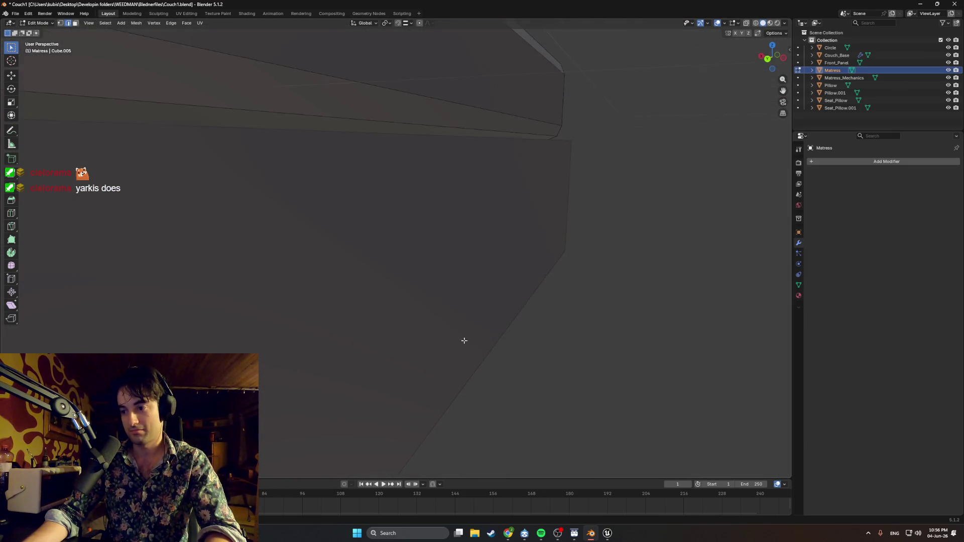
{"action": "scroll", "coordinate": [450, 288], "scroll_direction": "down", "scroll_amount": 3}
{"action": "scroll", "coordinate": [463, 283], "scroll_direction": "down", "scroll_amount": 2}
{"action": "scroll", "coordinate": [419, 284], "scroll_direction": "down", "scroll_amount": 2}
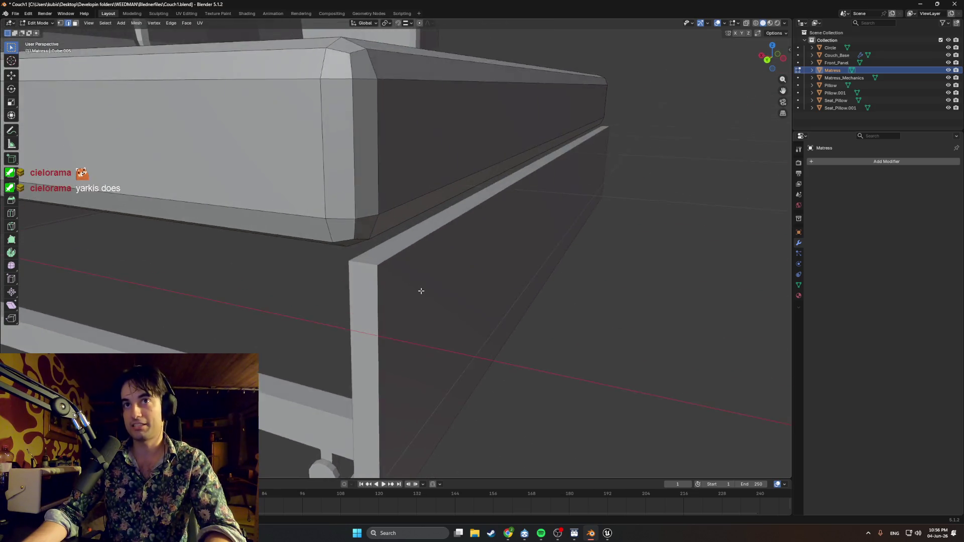
{"action": "scroll", "coordinate": [419, 292], "scroll_direction": "down", "scroll_amount": 2}
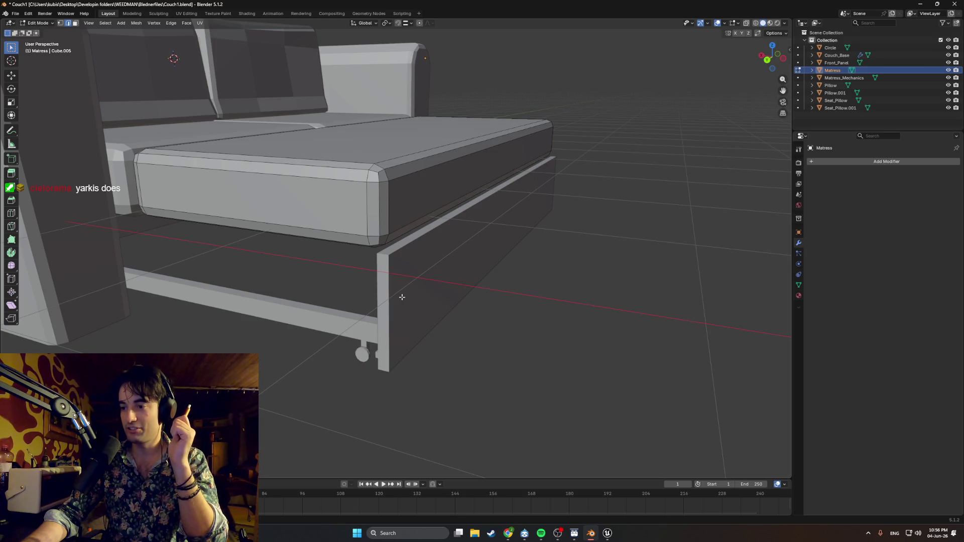
- Inspect the rail, post and caster from the back orthographic view, then bring up the YouTube browser window
{"action": "middle_click_drag", "start_coordinate": [439, 305], "coordinate": [437, 305]}
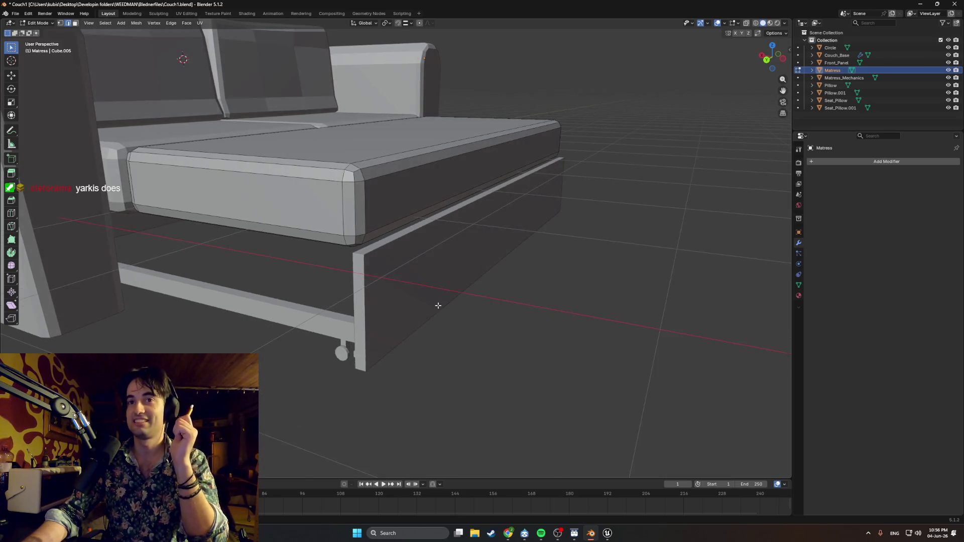
{"action": "scroll", "coordinate": [442, 323], "scroll_direction": "down", "scroll_amount": 2}
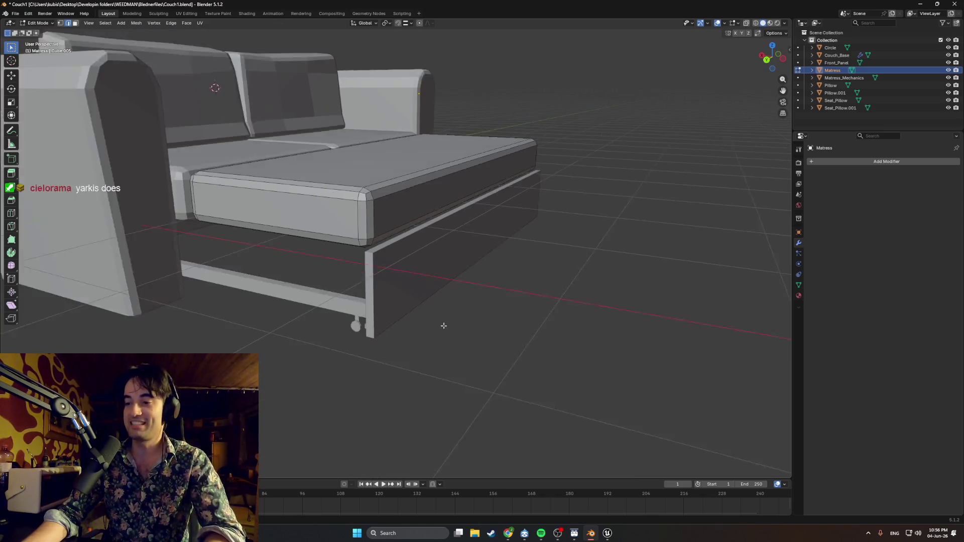
{"action": "scroll", "coordinate": [442, 324], "scroll_direction": "down", "scroll_amount": 4}
{"action": "mouse_move", "coordinate": [414, 306]}
{"action": "middle_mouse_down"}
{"action": "mouse_move", "coordinate": [353, 263]}
{"action": "mouse_move", "coordinate": [417, 327]}
{"action": "middle_mouse_up"}
{"action": "scroll", "coordinate": [353, 264], "scroll_direction": "up", "scroll_amount": 3}
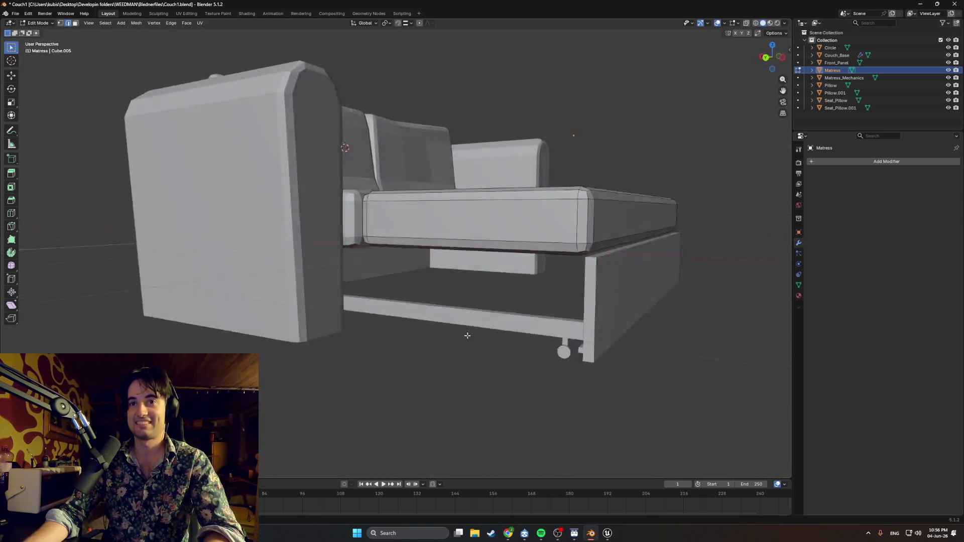
{"action": "scroll", "coordinate": [416, 327], "scroll_direction": "up", "scroll_amount": 2}
{"action": "key", "text": "ctrl+KP_1"}
{"action": "scroll", "coordinate": [482, 334], "scroll_direction": "up", "scroll_amount": 3}
{"action": "scroll", "coordinate": [558, 317], "scroll_direction": "up", "scroll_amount": 1}
{"action": "scroll", "coordinate": [559, 318], "scroll_direction": "up", "scroll_amount": 2}
{"action": "middle_click_drag", "start_coordinate": [559, 318], "coordinate": [578, 304], "text": "shift"}
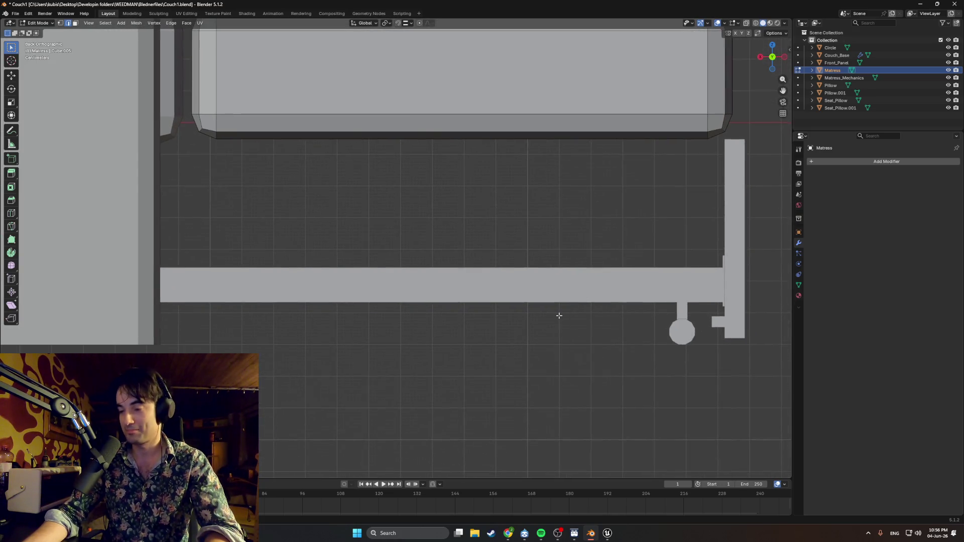
{"action": "scroll", "coordinate": [560, 315], "scroll_direction": "up", "scroll_amount": 2}
{"action": "middle_click_drag", "start_coordinate": [609, 334], "coordinate": [434, 321], "text": "shift"}
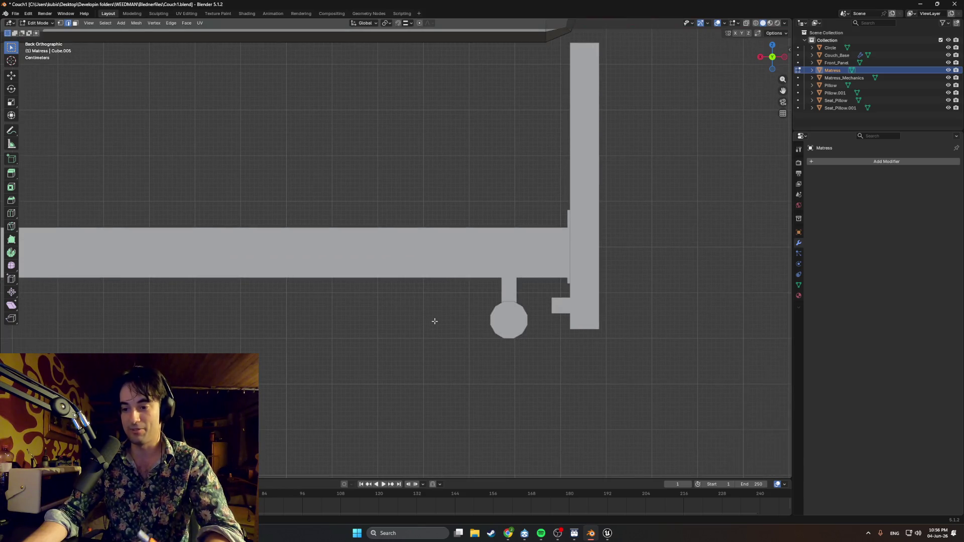
{"action": "middle_click_drag", "start_coordinate": [502, 352], "coordinate": [510, 348]}
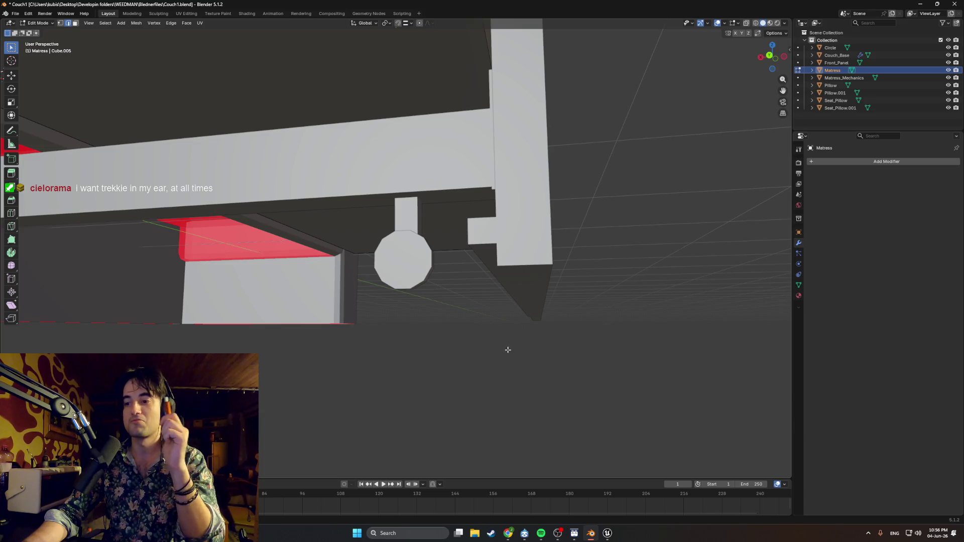
{"action": "mouse_move", "coordinate": [505, 351]}
{"action": "middle_mouse_down"}
{"action": "mouse_move", "coordinate": [424, 318]}
{"action": "mouse_move", "coordinate": [459, 334]}
{"action": "mouse_move", "coordinate": [417, 338]}
{"action": "mouse_move", "coordinate": [519, 341]}
{"action": "middle_mouse_up"}
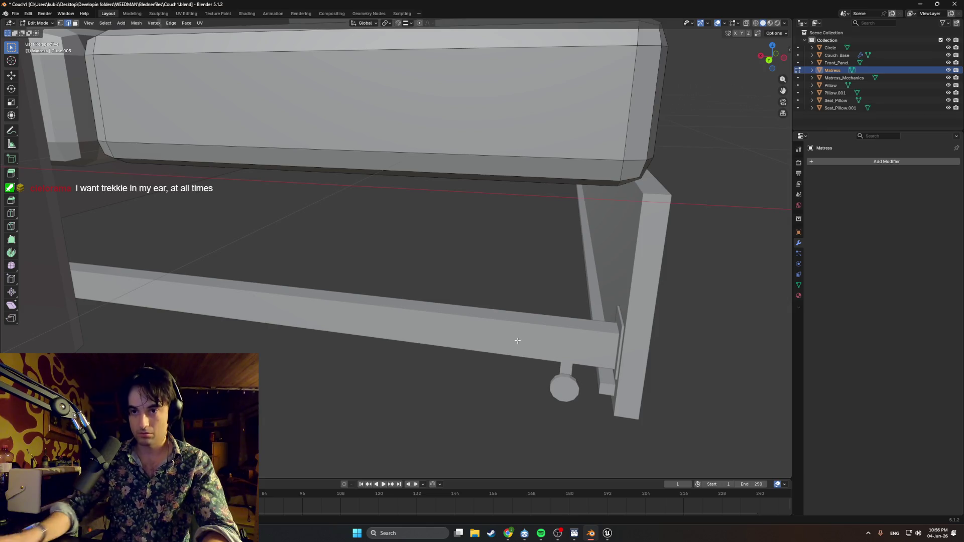
{"action": "left_click", "coordinate": [510, 534]}
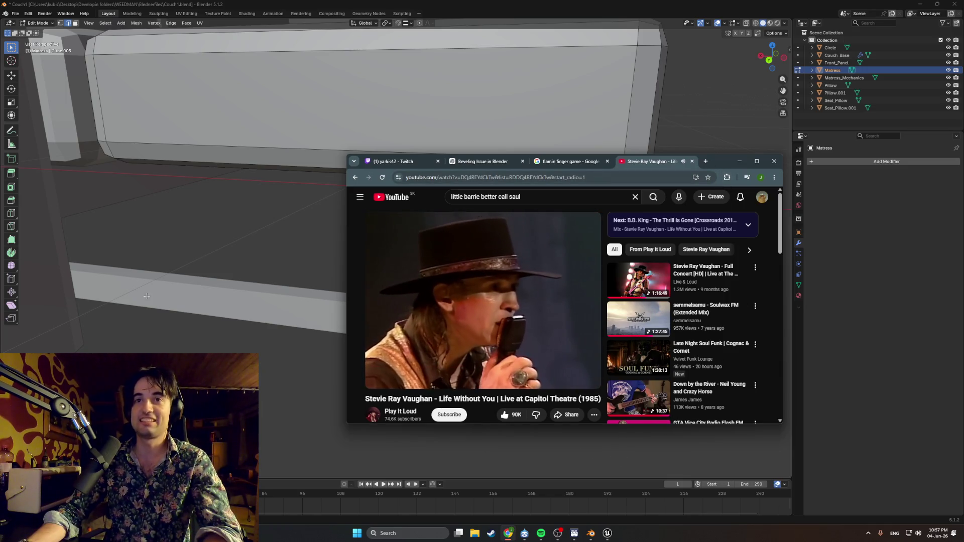
- Orbit around the mattress and rail to view the couch frame from above
{"action": "middle_click_drag", "start_coordinate": [147, 299], "coordinate": [272, 356]}
{"action": "scroll", "coordinate": [399, 327], "scroll_direction": "up", "scroll_amount": 3}
{"action": "scroll", "coordinate": [398, 327], "scroll_direction": "down", "scroll_amount": 2}
{"action": "mouse_move", "coordinate": [398, 327]}
{"action": "middle_mouse_down"}
{"action": "mouse_move", "coordinate": [444, 271]}
{"action": "mouse_move", "coordinate": [451, 277]}
{"action": "middle_mouse_up"}
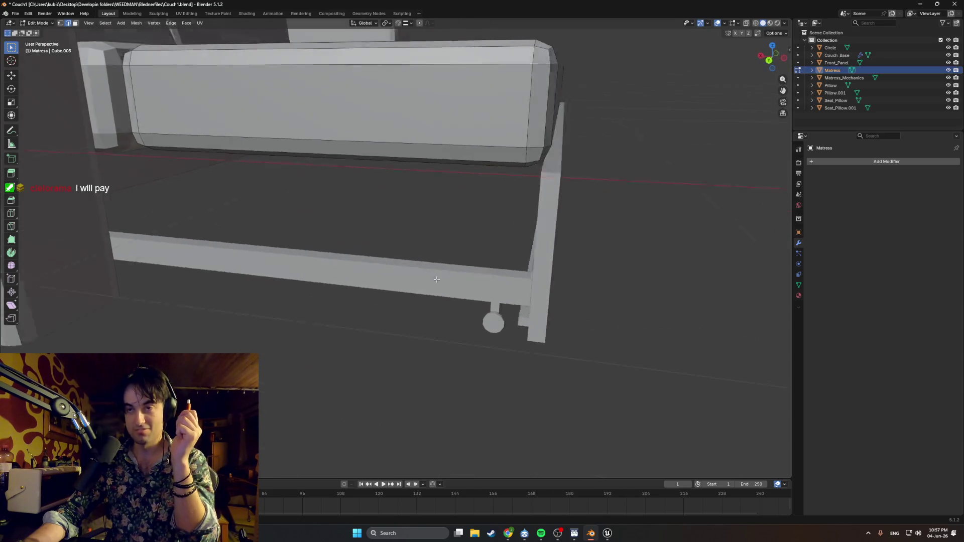
{"action": "mouse_move", "coordinate": [485, 305]}
{"action": "middle_mouse_down"}
{"action": "mouse_move", "coordinate": [615, 289]}
{"action": "mouse_move", "coordinate": [514, 307]}
{"action": "mouse_move", "coordinate": [407, 304]}
{"action": "mouse_move", "coordinate": [488, 315]}
{"action": "mouse_move", "coordinate": [475, 315]}
{"action": "middle_mouse_up"}
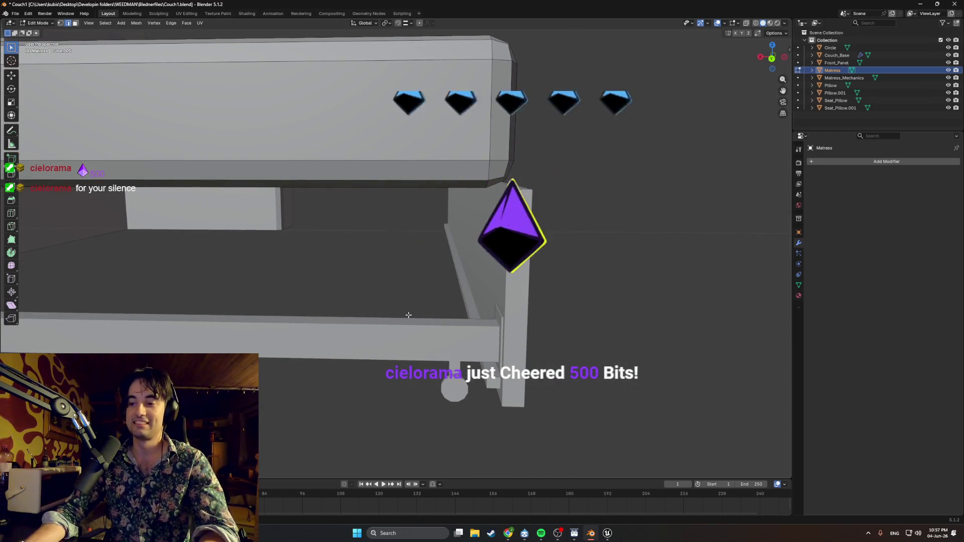
{"action": "mouse_move", "coordinate": [470, 364]}
{"action": "middle_mouse_down"}
{"action": "mouse_move", "coordinate": [464, 345]}
{"action": "mouse_move", "coordinate": [551, 362]}
{"action": "middle_mouse_up"}
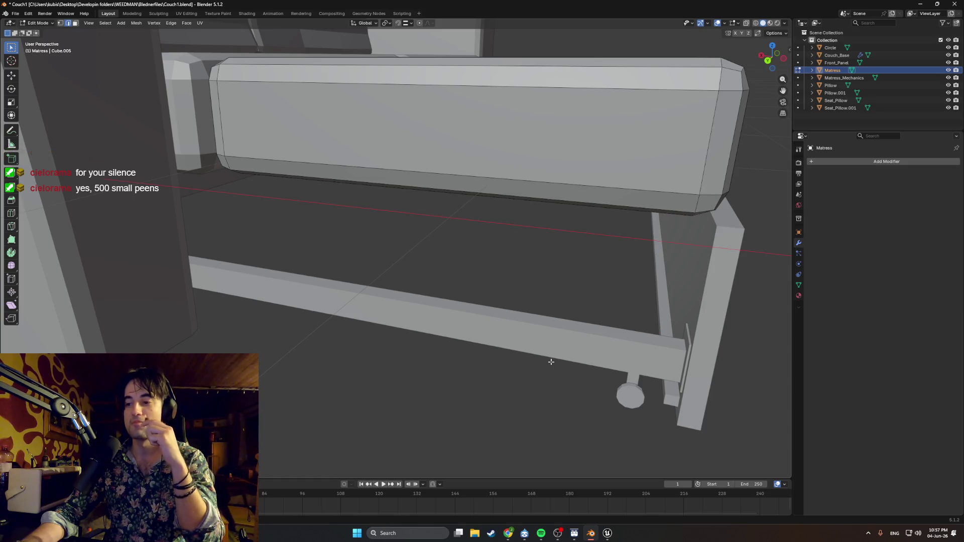
- Inspect the rail and caster from under the frame, then bring the YouTube window forward
{"action": "middle_click_drag", "start_coordinate": [551, 362], "coordinate": [555, 369]}
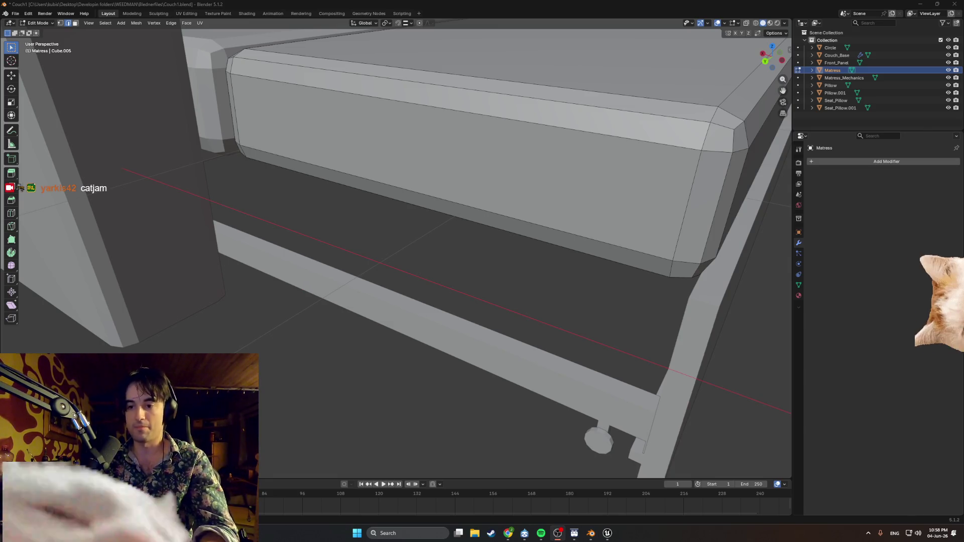
{"action": "mouse_move", "coordinate": [621, 431]}
{"action": "middle_mouse_down"}
{"action": "mouse_move", "coordinate": [521, 403]}
{"action": "mouse_move", "coordinate": [511, 419]}
{"action": "mouse_move", "coordinate": [539, 419]}
{"action": "middle_mouse_up"}
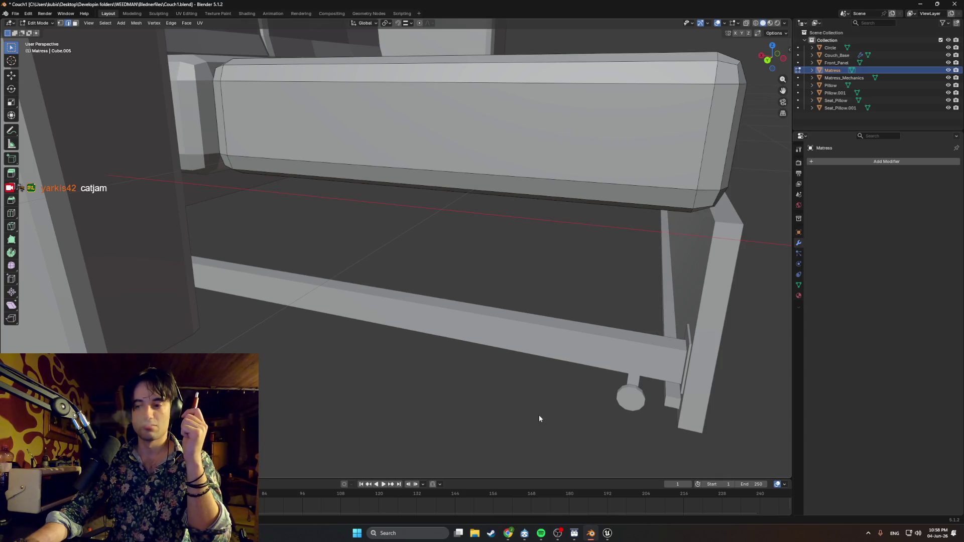
{"action": "mouse_move", "coordinate": [619, 388]}
{"action": "middle_mouse_down"}
{"action": "mouse_move", "coordinate": [532, 361]}
{"action": "mouse_move", "coordinate": [530, 309]}
{"action": "middle_mouse_up"}
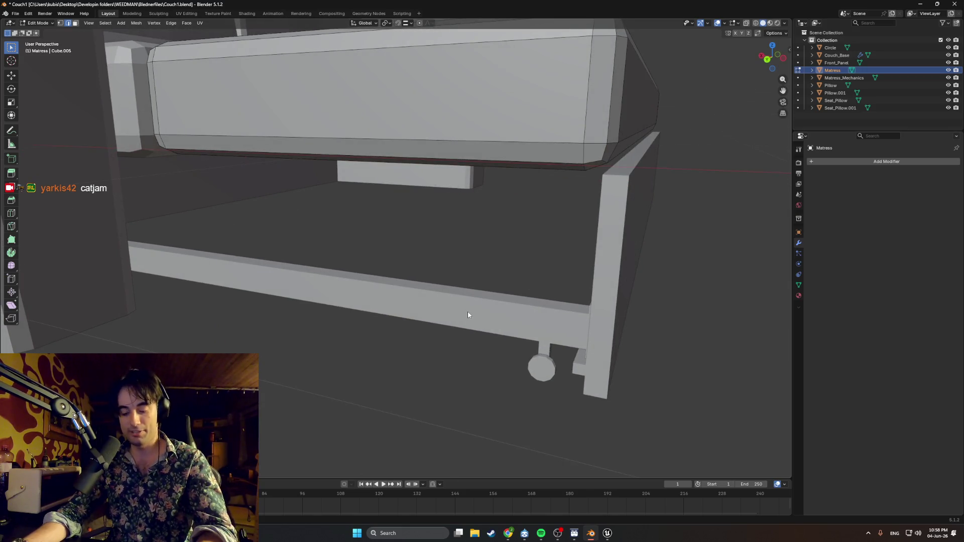
{"action": "middle_click_drag", "start_coordinate": [468, 314], "coordinate": [486, 317]}
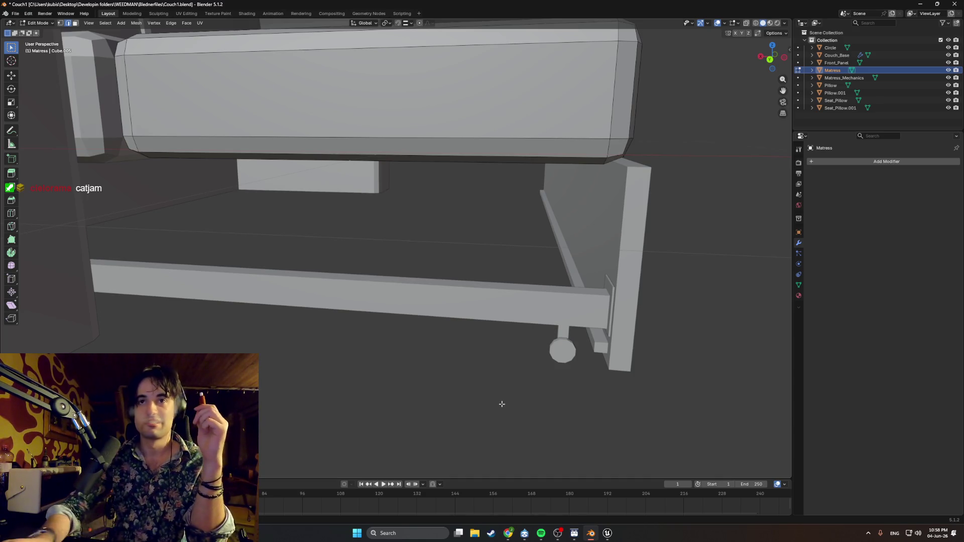
{"action": "left_click", "coordinate": [509, 534]}
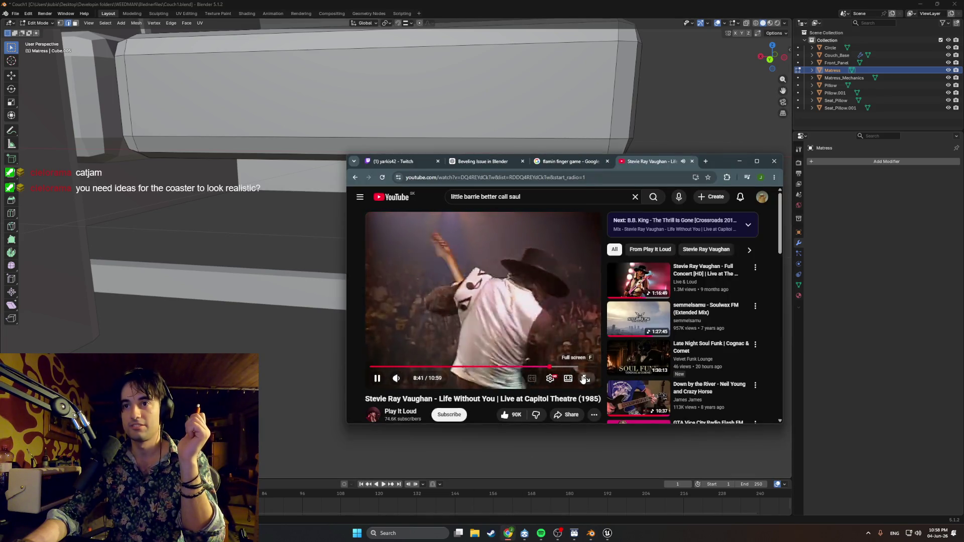
- Watch the Stevie Ray Vaughan video full screen, rewound slightly, then return to the windowed player
{"action": "left_click", "coordinate": [586, 378]}
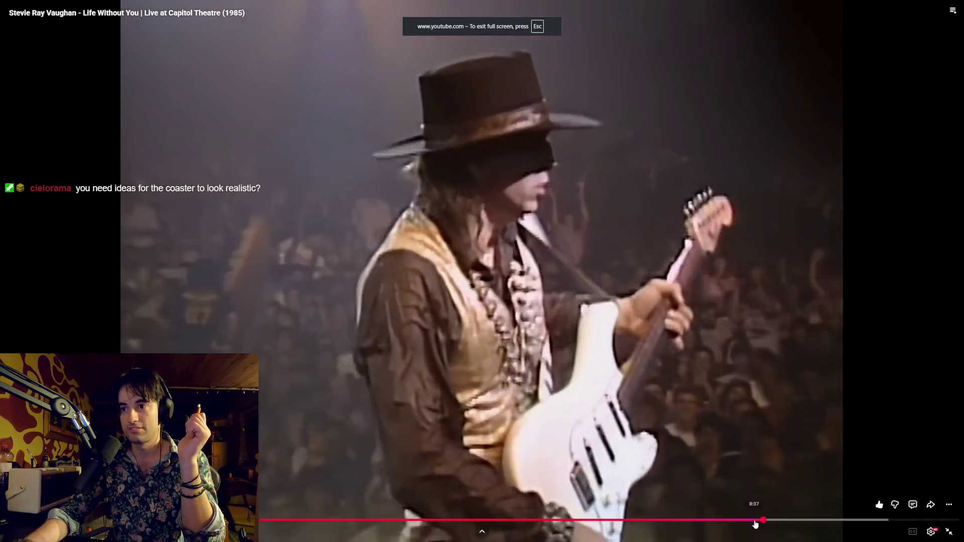
{"action": "left_click", "coordinate": [743, 520]}
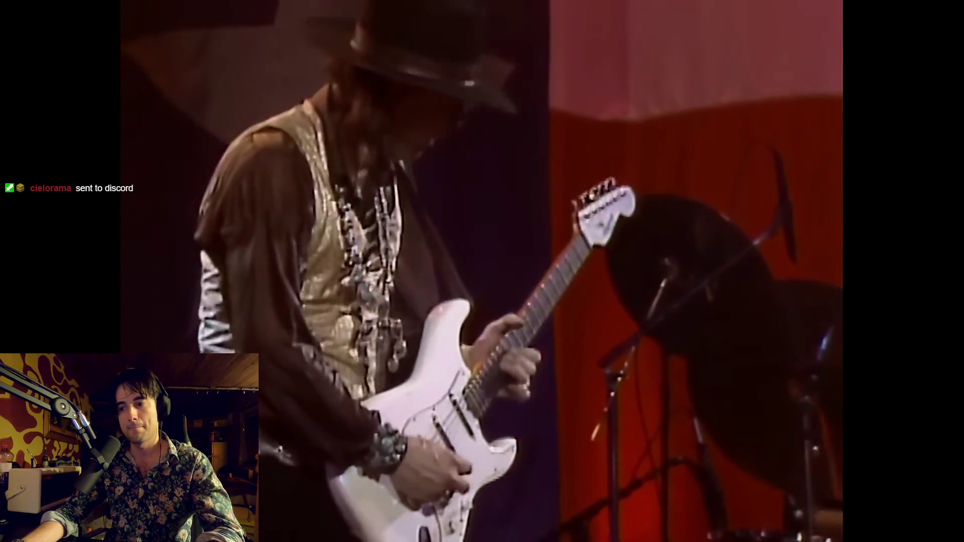
{"action": "key", "text": "Escape"}
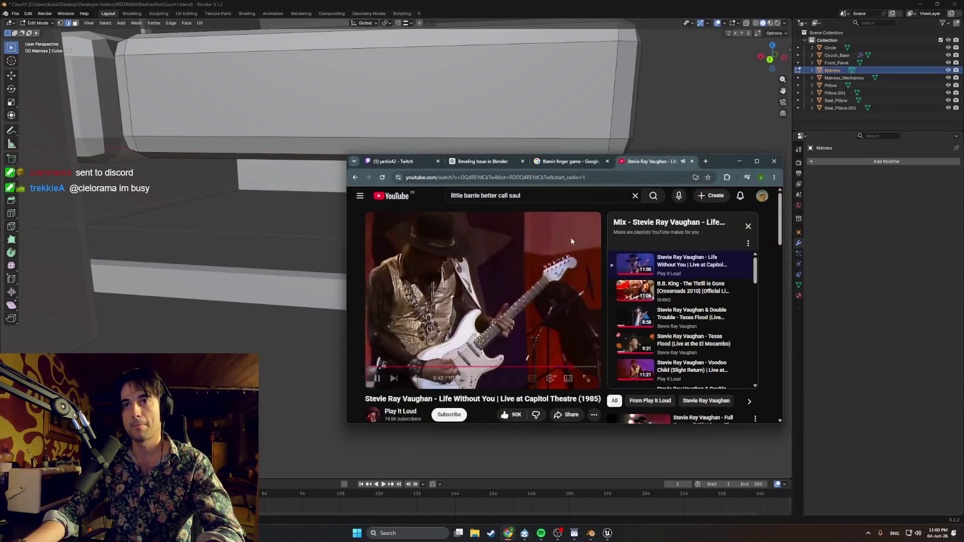
- Switch to the Discord chat with the caster wheel photos and move its window up and left
{"action": "key", "text": "super"}
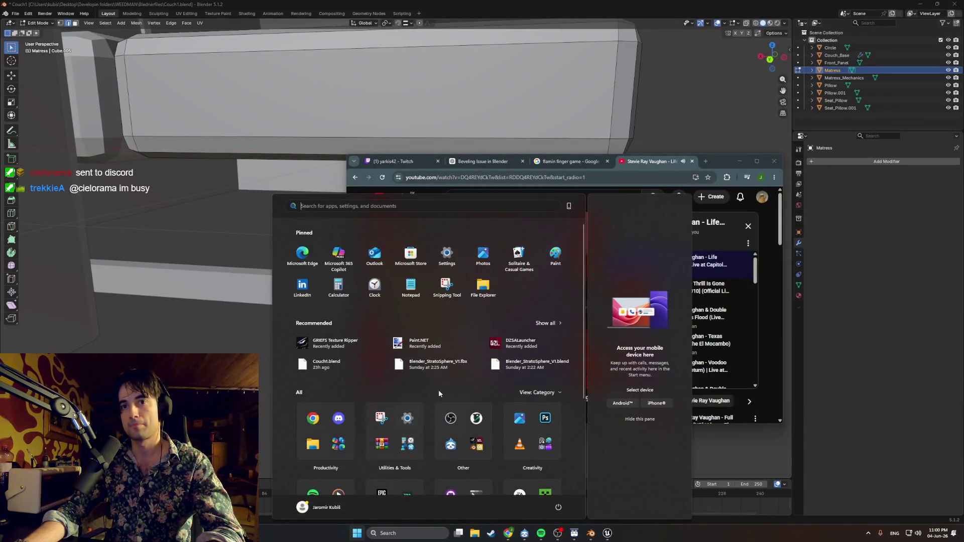
{"action": "key", "text": "super"}
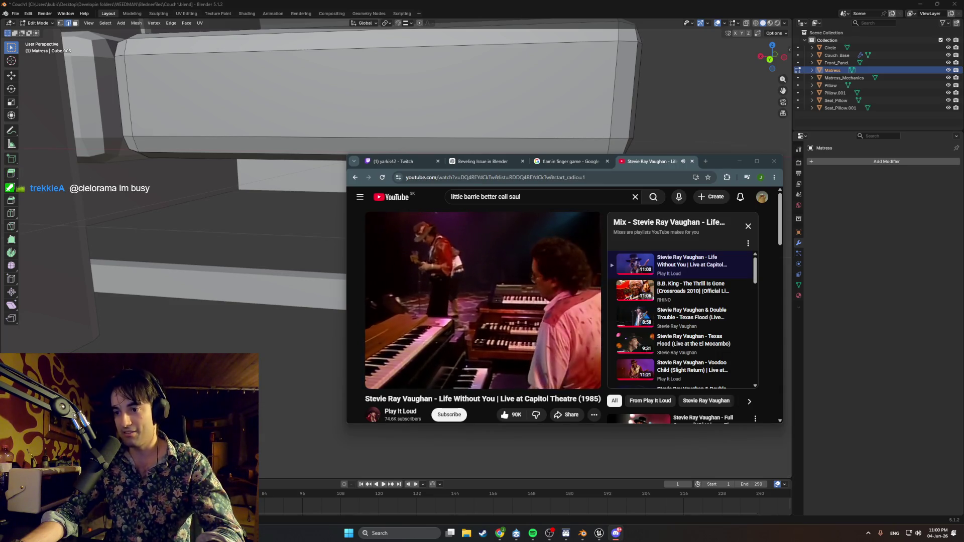
{"action": "key", "text": "alt+Tab"}
{"action": "left_click_drag", "start_coordinate": [652, 176], "coordinate": [579, 128]}
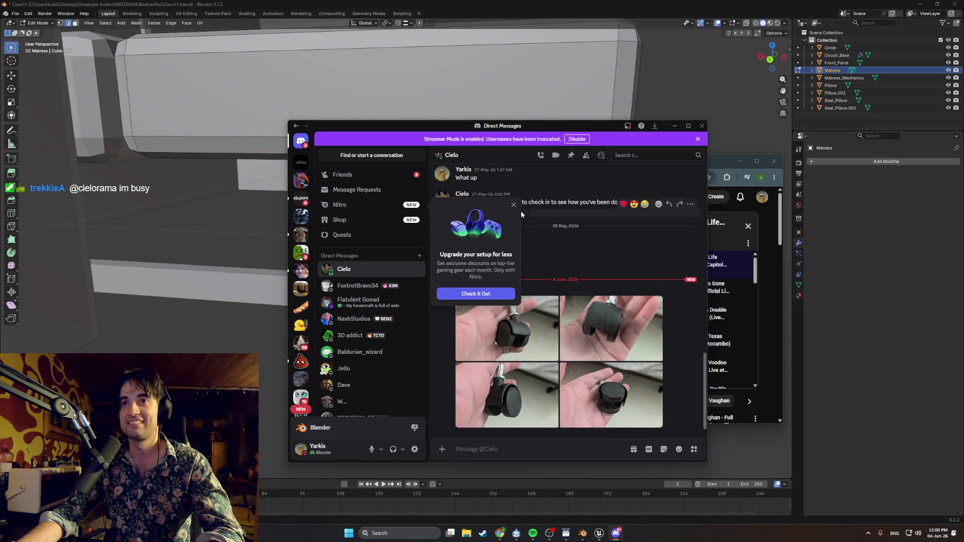
{"action": "mouse_move", "coordinate": [573, 202]}
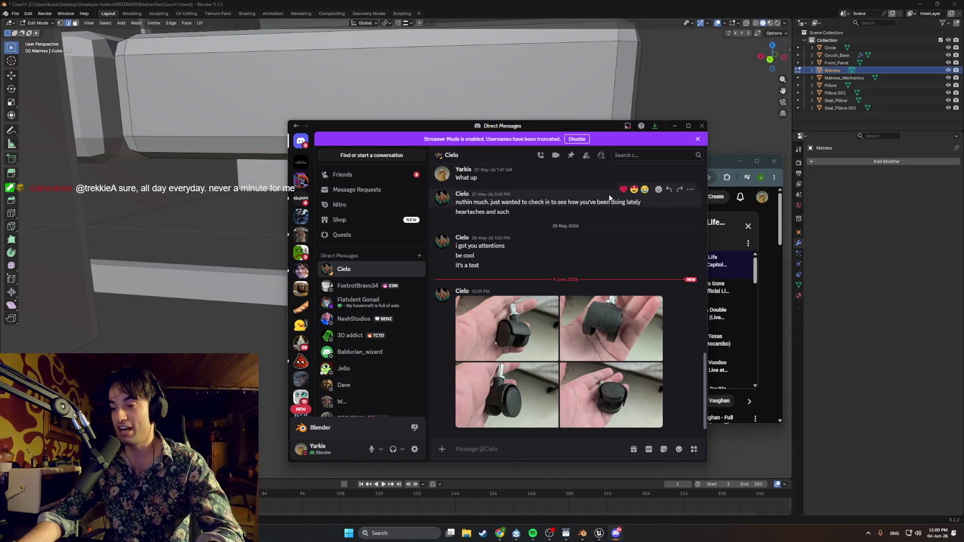
- Close Discord, adjust the video volume and minimise the browser back to Blender
{"action": "left_click", "coordinate": [673, 127]}
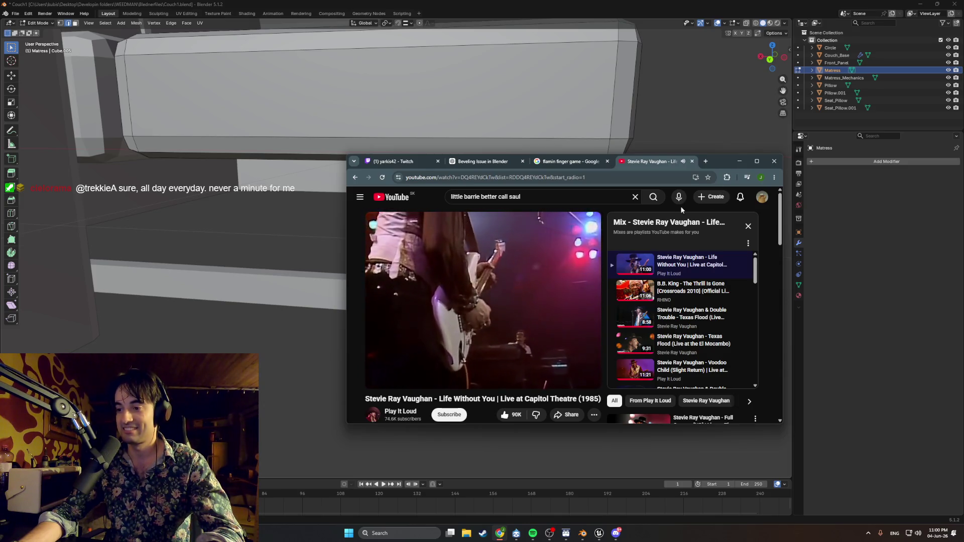
{"action": "left_click", "coordinate": [431, 378]}
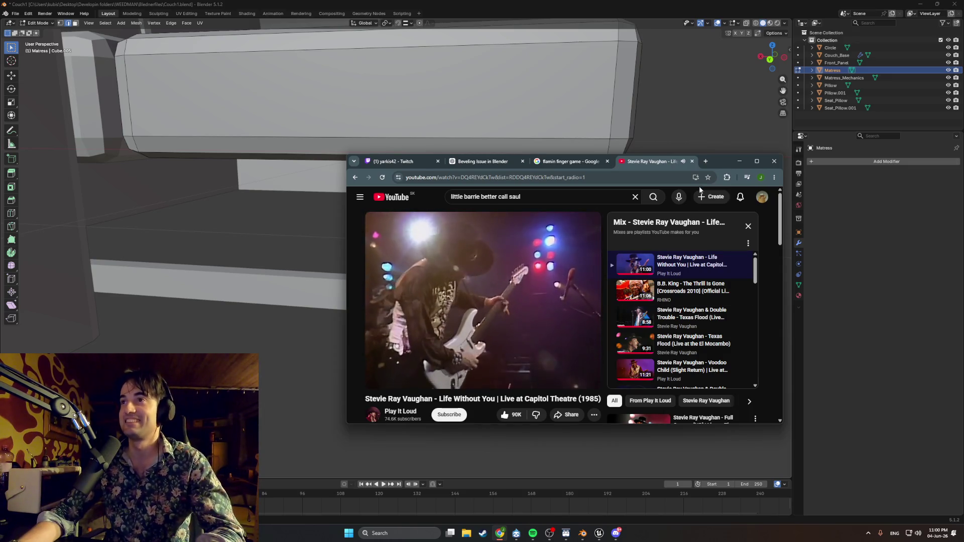
{"action": "left_click", "coordinate": [739, 161]}
- Select the Matress_Mechanics rail object and enter Edit Mode on it
{"action": "mouse_move", "coordinate": [736, 164]}
{"action": "middle_mouse_down"}
{"action": "mouse_move", "coordinate": [568, 346]}
{"action": "mouse_move", "coordinate": [573, 267]}
{"action": "mouse_move", "coordinate": [529, 351]}
{"action": "mouse_move", "coordinate": [413, 299]}
{"action": "mouse_move", "coordinate": [432, 299]}
{"action": "mouse_move", "coordinate": [352, 303]}
{"action": "mouse_move", "coordinate": [366, 316]}
{"action": "mouse_move", "coordinate": [505, 341]}
{"action": "middle_mouse_up"}
{"action": "key", "text": "Tab"}
{"action": "left_click", "coordinate": [413, 299]}
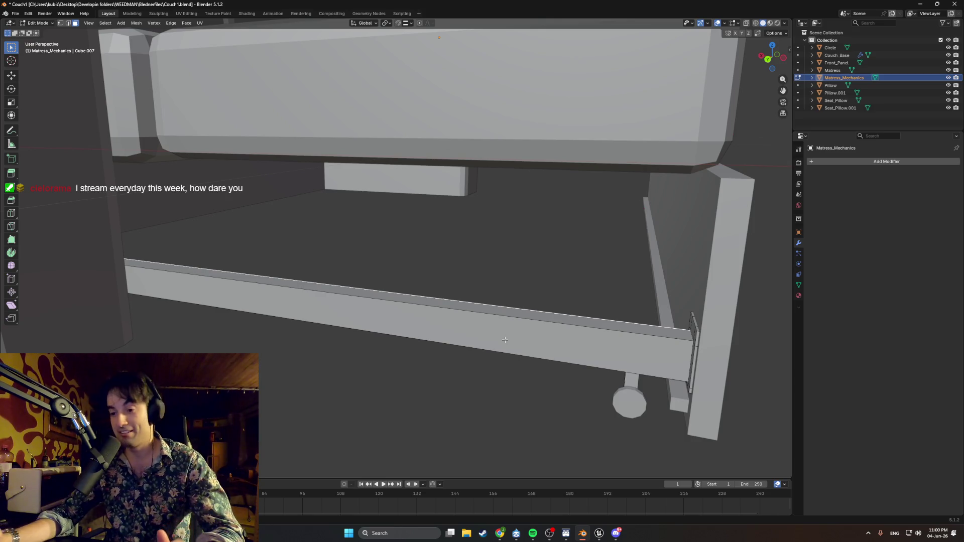
- Orbit and zoom around the frame to study the rail and mattress underside from several sides
{"action": "mouse_move", "coordinate": [537, 344]}
{"action": "middle_mouse_down"}
{"action": "mouse_move", "coordinate": [528, 355]}
{"action": "mouse_move", "coordinate": [470, 329]}
{"action": "middle_mouse_up"}
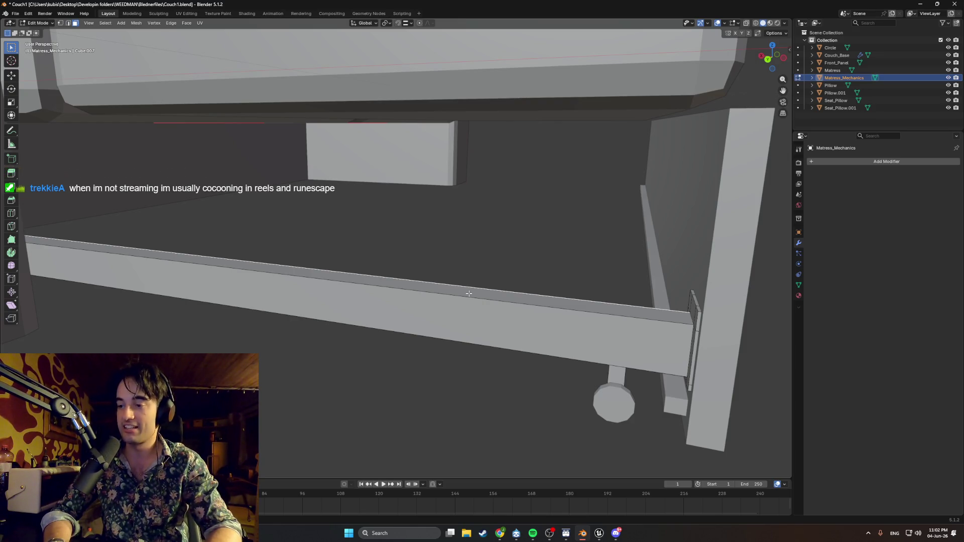
{"action": "scroll", "coordinate": [626, 339], "scroll_direction": "down", "scroll_amount": 3}
{"action": "mouse_move", "coordinate": [626, 340]}
{"action": "middle_mouse_down"}
{"action": "mouse_move", "coordinate": [540, 315]}
{"action": "mouse_move", "coordinate": [548, 287]}
{"action": "mouse_move", "coordinate": [429, 307]}
{"action": "mouse_move", "coordinate": [514, 343]}
{"action": "mouse_move", "coordinate": [480, 340]}
{"action": "mouse_move", "coordinate": [471, 324]}
{"action": "mouse_move", "coordinate": [530, 368]}
{"action": "mouse_move", "coordinate": [499, 352]}
{"action": "mouse_move", "coordinate": [511, 349]}
{"action": "middle_mouse_up"}
{"action": "scroll", "coordinate": [547, 287], "scroll_direction": "up", "scroll_amount": 3}
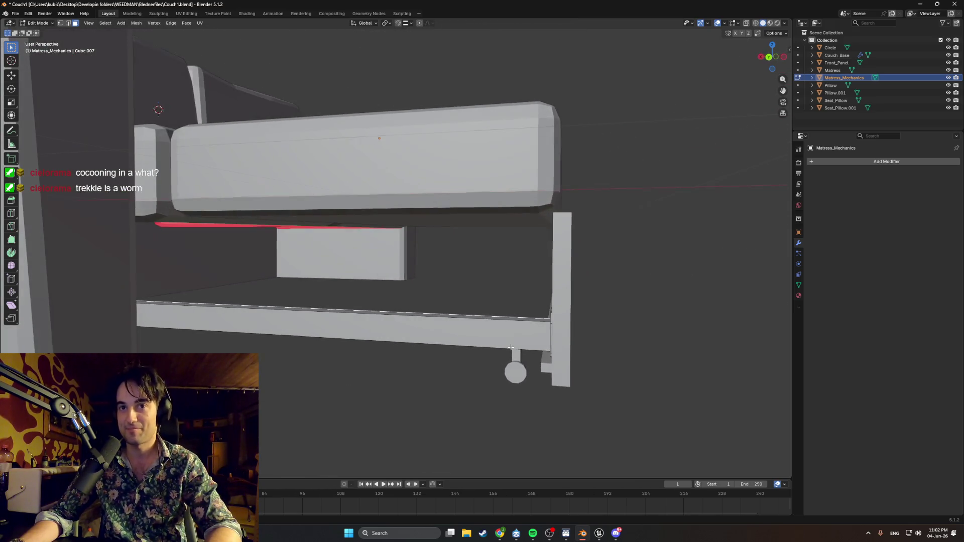
{"action": "mouse_move", "coordinate": [424, 225]}
{"action": "middle_mouse_down"}
{"action": "mouse_move", "coordinate": [458, 265]}
{"action": "mouse_move", "coordinate": [502, 269]}
{"action": "mouse_move", "coordinate": [518, 225]}
{"action": "middle_mouse_up"}
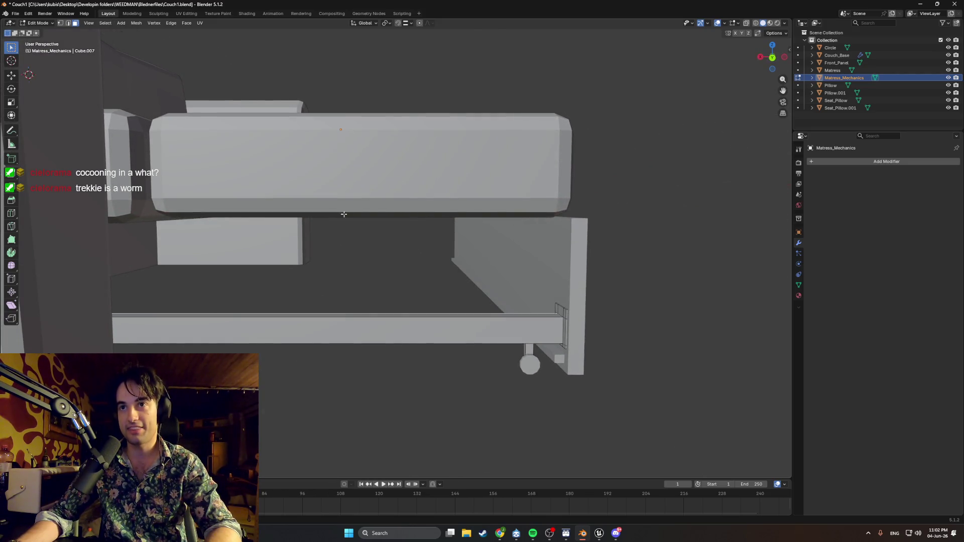
{"action": "middle_click_drag", "start_coordinate": [350, 213], "coordinate": [447, 264]}
{"action": "middle_click_drag", "start_coordinate": [447, 265], "coordinate": [443, 264]}
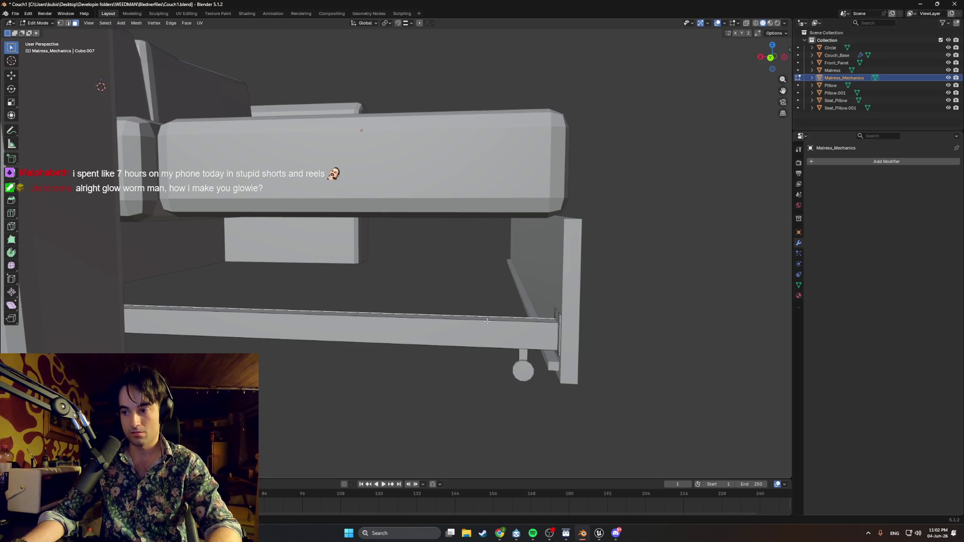
{"action": "scroll", "coordinate": [487, 320], "scroll_direction": "down", "scroll_amount": 1}
{"action": "middle_click_drag", "start_coordinate": [480, 322], "coordinate": [487, 318]}
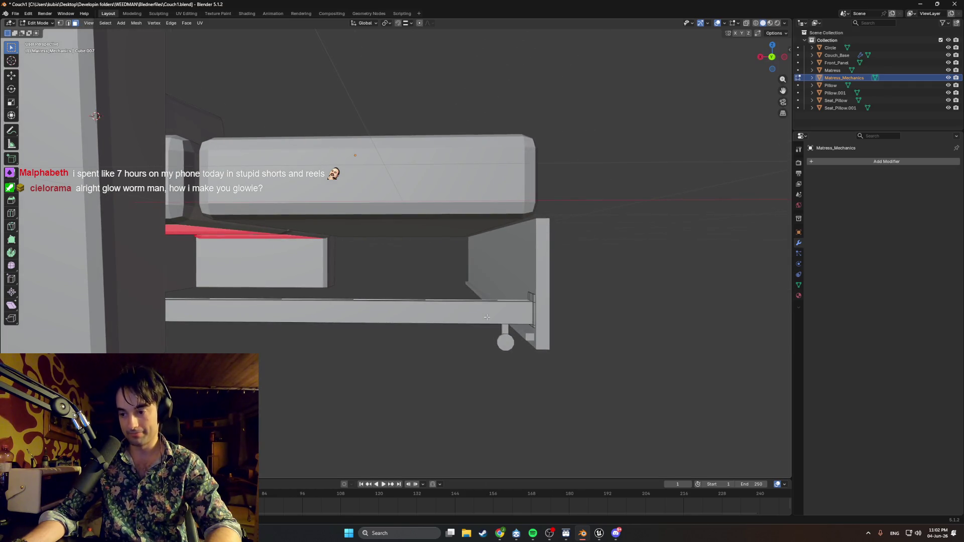
{"action": "middle_click_drag", "start_coordinate": [486, 317], "coordinate": [480, 317]}
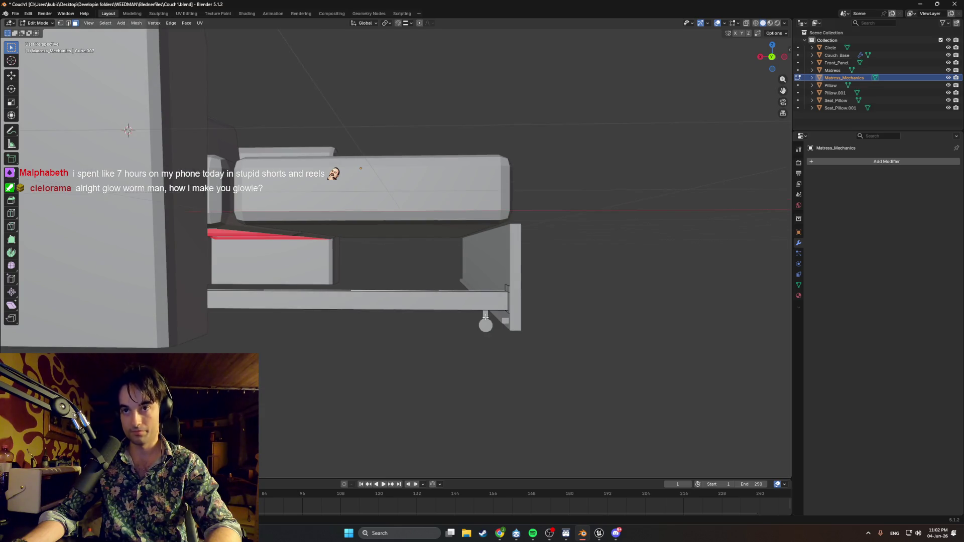
- Toggle the Add menu and outliner hierarchy expansion while deciding what to add
{"action": "key", "text": "shift+a"}
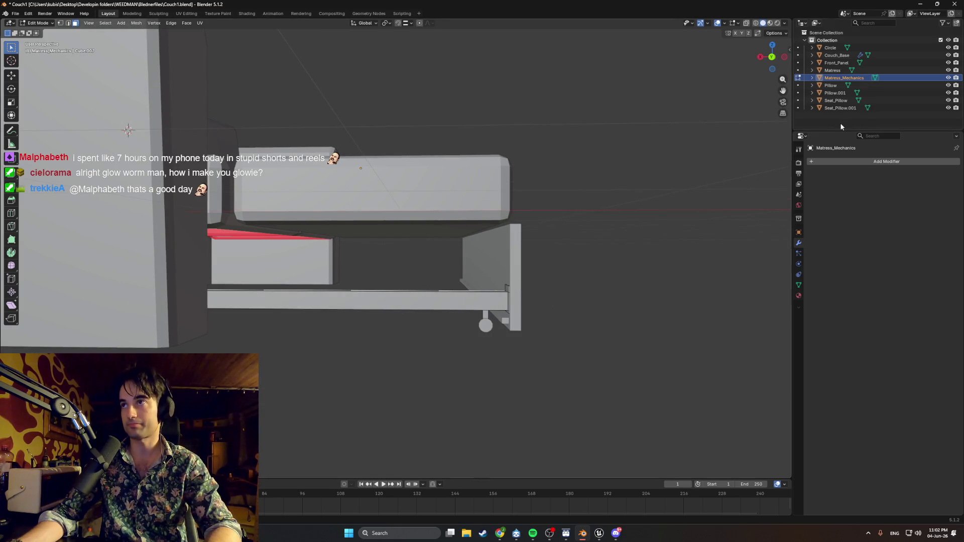
{"action": "key", "text": "shift+a"}
{"action": "key", "text": "shift+a"}
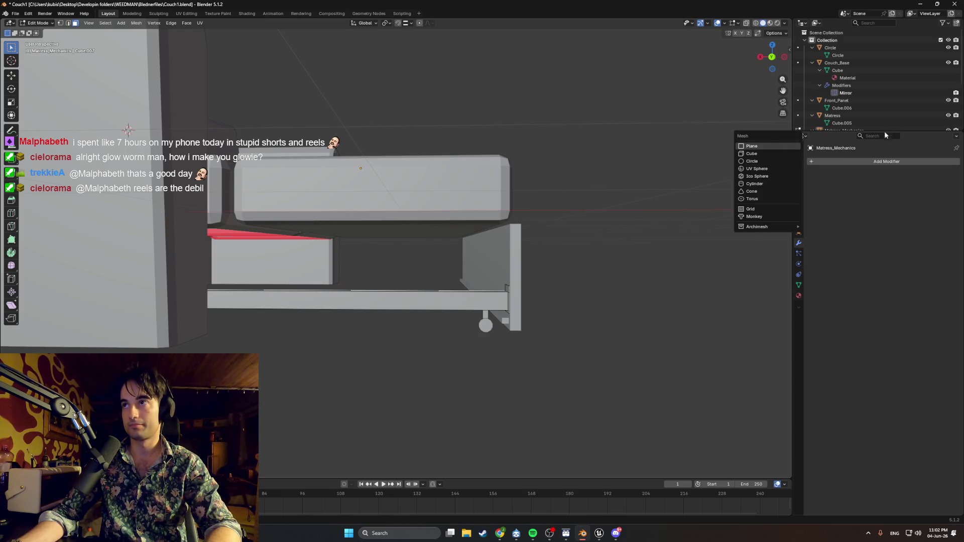
{"action": "key", "text": "KP_Subtract"}
{"action": "key", "text": "KP_Add"}
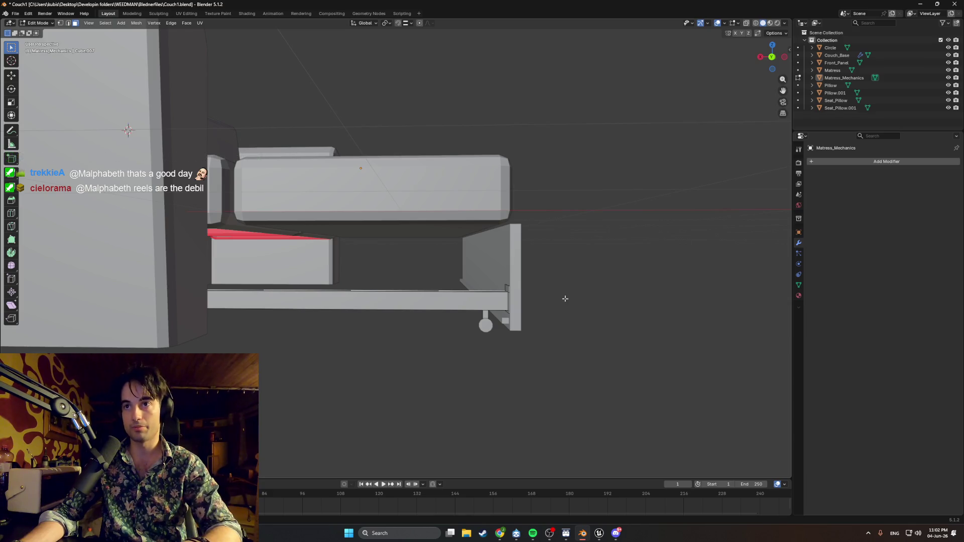
{"action": "key", "text": "shift+a"}
- Add a new plane in Object Mode and slide it along Y to sit beside the couch
{"action": "key", "text": "Tab"}
{"action": "key", "text": "shift+a"}
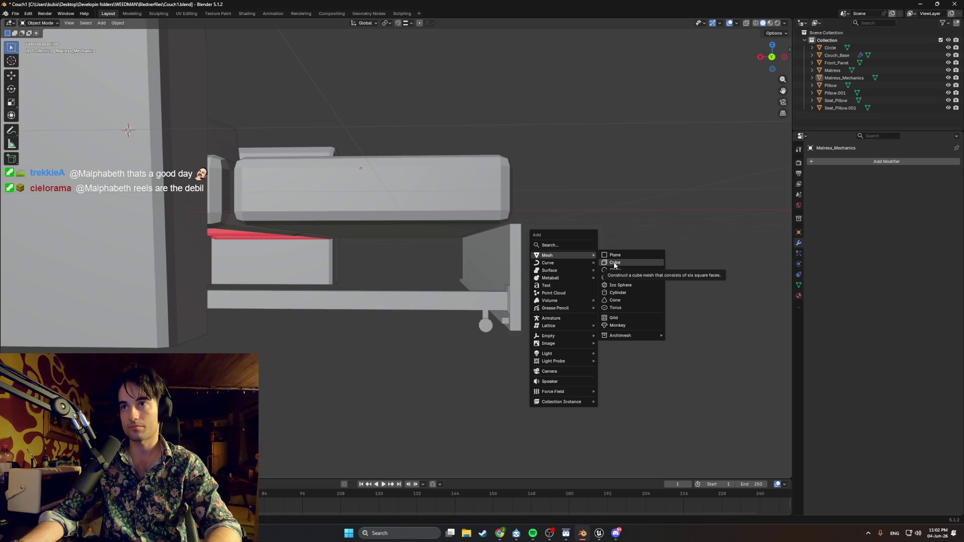
{"action": "left_click", "coordinate": [614, 255]}
{"action": "middle_click_drag", "start_coordinate": [614, 257], "coordinate": [383, 220]}
{"action": "key", "text": "g"}
{"action": "key", "text": "y"}
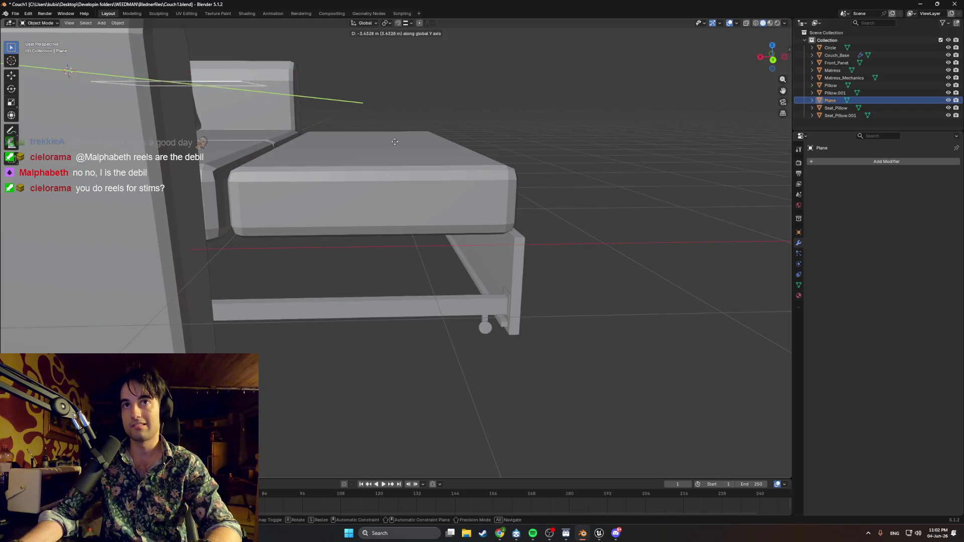
{"action": "left_click", "coordinate": [578, 132]}
{"action": "middle_click_drag", "start_coordinate": [578, 132], "coordinate": [467, 172]}
{"action": "scroll", "coordinate": [484, 155], "scroll_direction": "down", "scroll_amount": 5}
{"action": "key", "text": "g"}
{"action": "key", "text": "y"}
{"action": "left_click", "coordinate": [425, 170]}
- Rotate the plane 90° about X to stand it upright and enter Edit Mode on it
{"action": "key", "text": "r"}
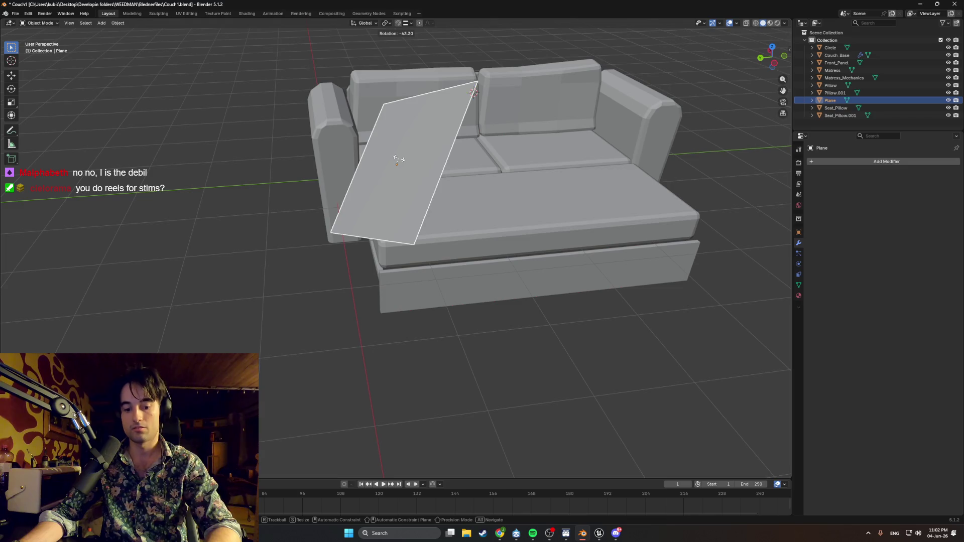
{"action": "type", "text": "x"}
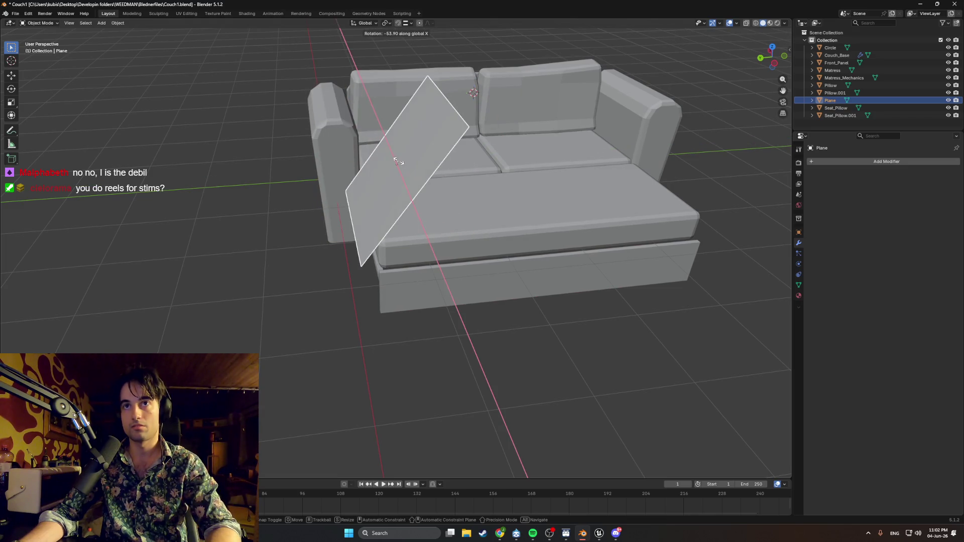
{"action": "type", "text": "90"}
{"action": "key", "text": "Return"}
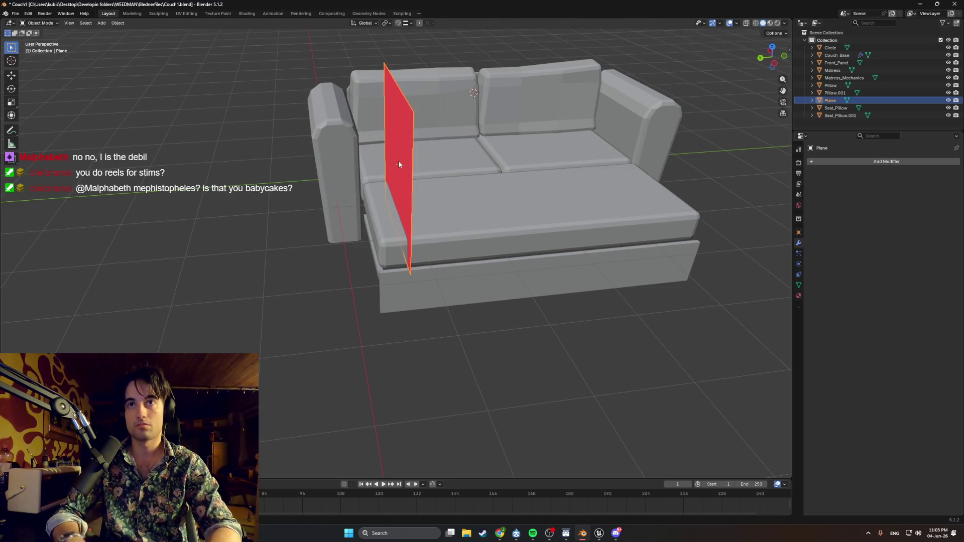
{"action": "middle_click_drag", "start_coordinate": [399, 164], "coordinate": [412, 156]}
{"action": "key", "text": "Tab"}
{"action": "right_click", "coordinate": [386, 150]}
{"action": "left_click", "coordinate": [388, 154]}
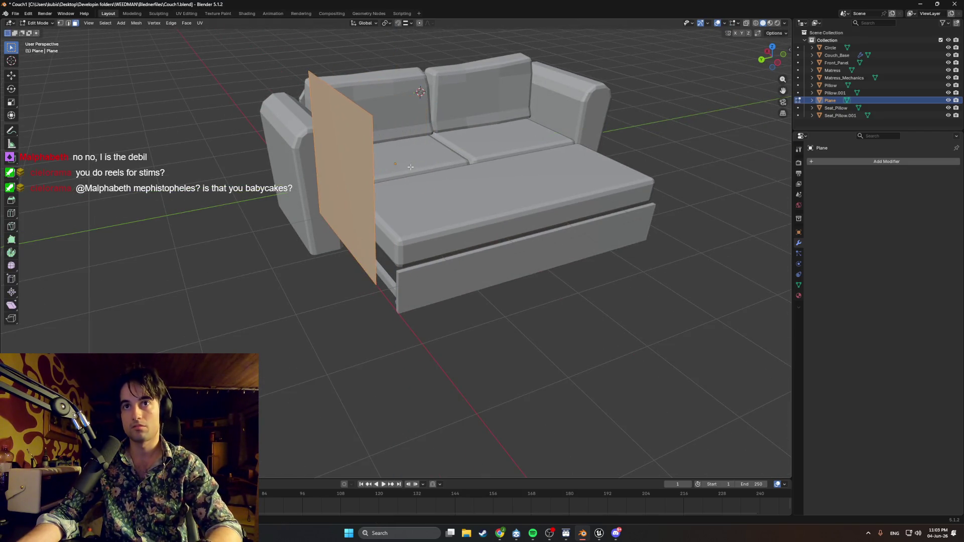
- Raise the plane's top edge and reposition the plane along X and Z near the rail
{"action": "middle_click_drag", "start_coordinate": [450, 164], "coordinate": [395, 87]}
{"action": "scroll", "coordinate": [394, 86], "scroll_direction": "up", "scroll_amount": 2}
{"action": "left_click", "coordinate": [394, 86]}
{"action": "key", "text": "g"}
{"action": "key", "text": "y"}
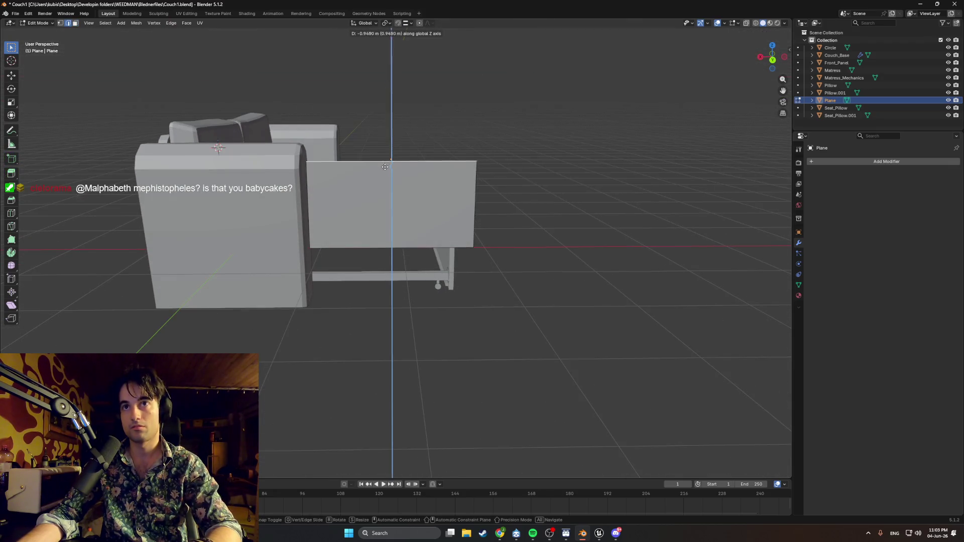
{"action": "left_click", "coordinate": [394, 46]}
{"action": "mouse_move", "coordinate": [394, 45]}
{"action": "middle_mouse_down"}
{"action": "mouse_move", "coordinate": [521, 242]}
{"action": "mouse_move", "coordinate": [557, 256]}
{"action": "mouse_move", "coordinate": [525, 266]}
{"action": "mouse_move", "coordinate": [569, 198]}
{"action": "mouse_move", "coordinate": [445, 189]}
{"action": "mouse_move", "coordinate": [422, 249]}
{"action": "mouse_move", "coordinate": [418, 327]}
{"action": "mouse_move", "coordinate": [435, 279]}
{"action": "mouse_move", "coordinate": [539, 261]}
{"action": "middle_mouse_up"}
{"action": "scroll", "coordinate": [521, 242], "scroll_direction": "up", "scroll_amount": 3}
{"action": "key", "text": "g"}
{"action": "key", "text": "x"}
{"action": "left_click", "coordinate": [582, 261]}
{"action": "scroll", "coordinate": [525, 266], "scroll_direction": "up", "scroll_amount": 2}
{"action": "left_click", "coordinate": [558, 226]}
{"action": "key", "text": "g"}
{"action": "key", "text": "z"}
{"action": "left_click", "coordinate": [438, 210]}
- Narrow the plane by pulling its right edge leftward along X
{"action": "key", "text": "2"}
{"action": "key", "text": "a"}
{"action": "left_click", "coordinate": [532, 264]}
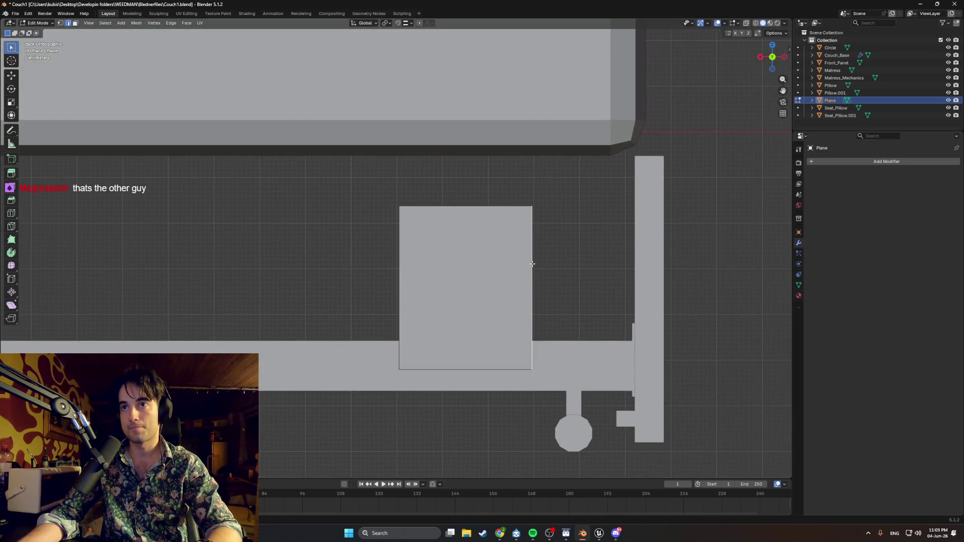
{"action": "key", "text": "g"}
{"action": "key", "text": "x"}
{"action": "left_click", "coordinate": [464, 278]}
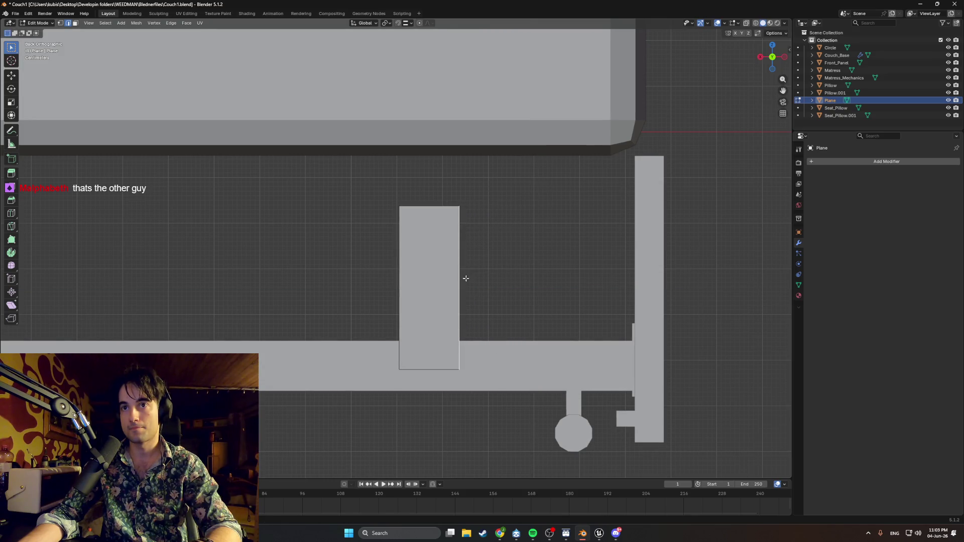
{"action": "left_click", "coordinate": [389, 270]}
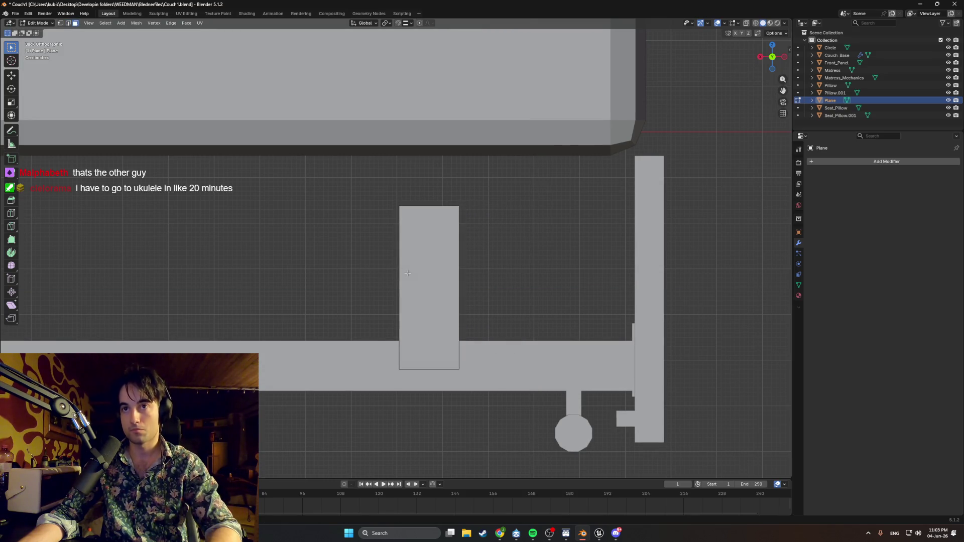
{"action": "middle_click_drag", "start_coordinate": [408, 280], "coordinate": [410, 280]}
{"action": "key", "text": "KP_1"}
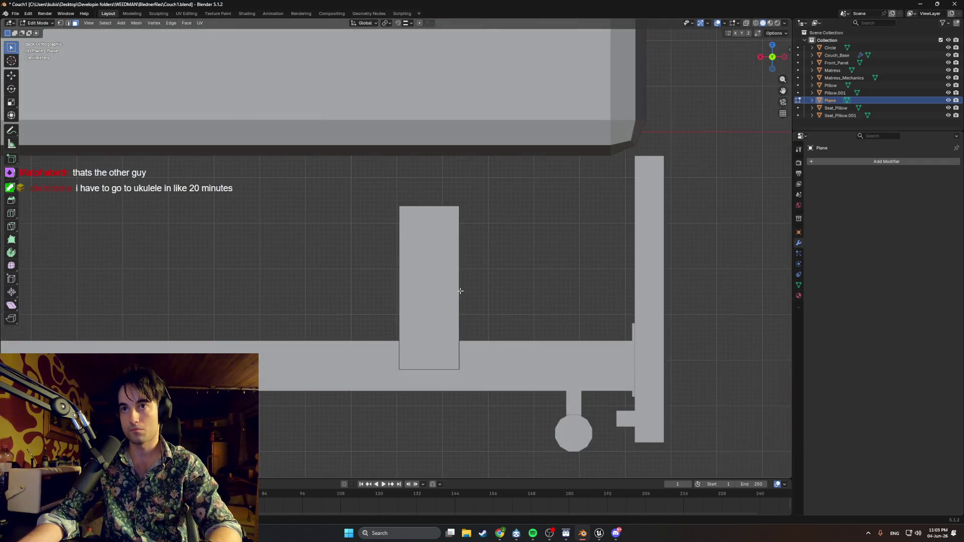
- In Object Mode, slide the plane along X to rest near the rail's right end
{"action": "key", "text": "Tab"}
{"action": "key", "text": "g"}
{"action": "key", "text": "x"}
{"action": "left_click", "coordinate": [488, 292]}
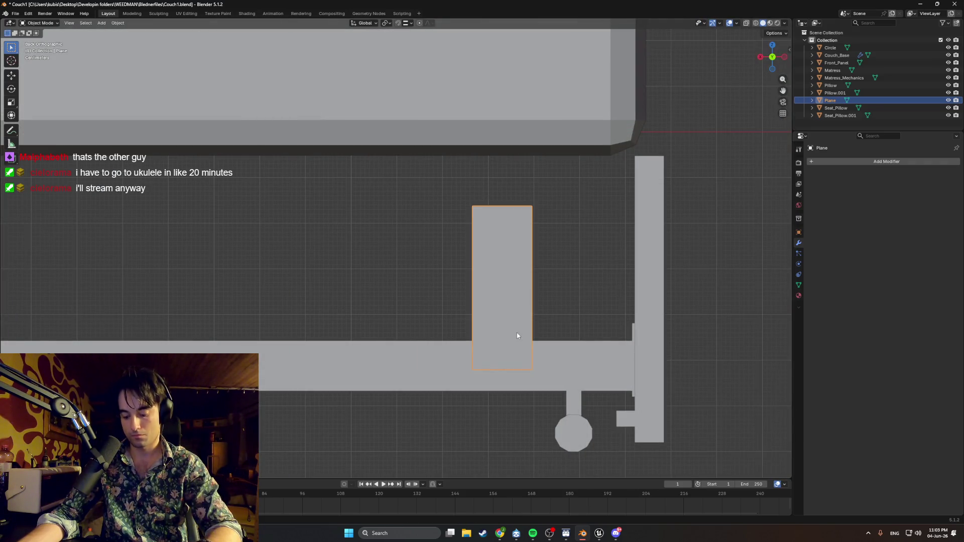
{"action": "middle_click_drag", "start_coordinate": [489, 292], "coordinate": [505, 320]}
{"action": "scroll", "coordinate": [506, 320], "scroll_direction": "down", "scroll_amount": 1}
{"action": "scroll", "coordinate": [506, 319], "scroll_direction": "down", "scroll_amount": 2}
{"action": "scroll", "coordinate": [484, 301], "scroll_direction": "up", "scroll_amount": 1}
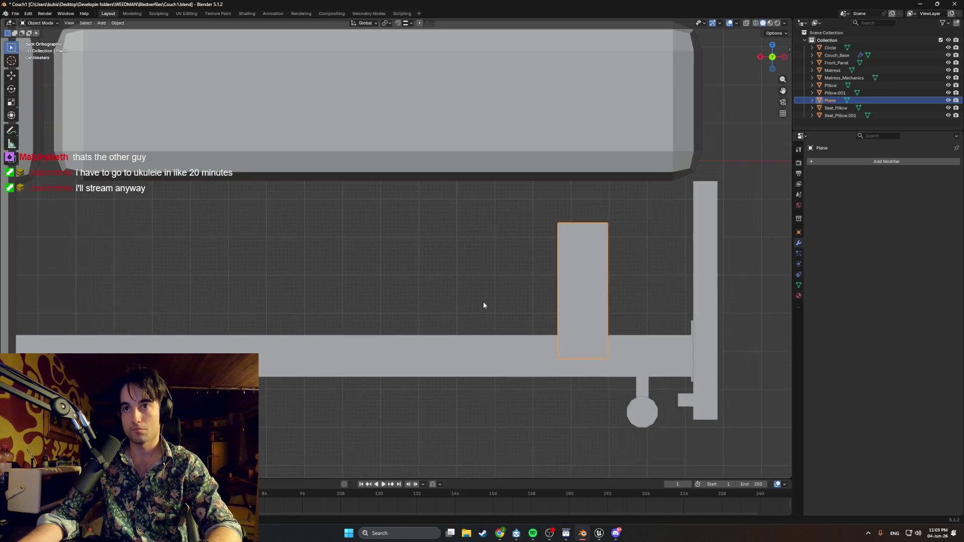
{"action": "key", "text": "g"}
{"action": "key", "text": "x"}
{"action": "left_click", "coordinate": [554, 300]}
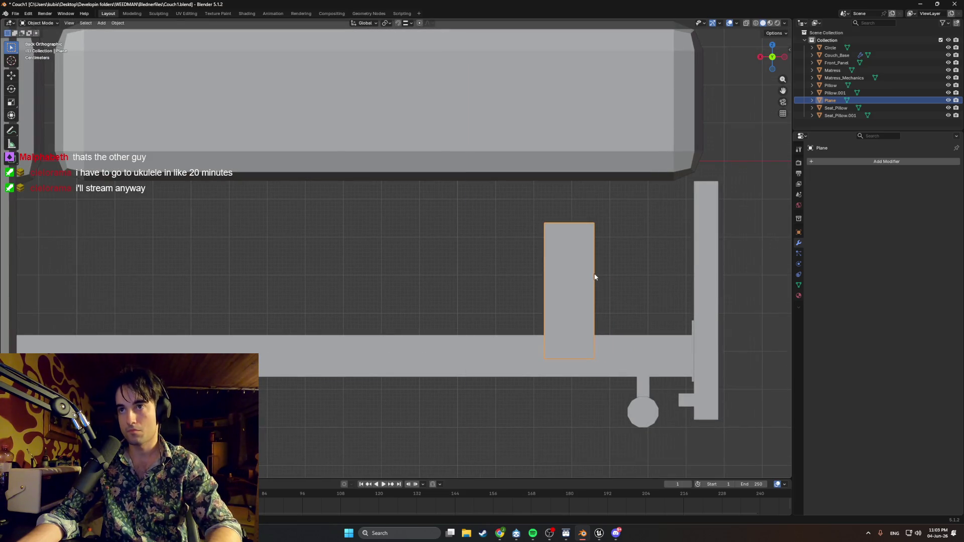
- In Edit Mode, pull the right edge in and lower the top edge to shrink the plane
{"action": "key", "text": "Tab"}
{"action": "key", "text": "a"}
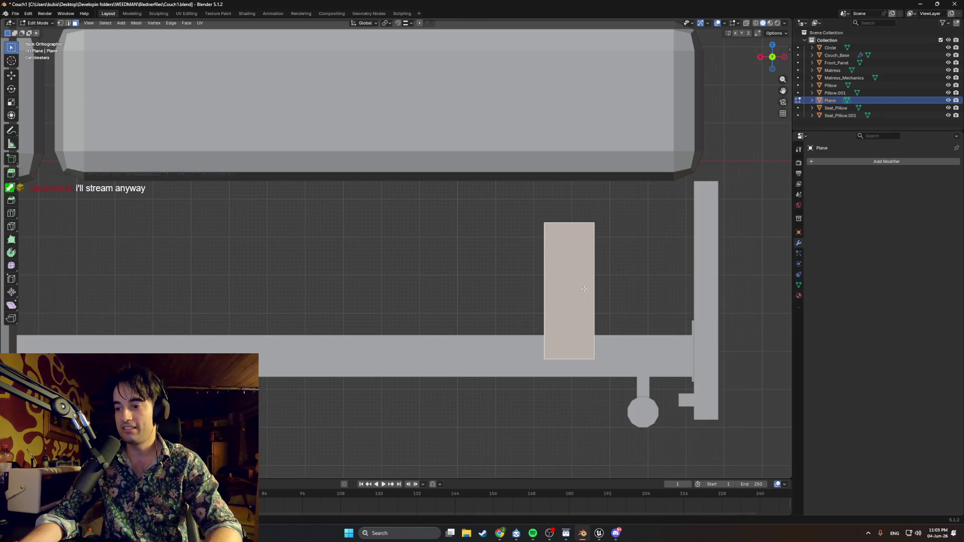
{"action": "left_click", "coordinate": [594, 288]}
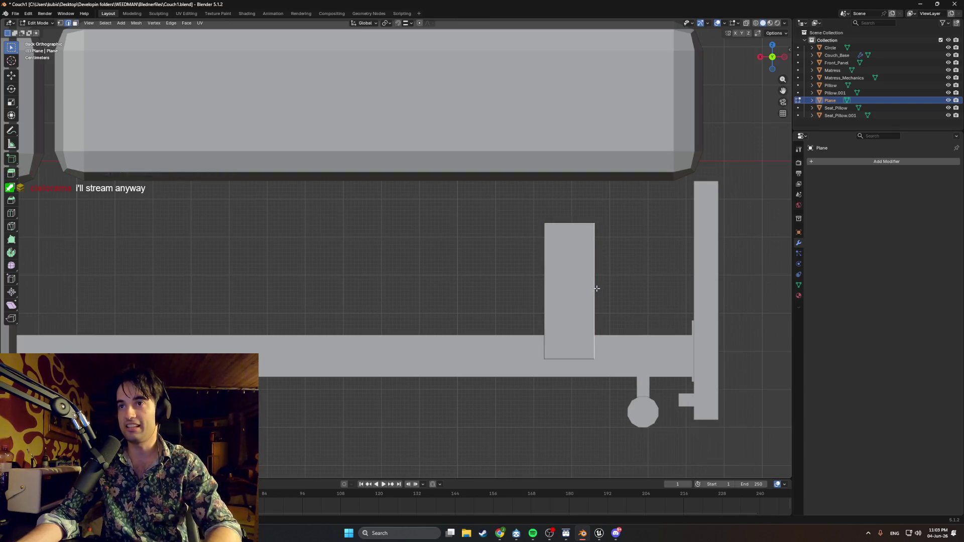
{"action": "key", "text": "g"}
{"action": "key", "text": "x"}
{"action": "left_click", "coordinate": [585, 290]}
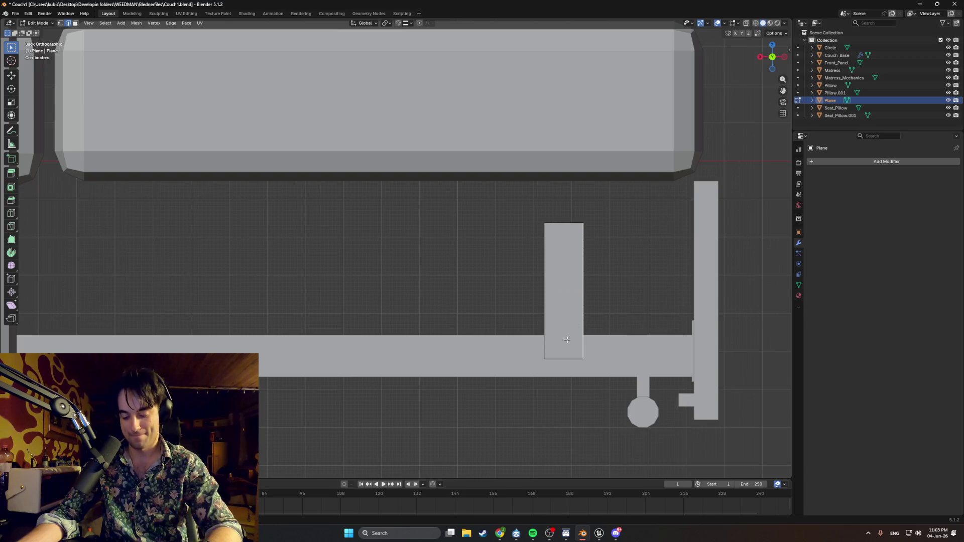
{"action": "left_click", "coordinate": [561, 224]}
{"action": "key", "text": "g"}
{"action": "key", "text": "z"}
{"action": "left_click", "coordinate": [560, 293]}
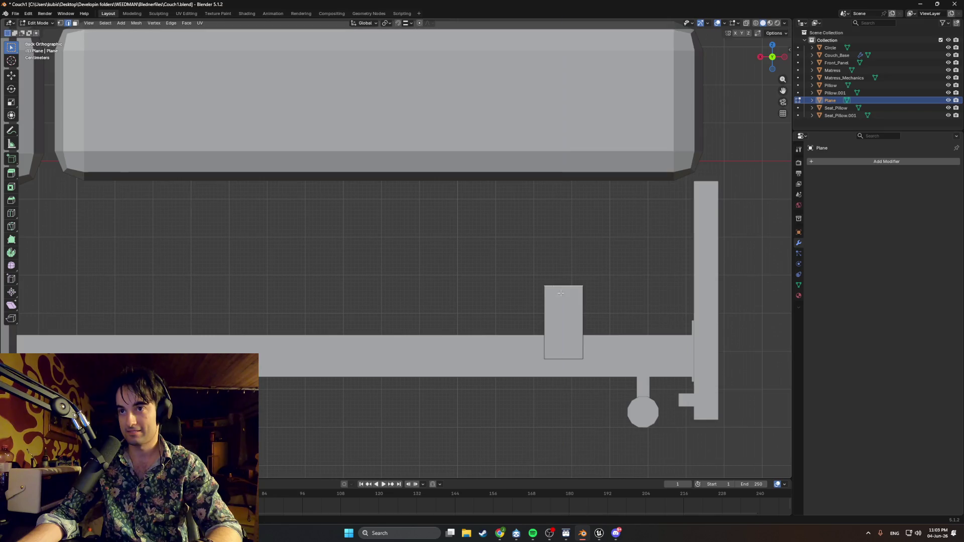
- Narrow and shorten the plane further into a small block, then return to Object Mode
{"action": "key", "text": "g"}
{"action": "key", "text": "x"}
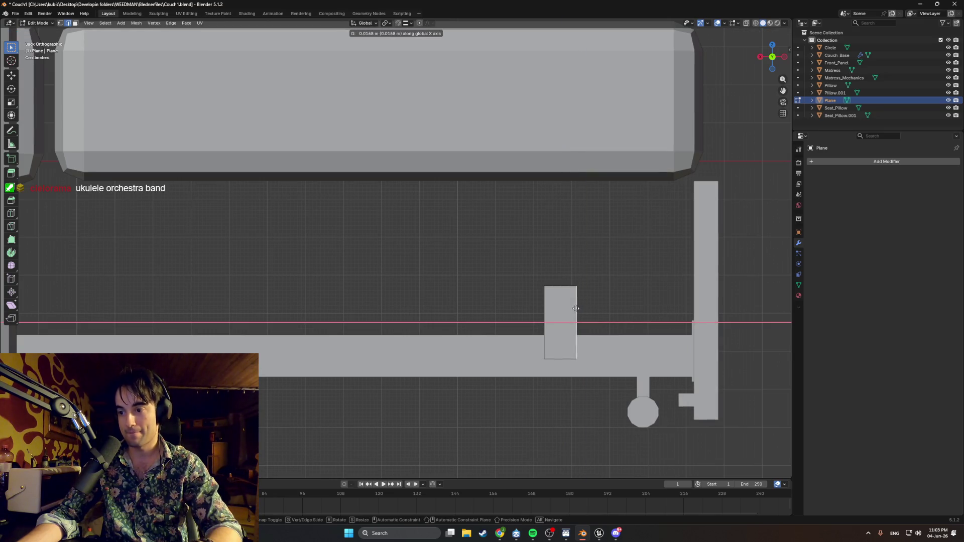
{"action": "left_click", "coordinate": [568, 309]}
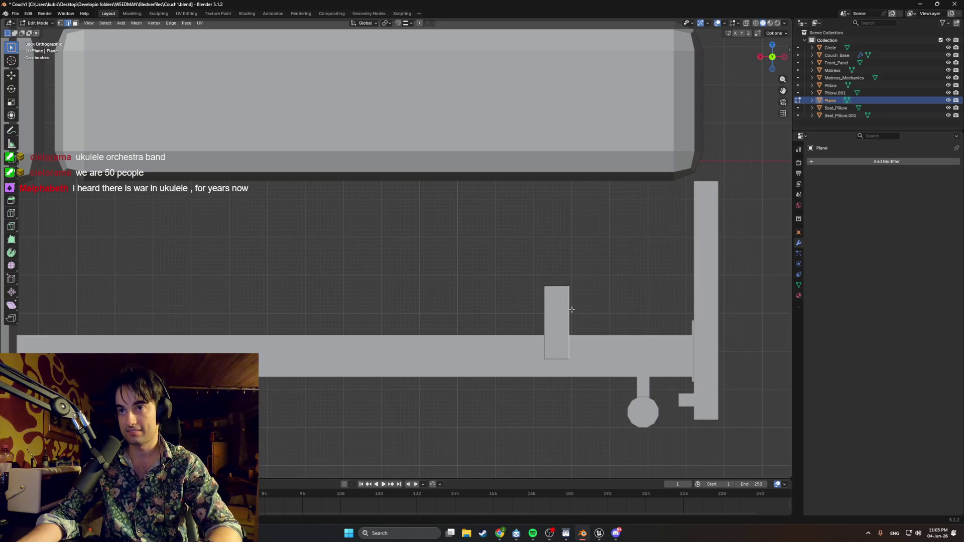
{"action": "key", "text": "g"}
{"action": "key", "text": "x"}
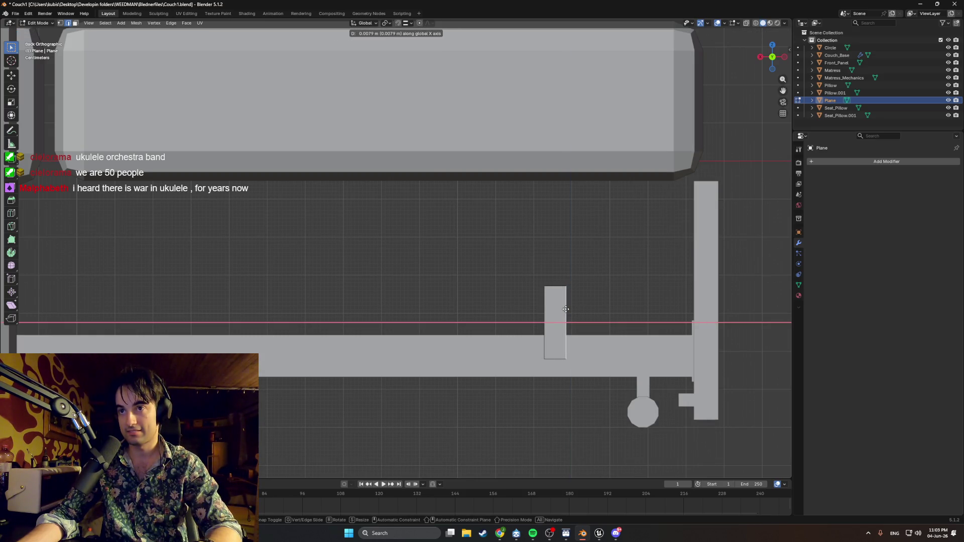
{"action": "left_click", "coordinate": [567, 309]}
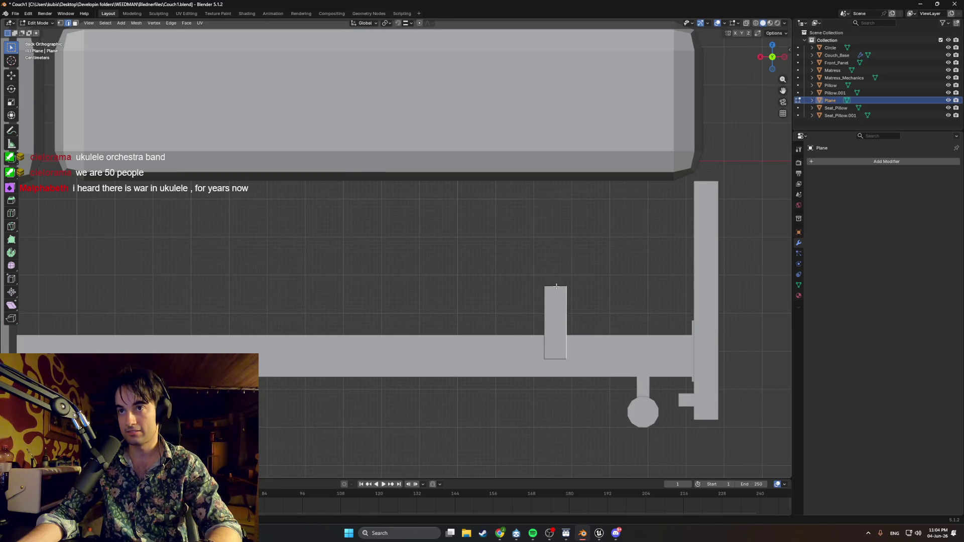
{"action": "key", "text": "g"}
{"action": "key", "text": "z"}
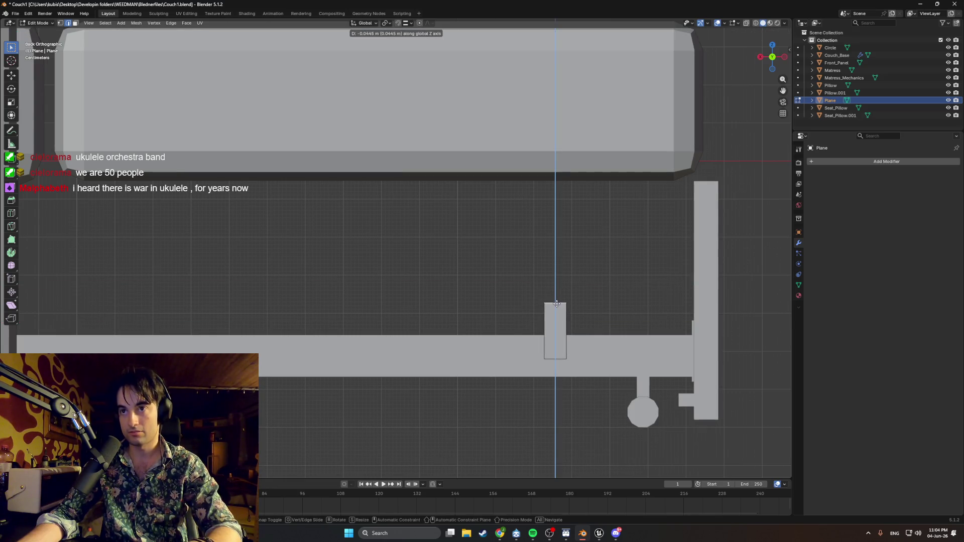
{"action": "left_click", "coordinate": [557, 305]}
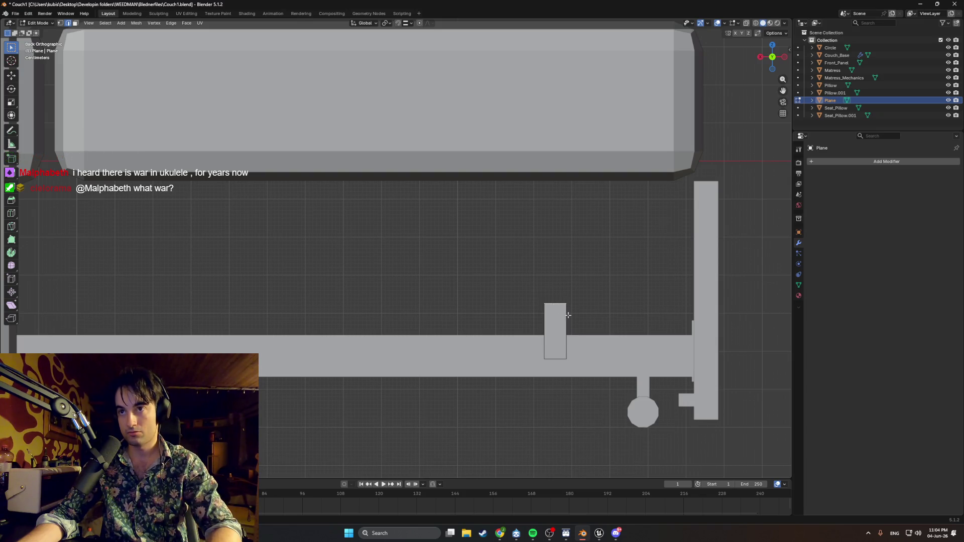
{"action": "key", "text": "Tab"}
- Set the block's origin to its geometry and rotate it about -22° to tilt it on the rail
{"action": "key", "text": "s"}
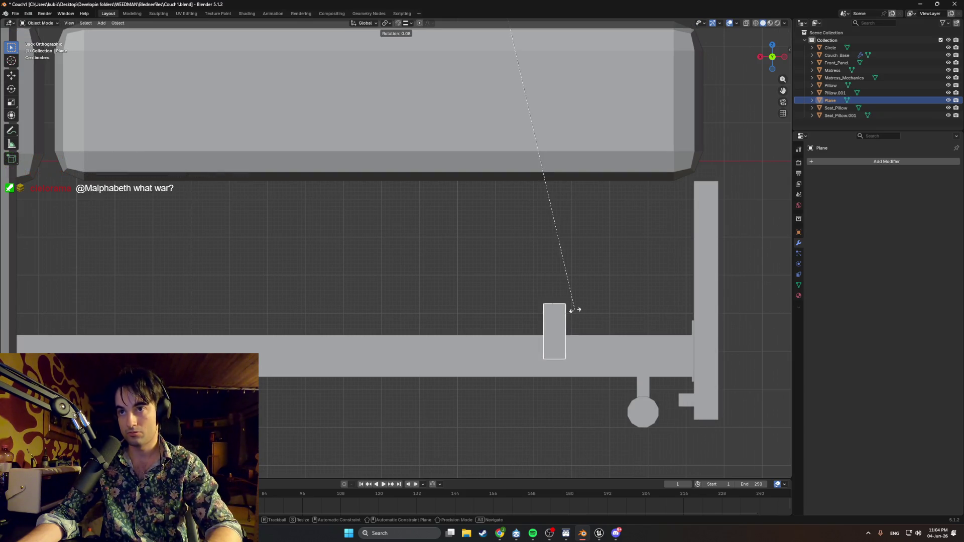
{"action": "left_click", "coordinate": [575, 309]}
{"action": "right_click", "coordinate": [574, 310]}
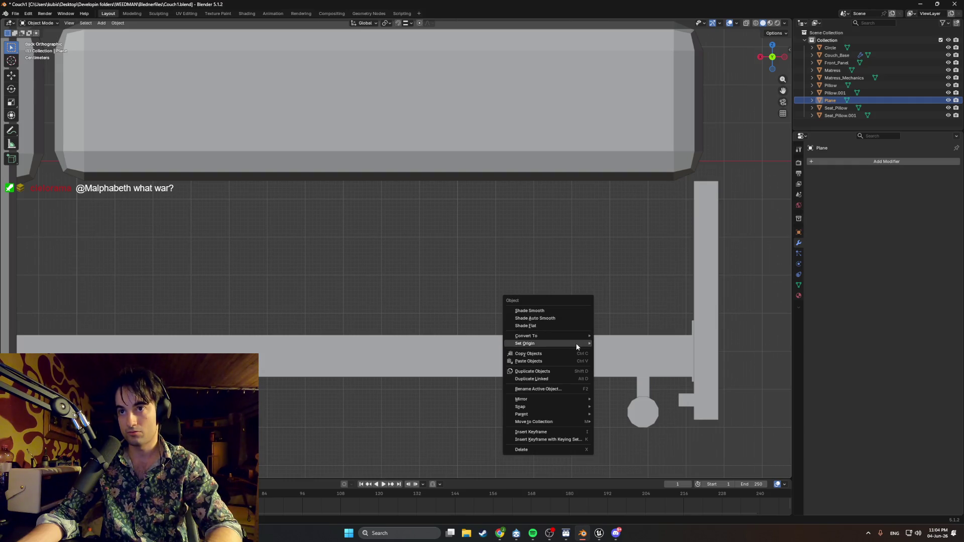
{"action": "left_click", "coordinate": [607, 351]}
{"action": "key", "text": "g"}
{"action": "key", "text": "x"}
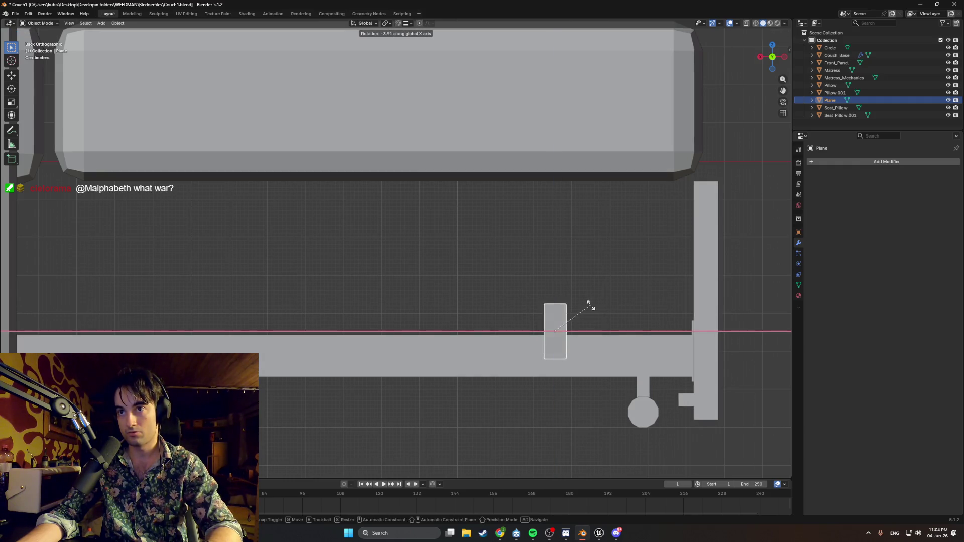
{"action": "key", "text": "Escape"}
{"action": "key", "text": "r"}
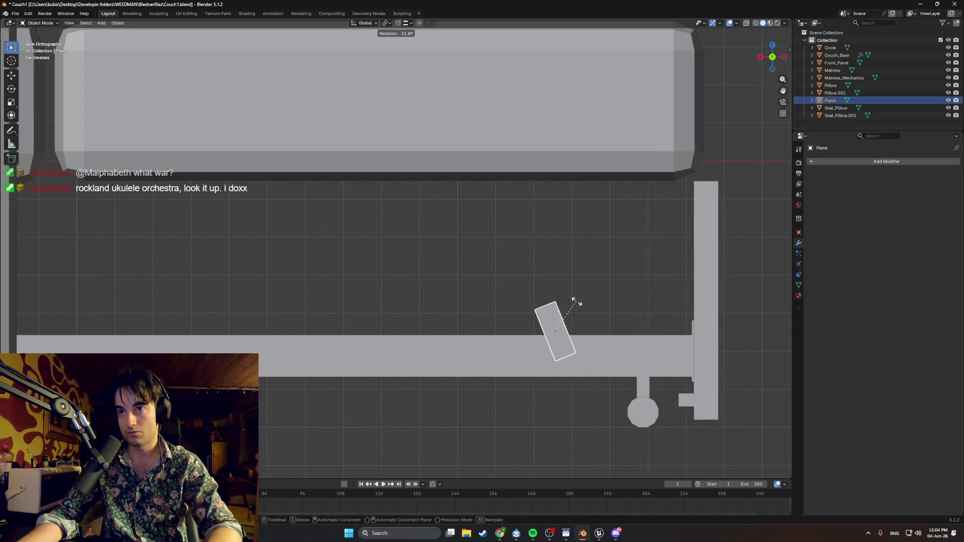
{"action": "left_click", "coordinate": [578, 306]}
- In Edit Mode, select the block's top and start extruding it upward into an arm
{"action": "key", "text": "Tab"}
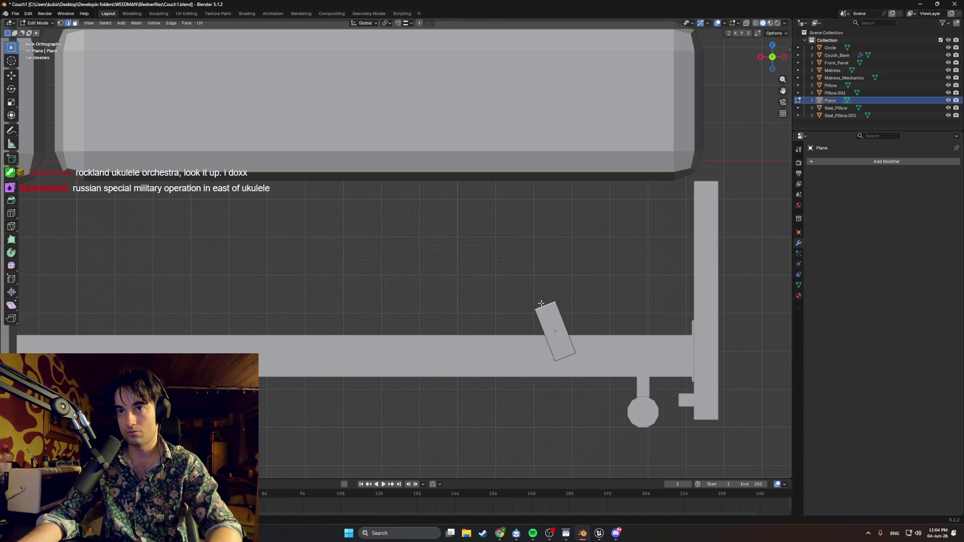
{"action": "left_click", "coordinate": [541, 304]}
{"action": "key", "text": "g"}
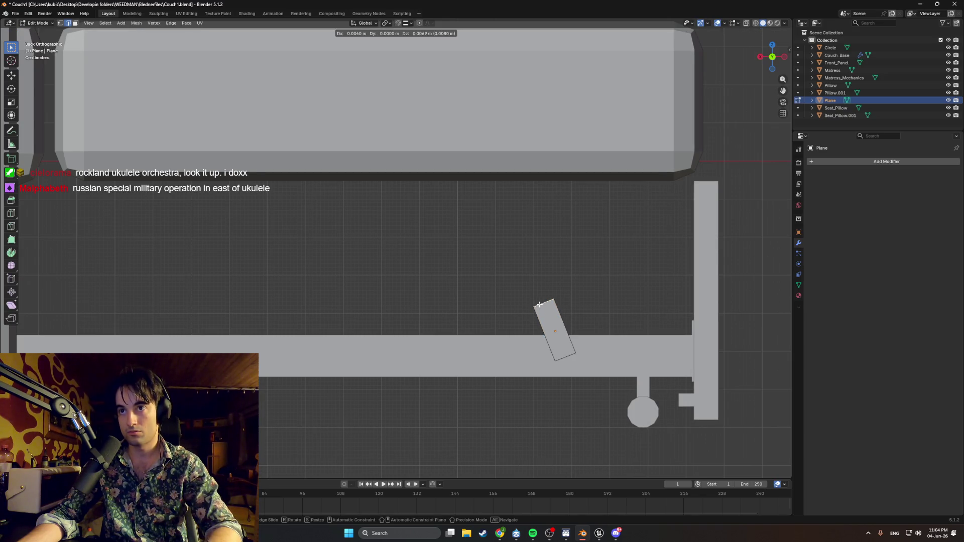
{"action": "key", "text": "z"}
{"action": "key", "text": "Escape"}
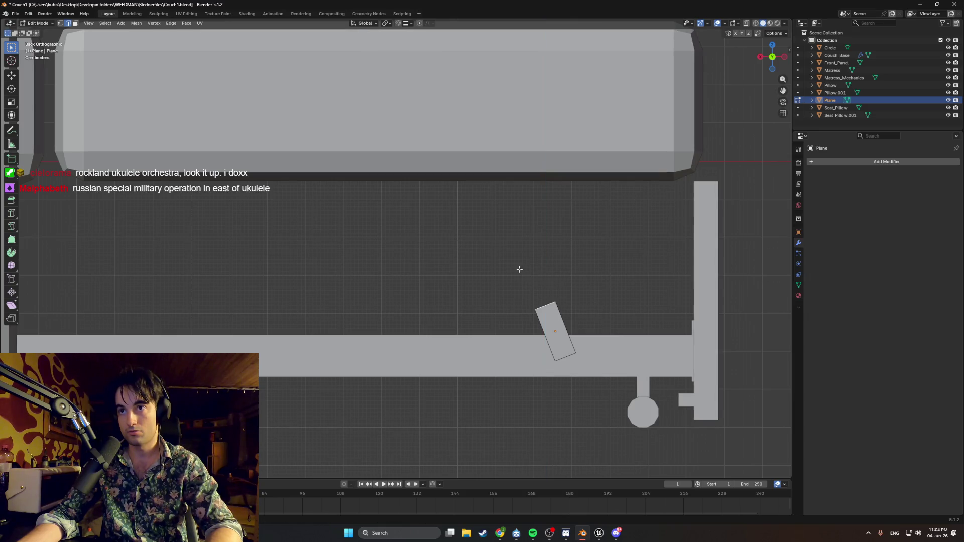
{"action": "key", "text": "e"}
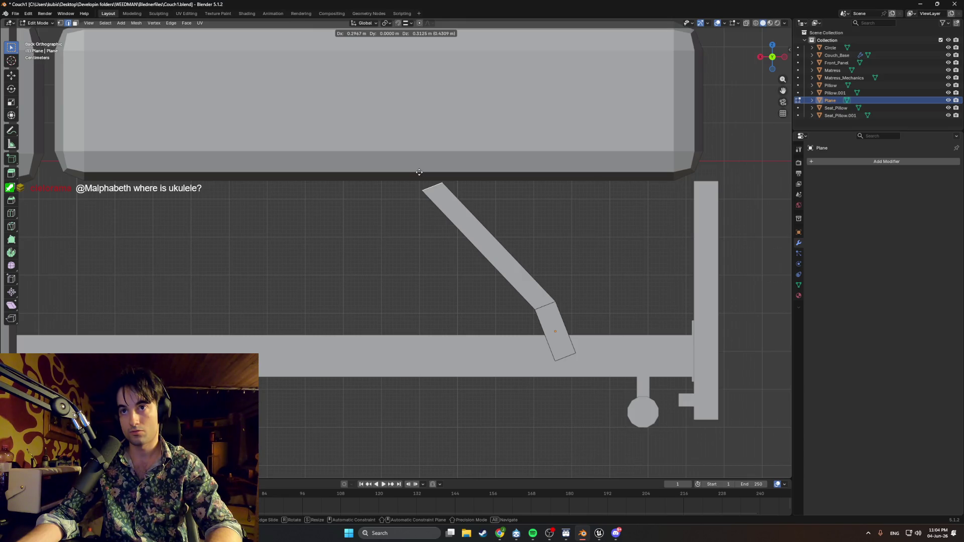
- Extrude the arm up toward the couch and snap its top-left corner to the mattress underside
{"action": "left_click", "coordinate": [419, 172]}
{"action": "left_click", "coordinate": [423, 190]}
{"action": "key", "text": "g"}
{"action": "key", "text": "x"}
{"action": "key", "text": "z"}
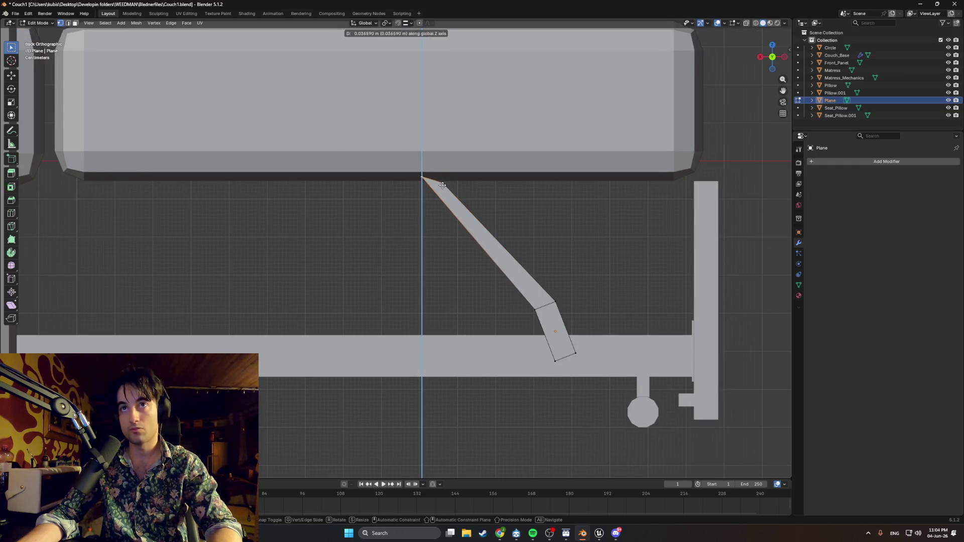
{"action": "key", "text": "ctrl"}
{"action": "key", "text": "Escape"}
{"action": "left_click", "coordinate": [405, 22]}
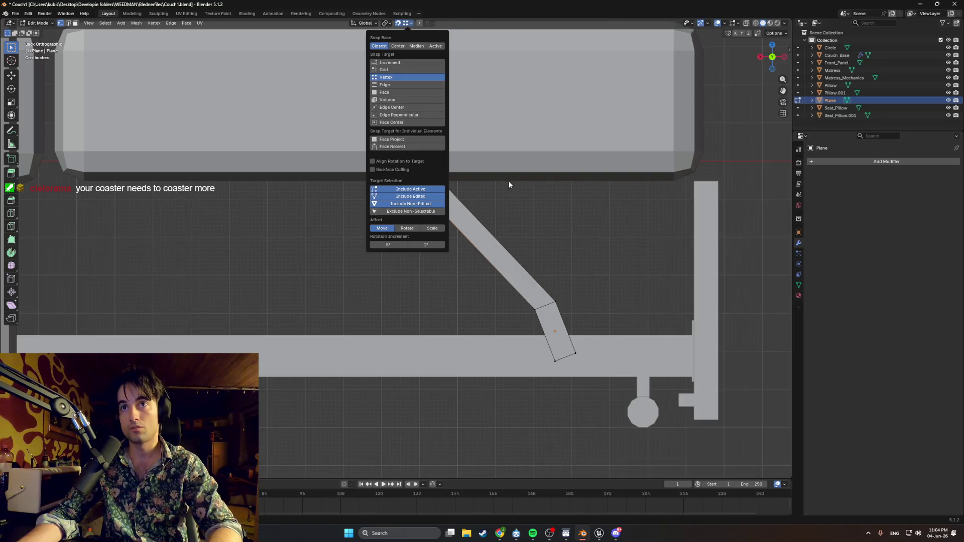
{"action": "key", "text": "g"}
{"action": "key", "text": "z"}
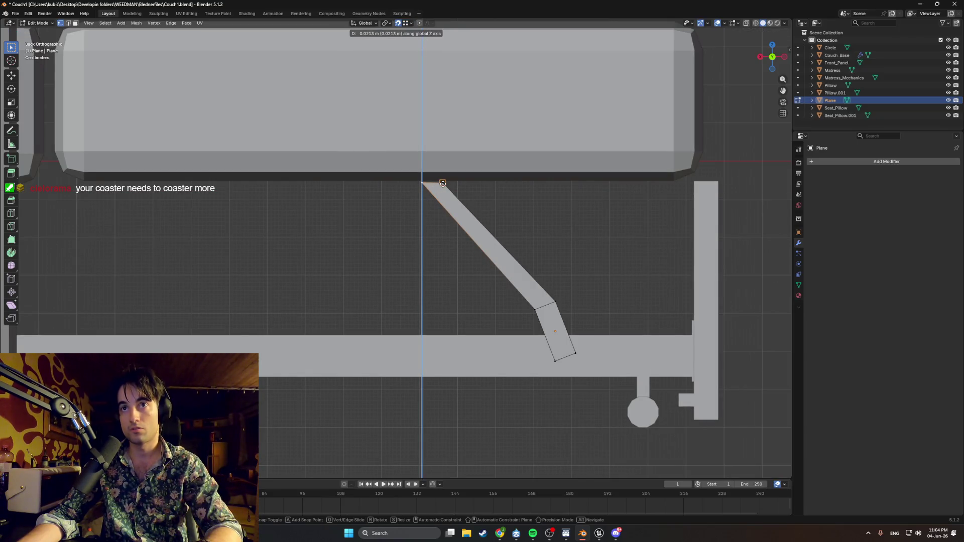
{"action": "left_click", "coordinate": [443, 183]}
- Align the arm's top-right corner along X and review the support arm in perspective
{"action": "left_click", "coordinate": [446, 186]}
{"action": "key", "text": "g"}
{"action": "key", "text": "x"}
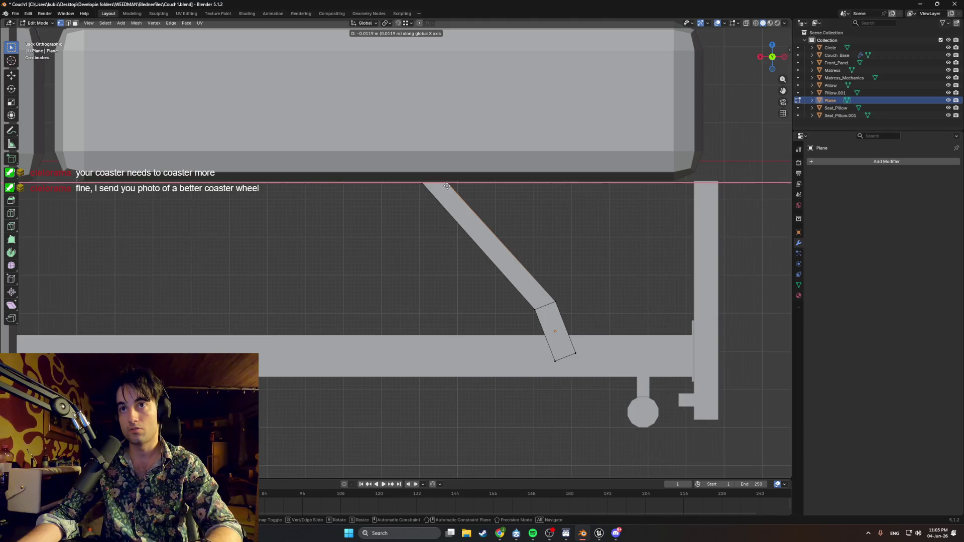
{"action": "left_click", "coordinate": [447, 186]}
{"action": "mouse_move", "coordinate": [459, 233]}
{"action": "middle_mouse_down", "text": "shift"}
{"action": "mouse_move", "coordinate": [396, 189]}
{"action": "mouse_move", "coordinate": [454, 231]}
{"action": "middle_mouse_up", "text": "shift"}
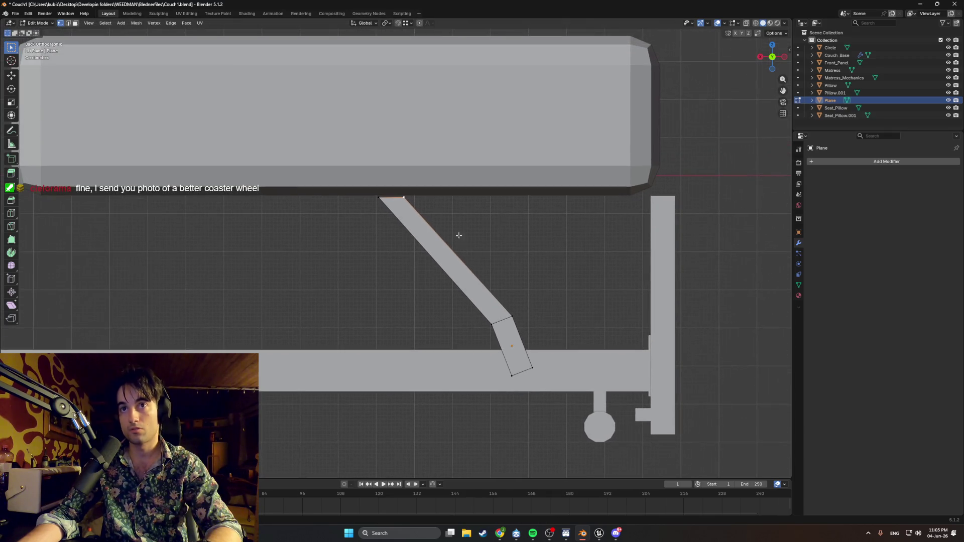
{"action": "scroll", "coordinate": [488, 276], "scroll_direction": "up", "scroll_amount": 1}
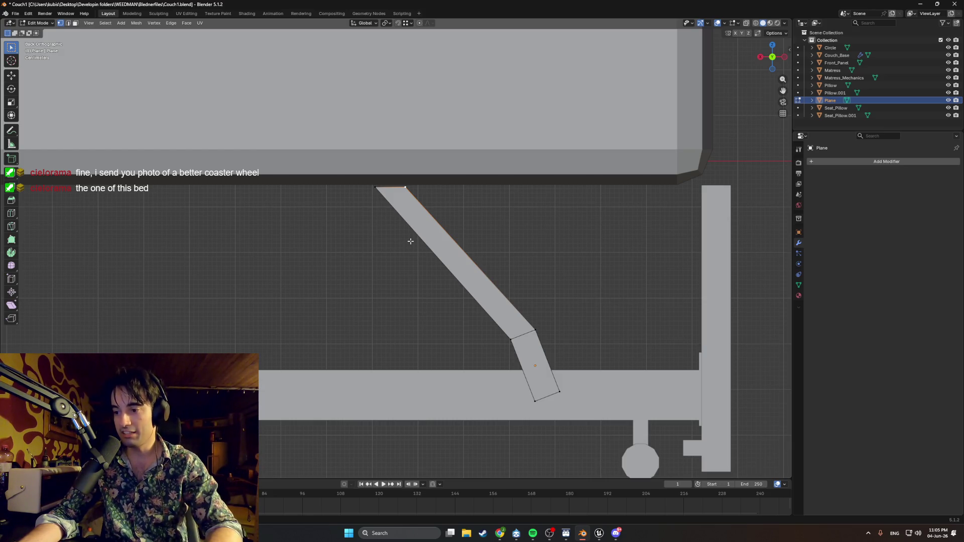
{"action": "mouse_move", "coordinate": [457, 300]}
{"action": "middle_mouse_down"}
{"action": "mouse_move", "coordinate": [493, 363]}
{"action": "mouse_move", "coordinate": [463, 307]}
{"action": "middle_mouse_up"}
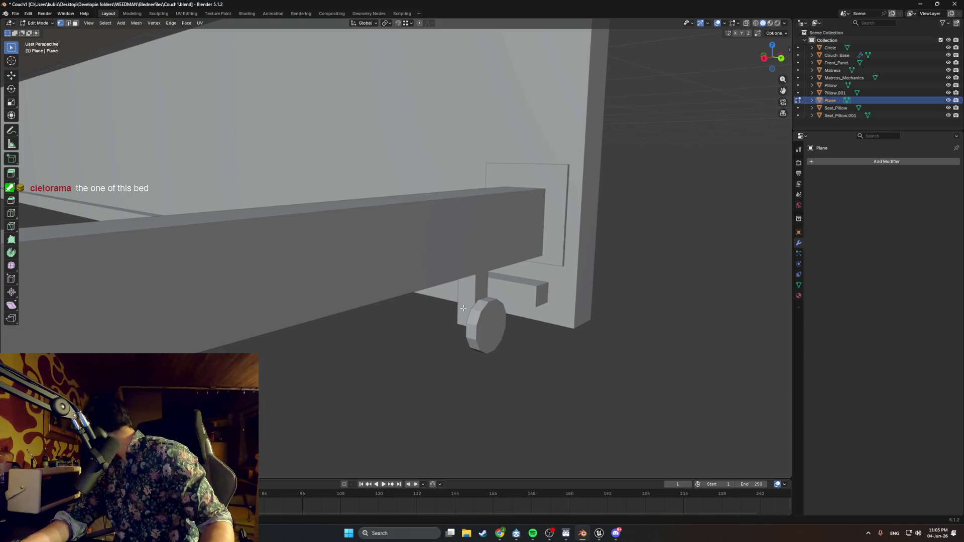
- Inspect the frame from above and pick the diagonal arm face with its small lower piece
{"action": "mouse_move", "coordinate": [483, 318]}
{"action": "middle_mouse_down"}
{"action": "mouse_move", "coordinate": [497, 330]}
{"action": "mouse_move", "coordinate": [434, 333]}
{"action": "middle_mouse_up"}
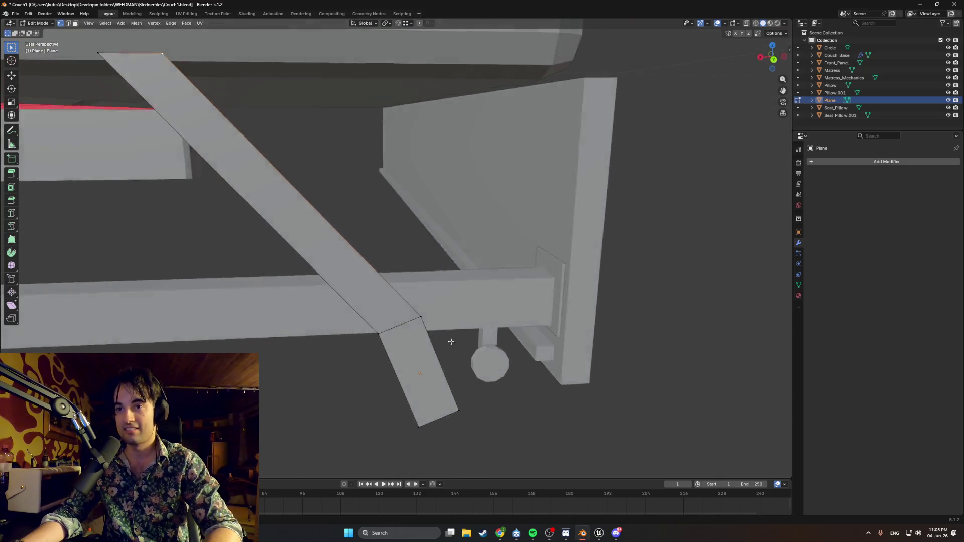
{"action": "scroll", "coordinate": [434, 333], "scroll_direction": "down", "scroll_amount": 2}
{"action": "mouse_move", "coordinate": [402, 310]}
{"action": "middle_mouse_down"}
{"action": "mouse_move", "coordinate": [362, 286]}
{"action": "mouse_move", "coordinate": [422, 269]}
{"action": "mouse_move", "coordinate": [400, 272]}
{"action": "mouse_move", "coordinate": [403, 283]}
{"action": "middle_mouse_up"}
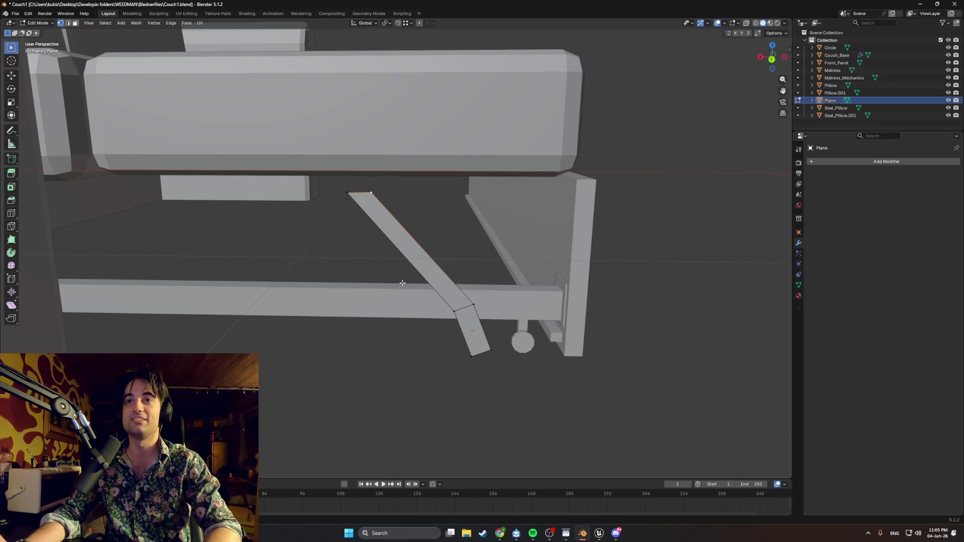
{"action": "left_click", "coordinate": [443, 270]}
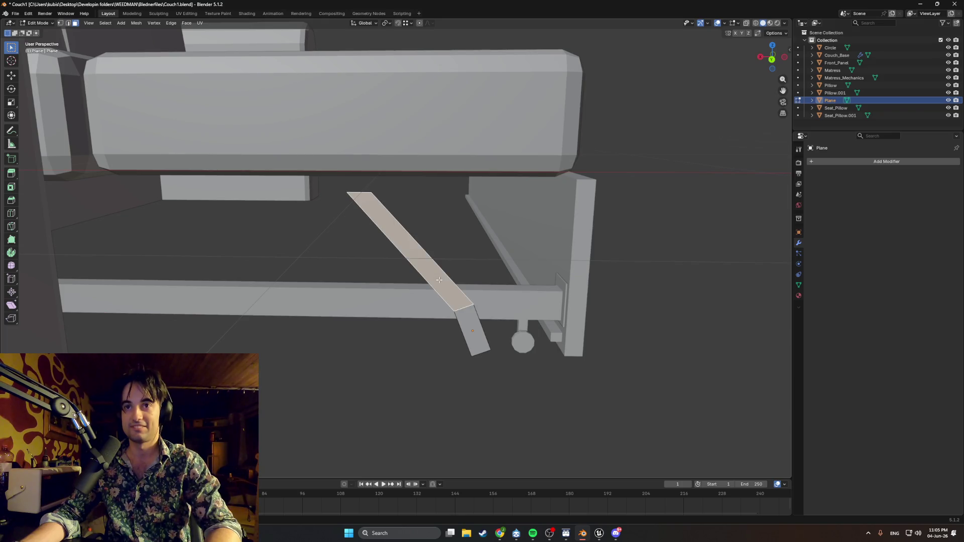
{"action": "left_click", "coordinate": [468, 324]}
{"action": "middle_click_drag", "start_coordinate": [383, 264], "coordinate": [430, 255]}
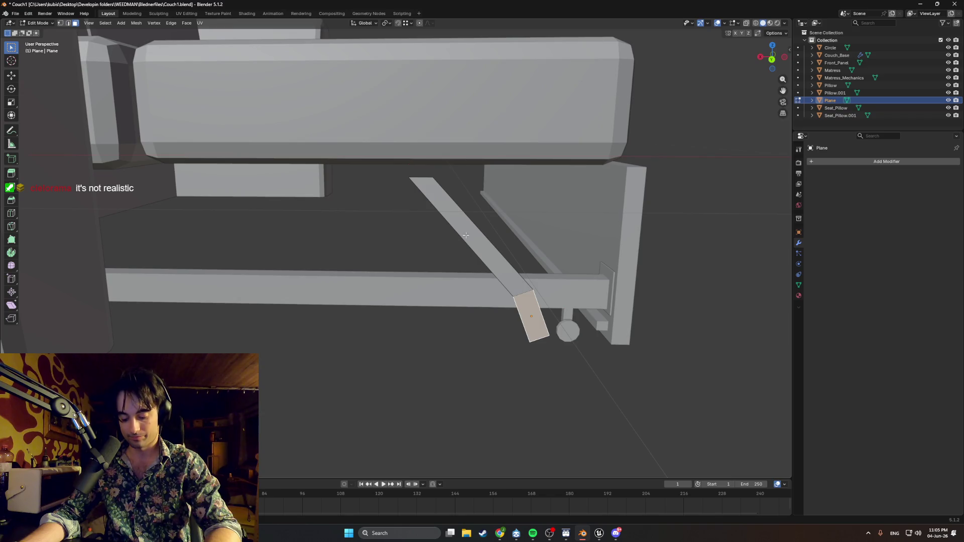
{"action": "mouse_move", "coordinate": [466, 236]}
{"action": "middle_mouse_down"}
{"action": "mouse_move", "coordinate": [457, 243]}
{"action": "mouse_move", "coordinate": [507, 251]}
{"action": "middle_mouse_up"}
- Select the diagonal beam and foot faces together, start moving them, and view the frame from the back
{"action": "left_click", "coordinate": [538, 242]}
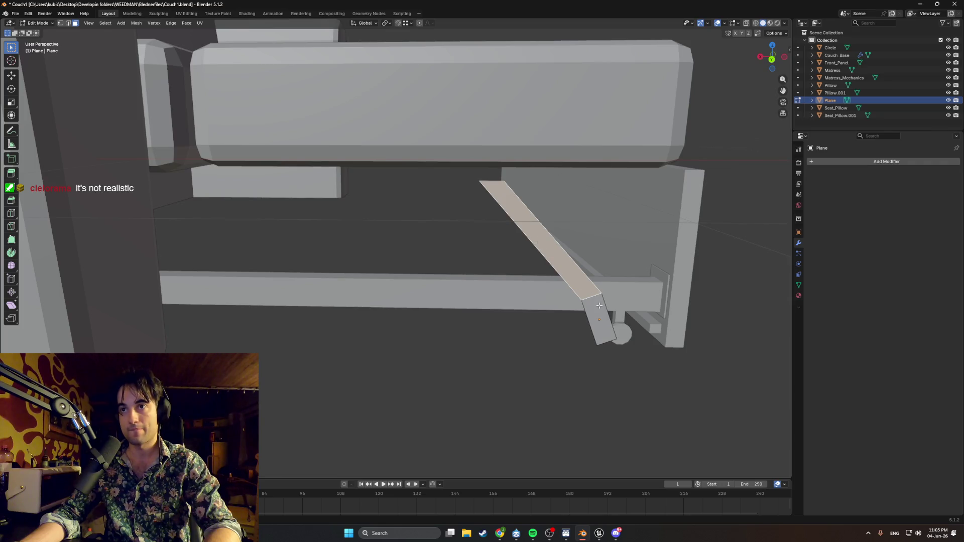
{"action": "left_click", "coordinate": [598, 304], "text": "shift"}
{"action": "middle_click_drag", "start_coordinate": [587, 280], "coordinate": [587, 276]}
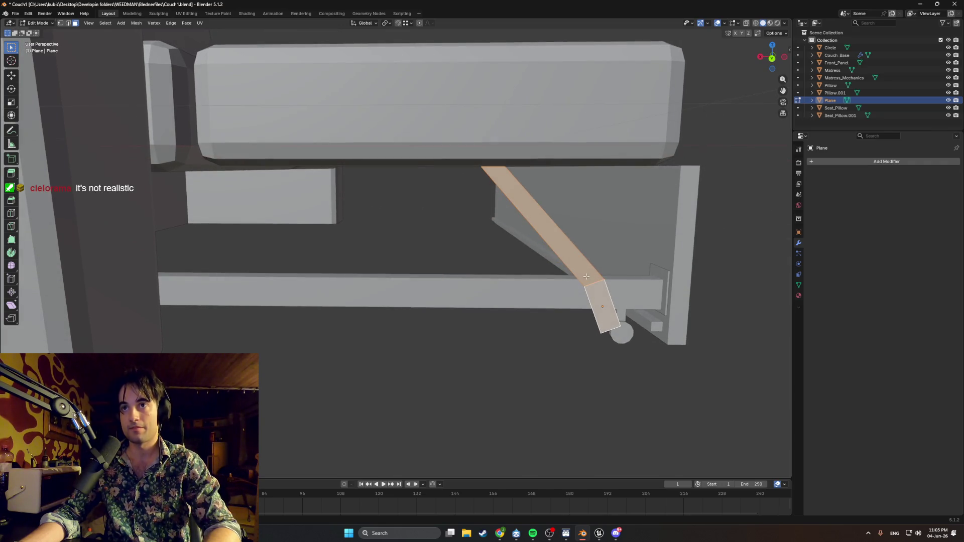
{"action": "key", "text": "g"}
{"action": "key", "text": "ctrl+KP_1"}
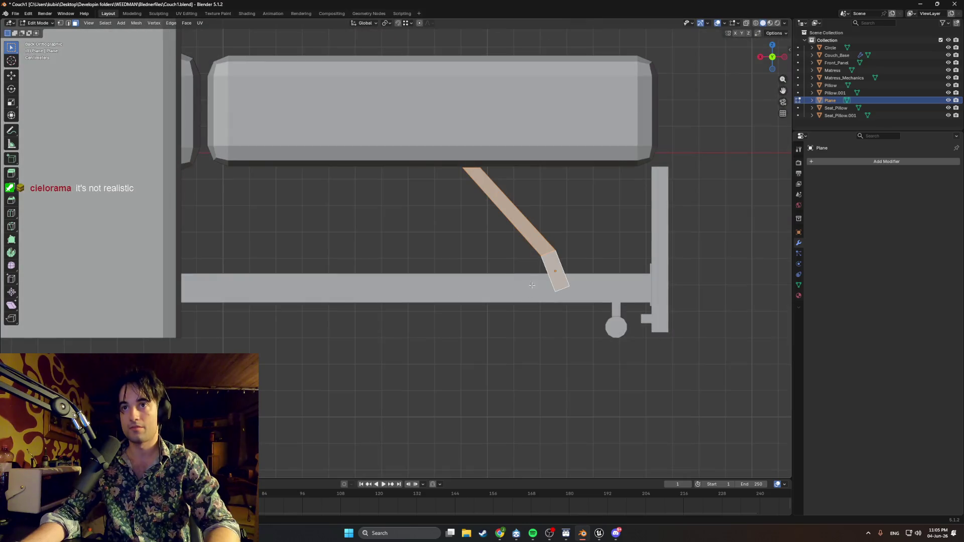
- Slide the selected support arm sideways along the X axis into place
{"action": "middle_click_drag", "start_coordinate": [493, 234], "coordinate": [506, 258], "text": "shift"}
{"action": "key", "text": "g"}
{"action": "key", "text": "x"}
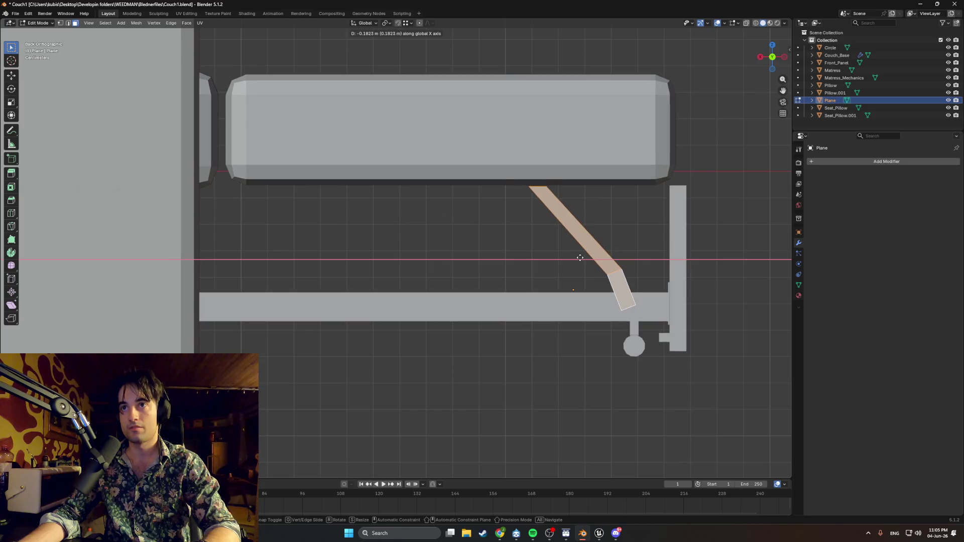
{"action": "left_click", "coordinate": [556, 262]}
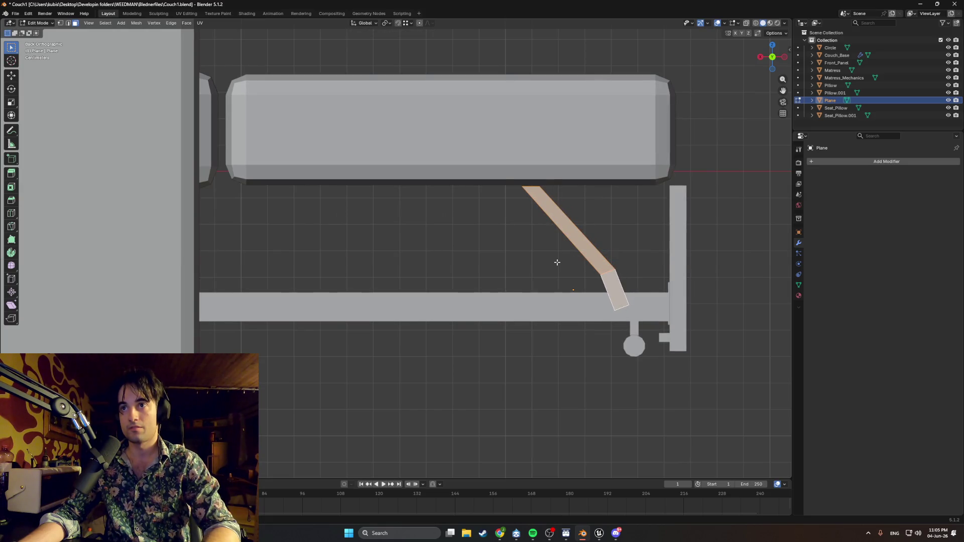
- Duplicate the support arm along X and place the copy on the left side
{"action": "key", "text": "shift+d"}
{"action": "key", "text": "x"}
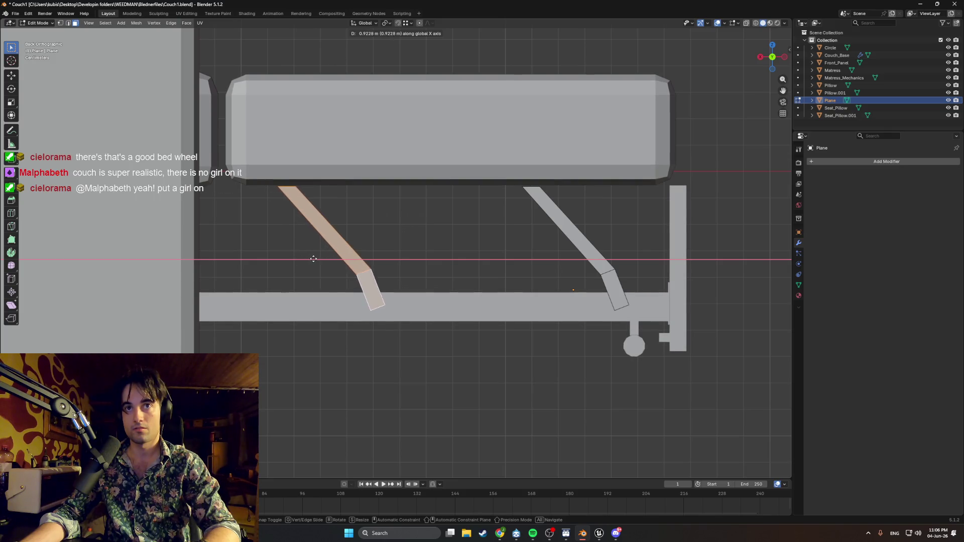
{"action": "left_click", "coordinate": [321, 259]}
- Nudge the right support arm slightly along X and clear the selection
{"action": "left_click", "coordinate": [607, 281]}
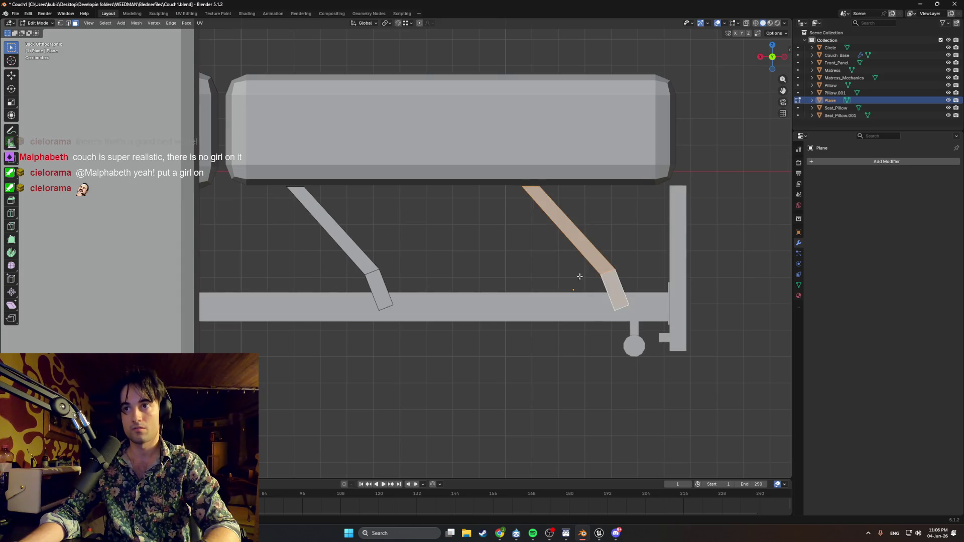
{"action": "key", "text": "g"}
{"action": "key", "text": "x"}
{"action": "left_click", "coordinate": [579, 273]}
{"action": "left_click", "coordinate": [476, 247]}
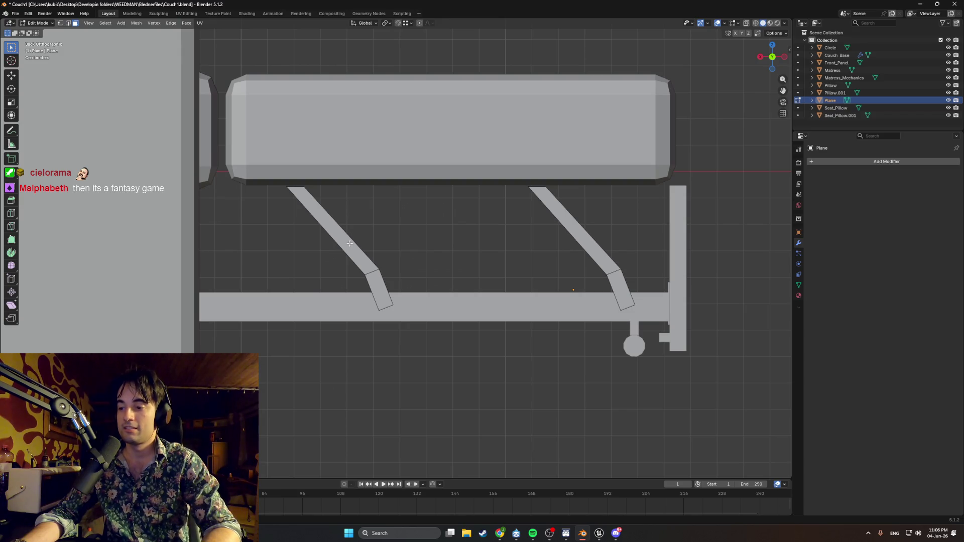
{"action": "middle_click_drag", "start_coordinate": [409, 298], "coordinate": [402, 300]}
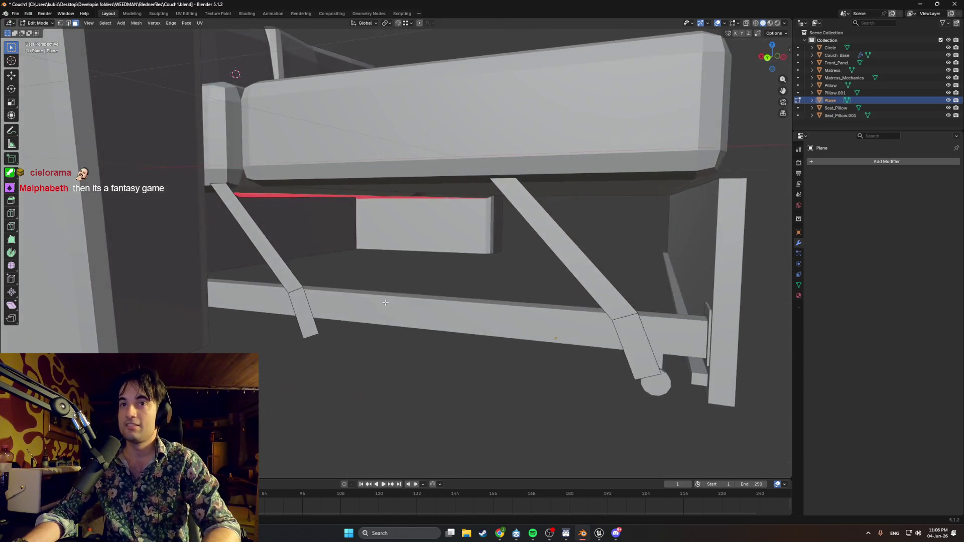
{"action": "mouse_move", "coordinate": [392, 301]}
{"action": "middle_mouse_down"}
{"action": "mouse_move", "coordinate": [509, 219]}
{"action": "mouse_move", "coordinate": [425, 254]}
{"action": "mouse_move", "coordinate": [378, 223]}
{"action": "middle_mouse_up"}
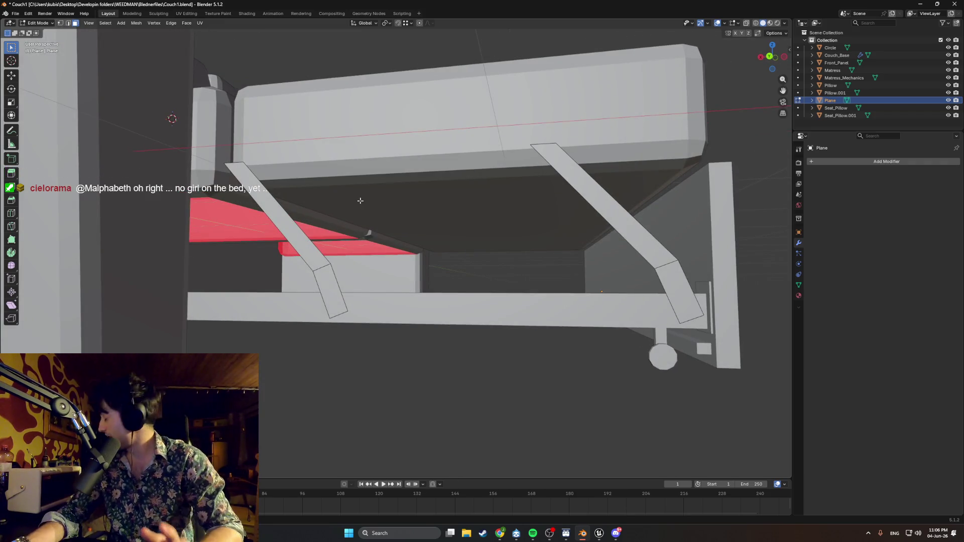
{"action": "middle_click_drag", "start_coordinate": [423, 222], "coordinate": [333, 182]}
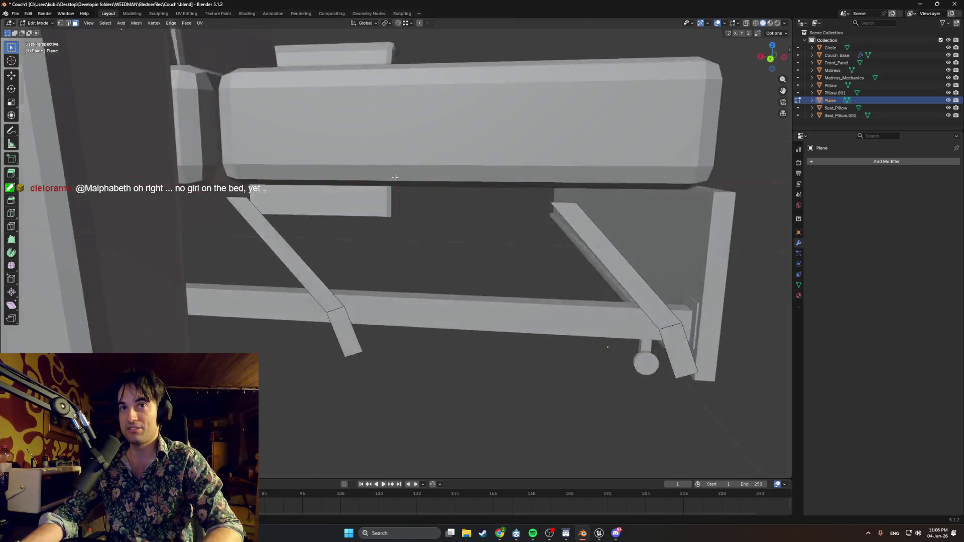
{"action": "middle_click_drag", "start_coordinate": [400, 177], "coordinate": [521, 143]}
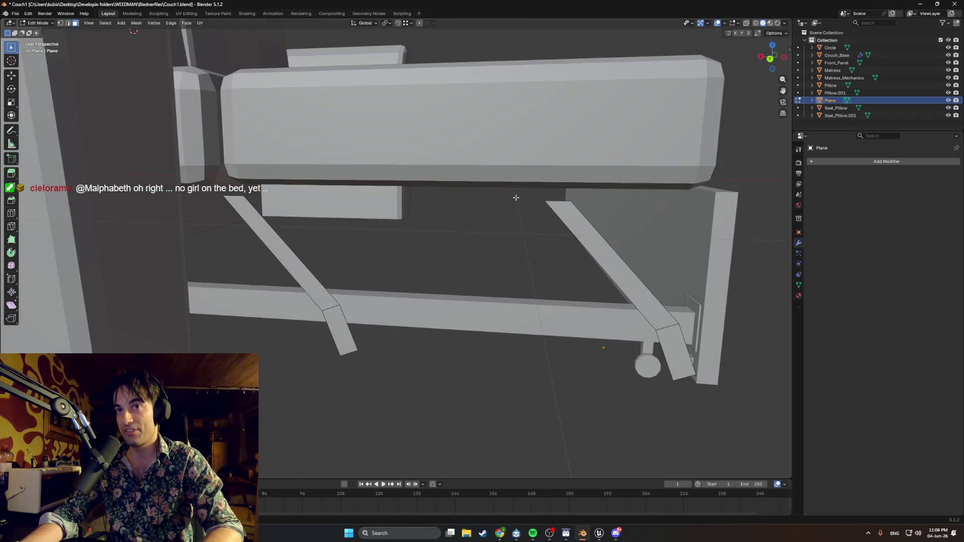
{"action": "middle_click_drag", "start_coordinate": [486, 212], "coordinate": [479, 176]}
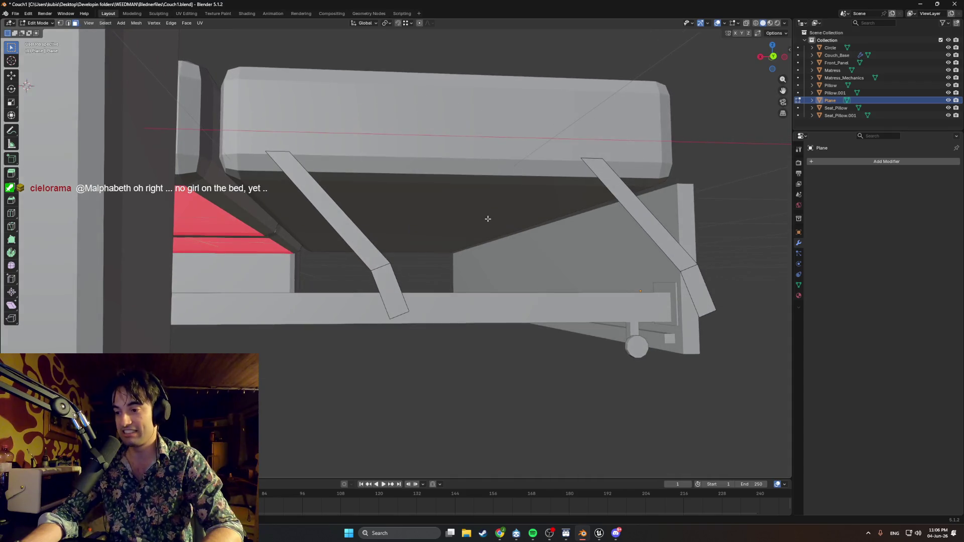
{"action": "middle_click_drag", "start_coordinate": [449, 214], "coordinate": [434, 231]}
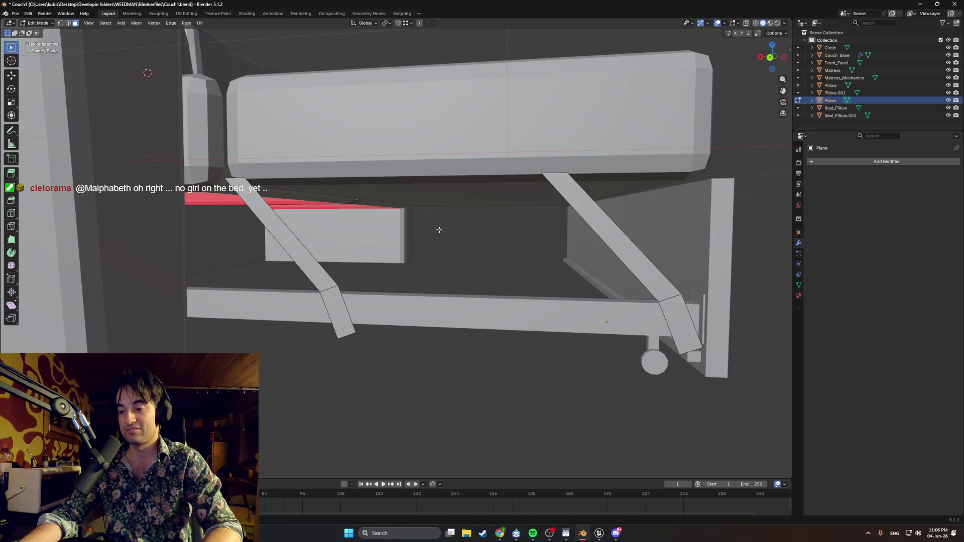
{"action": "mouse_move", "coordinate": [483, 209]}
{"action": "middle_mouse_down"}
{"action": "mouse_move", "coordinate": [476, 204]}
{"action": "mouse_move", "coordinate": [572, 224]}
{"action": "mouse_move", "coordinate": [555, 228]}
{"action": "middle_mouse_up"}
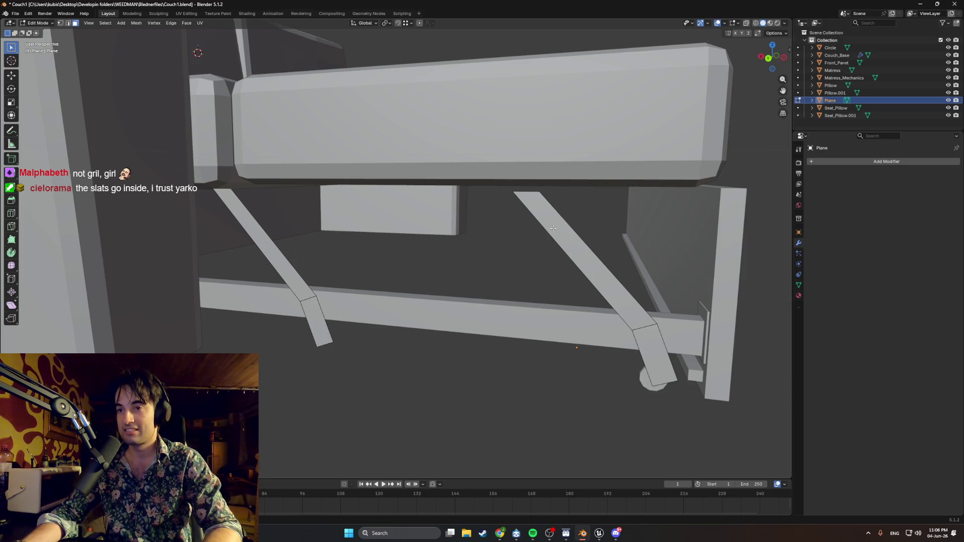
{"action": "left_click", "coordinate": [655, 355]}
{"action": "left_click", "coordinate": [573, 249], "text": "shift"}
{"action": "mouse_move", "coordinate": [573, 248]}
{"action": "middle_mouse_down"}
{"action": "mouse_move", "coordinate": [514, 307]}
{"action": "mouse_move", "coordinate": [524, 295]}
{"action": "middle_mouse_up"}
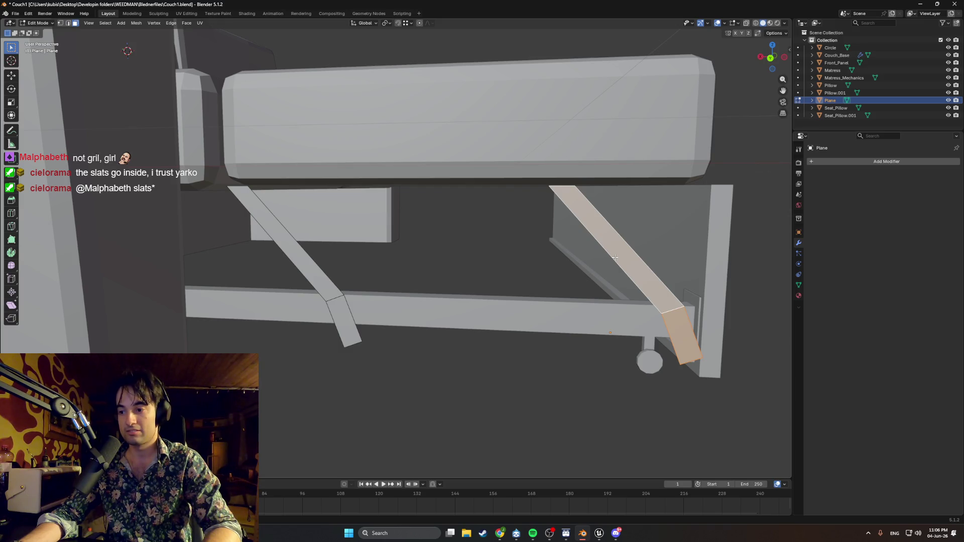
- Cut two edge loops across the right arm (Ctrl+R), then add the left arm face to the selection
{"action": "key", "text": "ctrl+r"}
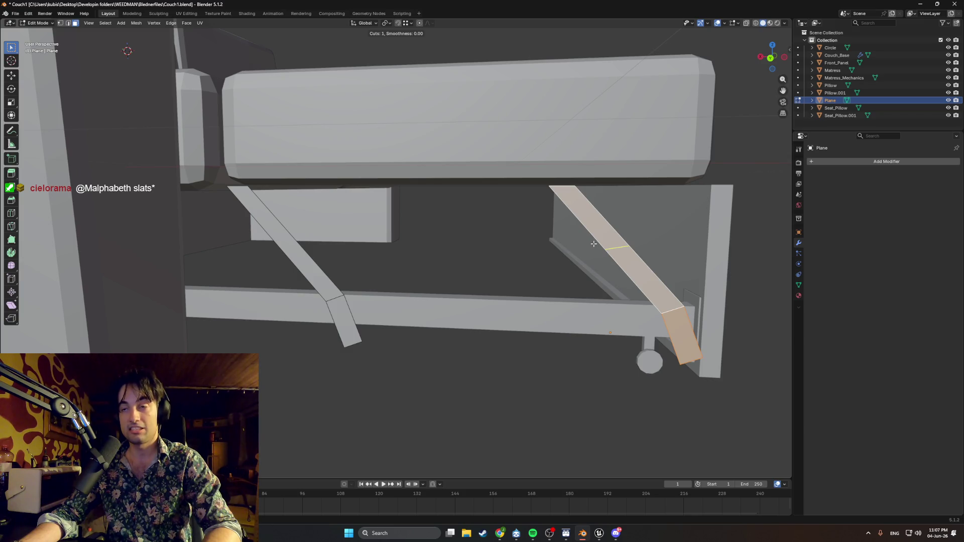
{"action": "scroll", "coordinate": [594, 244], "scroll_direction": "up", "scroll_amount": 1}
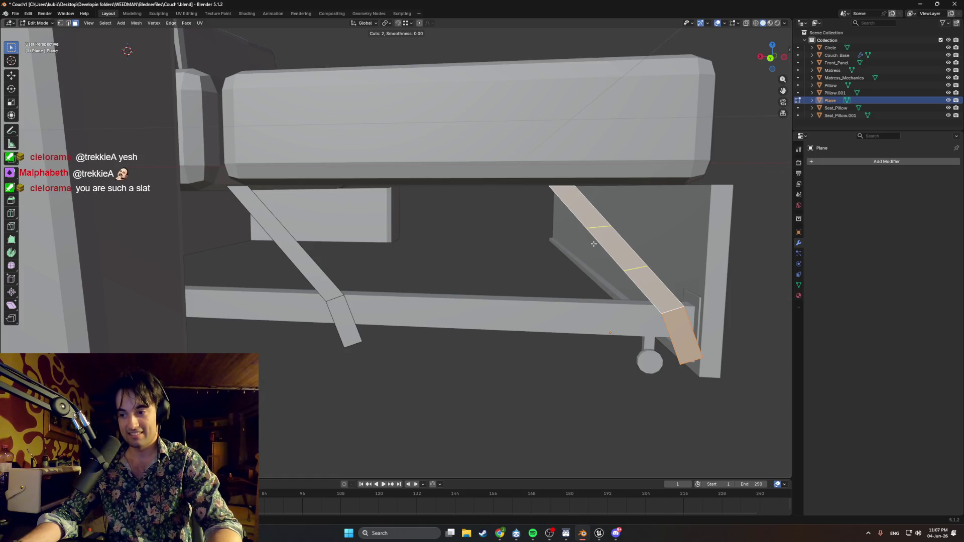
{"action": "left_click", "coordinate": [593, 254]}
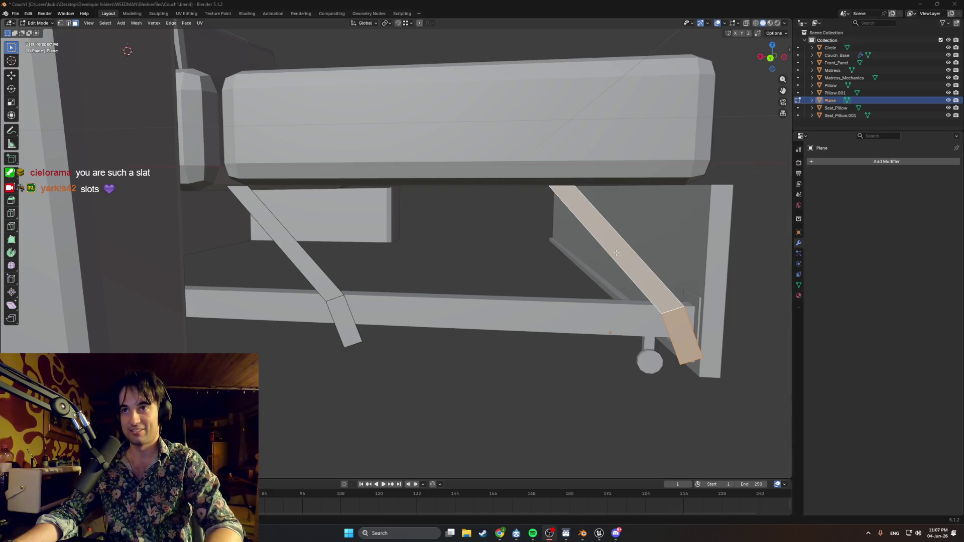
{"action": "middle_click_drag", "start_coordinate": [395, 252], "coordinate": [410, 249]}
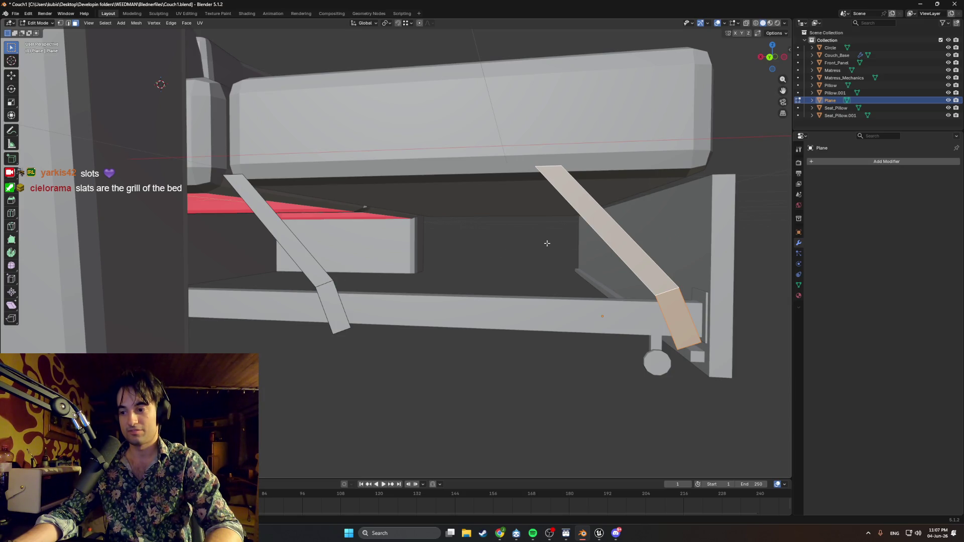
{"action": "middle_click_drag", "start_coordinate": [549, 250], "coordinate": [526, 263]}
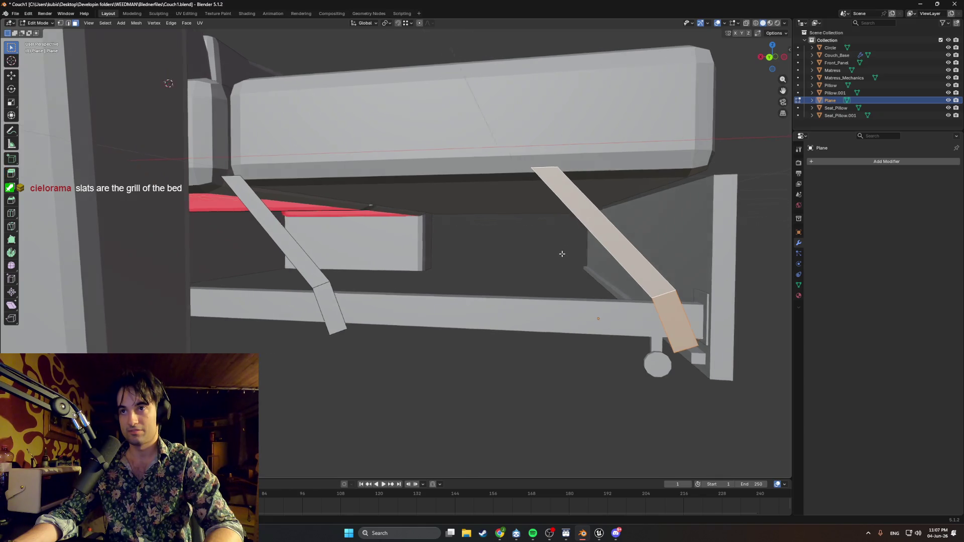
{"action": "left_click", "coordinate": [311, 269], "text": "shift"}
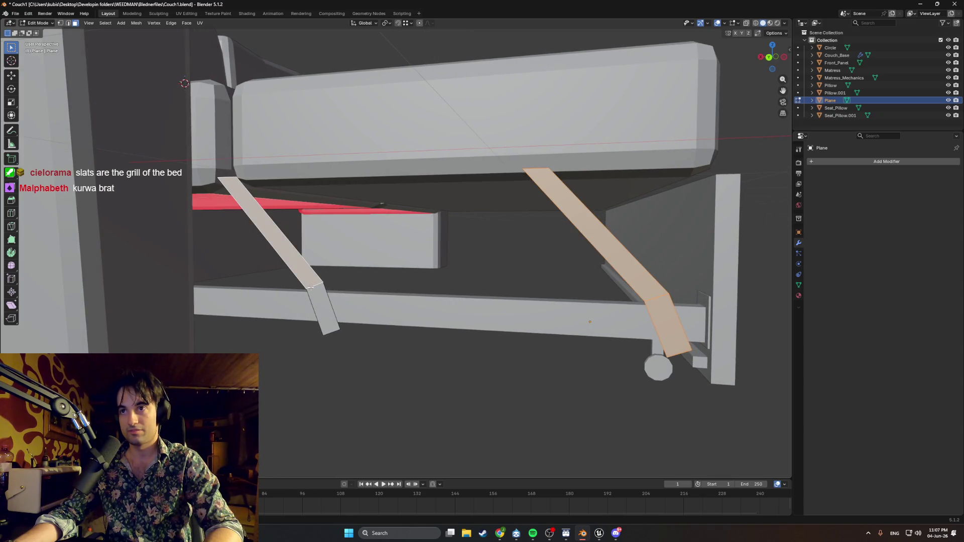
- Offset both selected arm faces slightly along their normal direction, then deselect everything
{"action": "middle_click_drag", "start_coordinate": [311, 287], "coordinate": [427, 276]}
{"action": "key", "text": "g"}
{"action": "key", "text": "z"}
{"action": "key", "text": "z"}
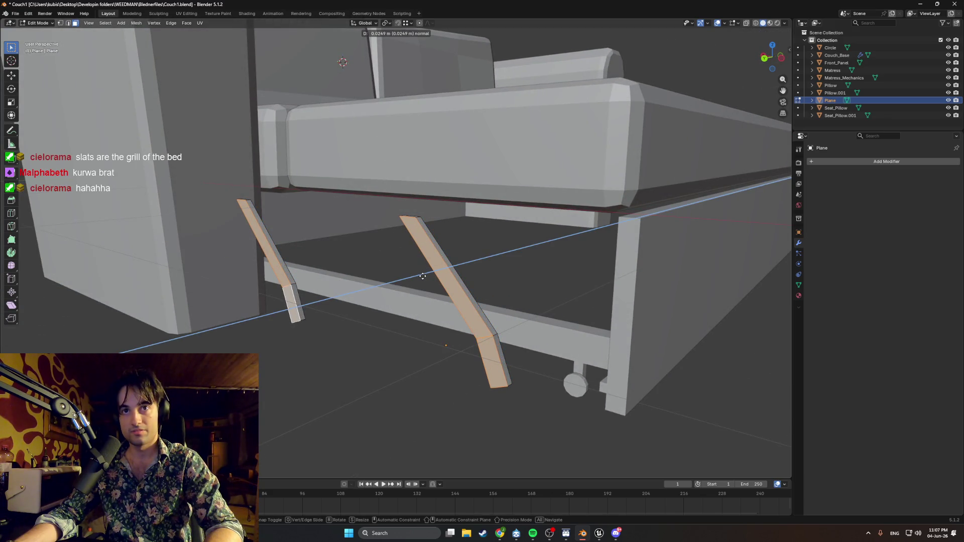
{"action": "left_click", "coordinate": [423, 276]}
{"action": "key", "text": "alt+a"}
{"action": "mouse_move", "coordinate": [549, 273]}
{"action": "middle_mouse_down"}
{"action": "mouse_move", "coordinate": [500, 280]}
{"action": "mouse_move", "coordinate": [595, 259]}
{"action": "mouse_move", "coordinate": [478, 288]}
{"action": "mouse_move", "coordinate": [595, 276]}
{"action": "mouse_move", "coordinate": [585, 283]}
{"action": "middle_mouse_up"}
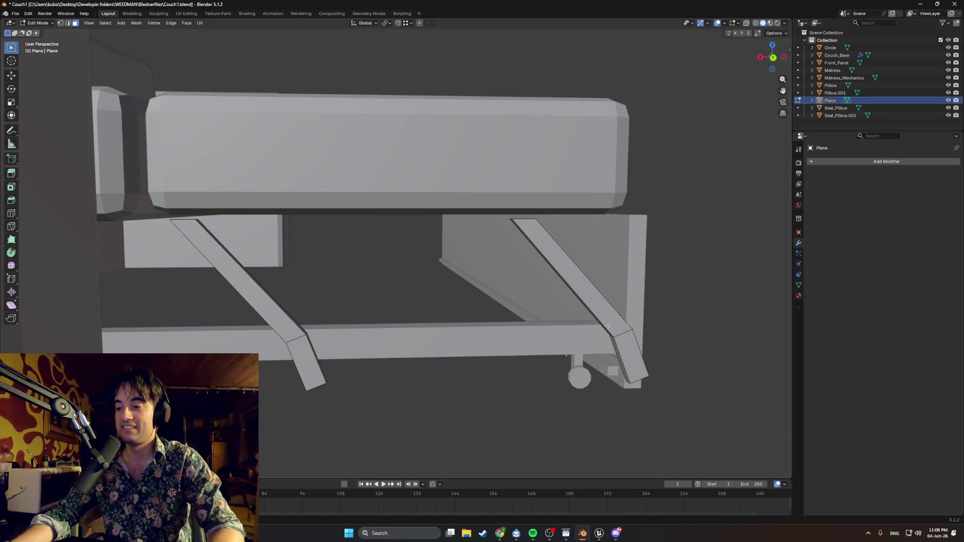
{"action": "mouse_move", "coordinate": [724, 325]}
{"action": "middle_mouse_down"}
{"action": "mouse_move", "coordinate": [534, 318]}
{"action": "mouse_move", "coordinate": [585, 338]}
{"action": "middle_mouse_up"}
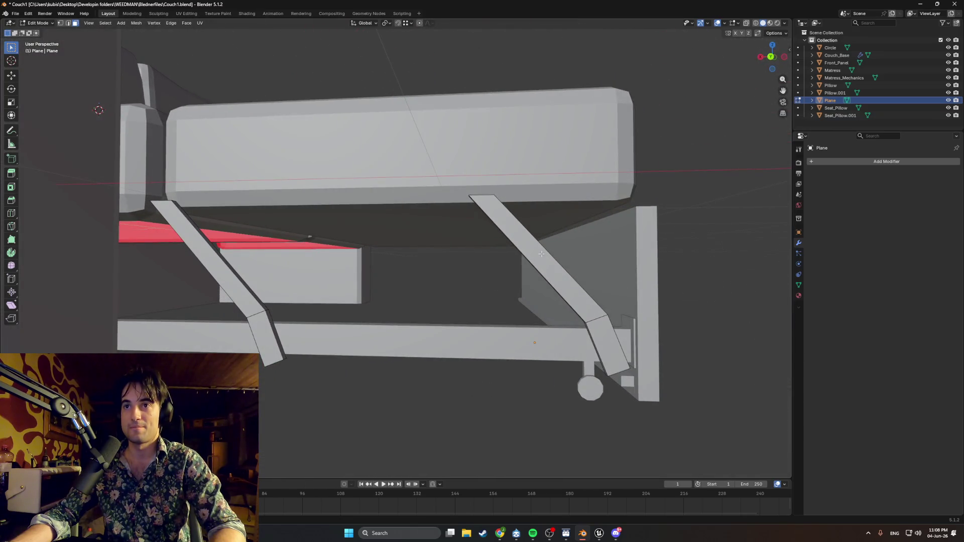
{"action": "middle_click_drag", "start_coordinate": [265, 284], "coordinate": [360, 281]}
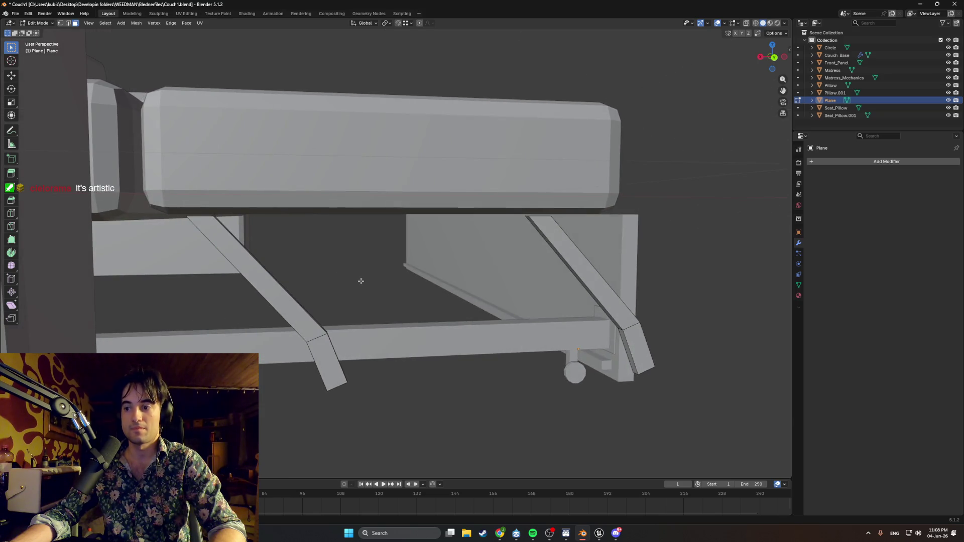
{"action": "middle_click_drag", "start_coordinate": [441, 286], "coordinate": [552, 311]}
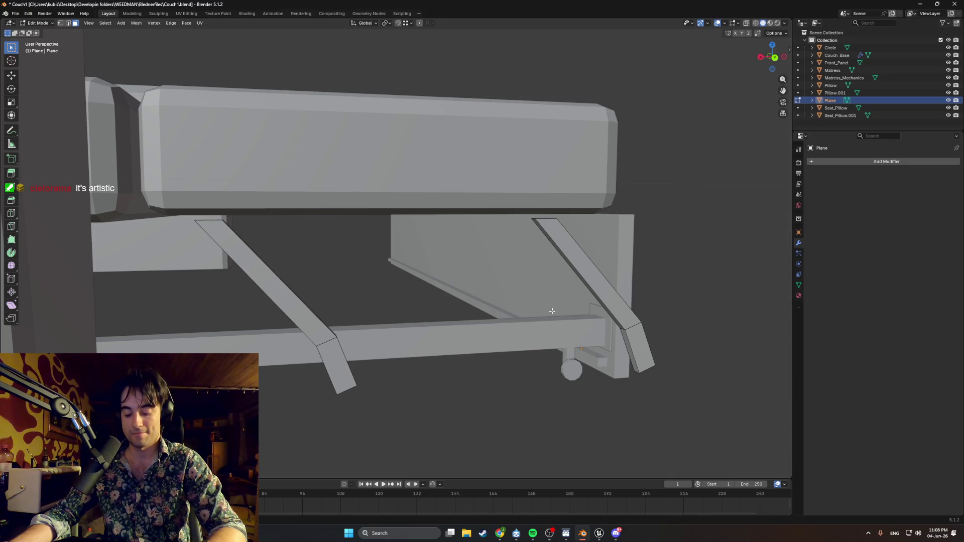
{"action": "middle_click_drag", "start_coordinate": [553, 311], "coordinate": [605, 292]}
{"action": "key", "text": "ctrl+r"}
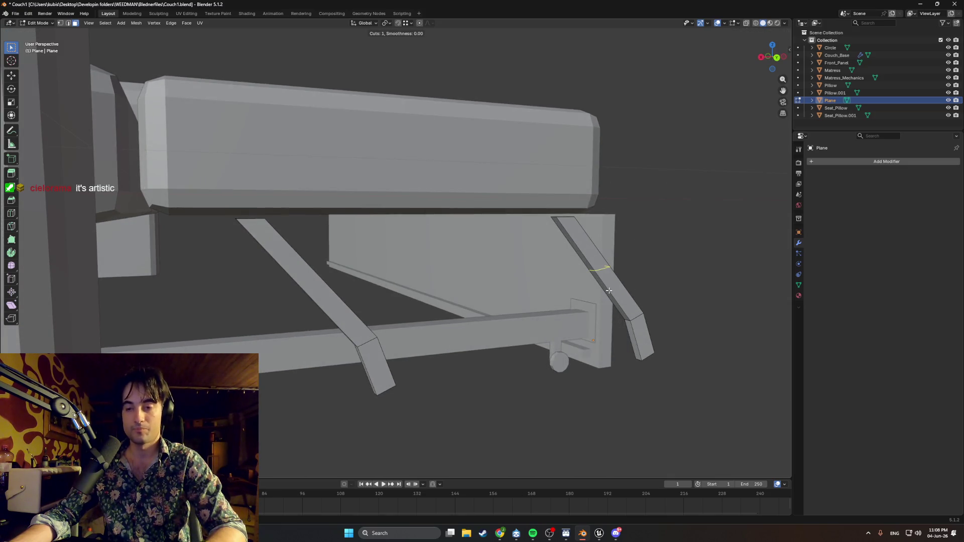
{"action": "scroll", "coordinate": [611, 289], "scroll_direction": "up", "scroll_amount": 1}
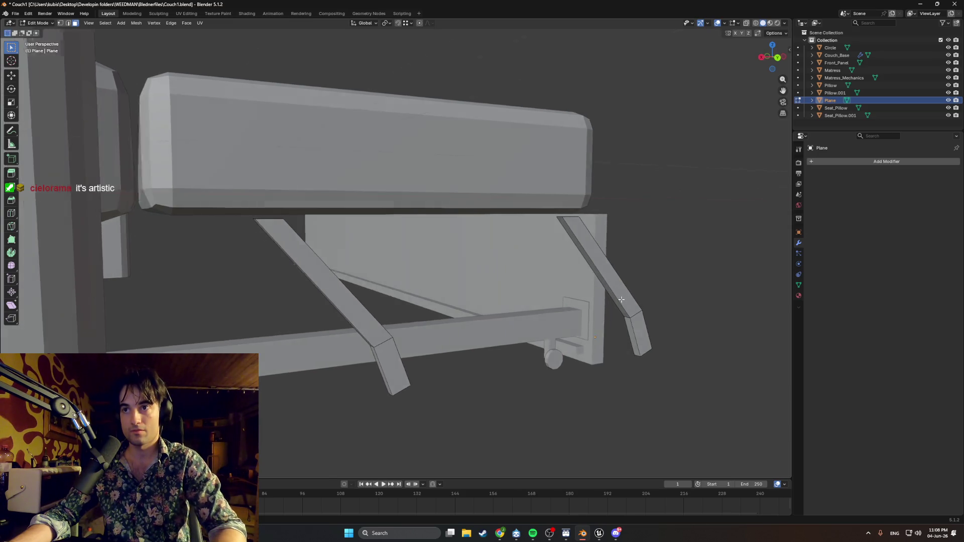
{"action": "middle_click_drag", "start_coordinate": [611, 289], "coordinate": [646, 312]}
{"action": "scroll", "coordinate": [707, 324], "scroll_direction": "up", "scroll_amount": 5}
{"action": "middle_click_drag", "start_coordinate": [707, 324], "coordinate": [523, 267]}
{"action": "scroll", "coordinate": [524, 267], "scroll_direction": "down", "scroll_amount": 5}
{"action": "mouse_move", "coordinate": [518, 231]}
{"action": "middle_mouse_down"}
{"action": "mouse_move", "coordinate": [437, 209]}
{"action": "mouse_move", "coordinate": [233, 276]}
{"action": "middle_mouse_up"}
{"action": "key", "text": "x"}
- Toggle the delete options on and off without deleting while zooming in on the arm's bend
{"action": "key", "text": "Escape"}
{"action": "key", "text": "x"}
{"action": "key", "text": "Escape"}
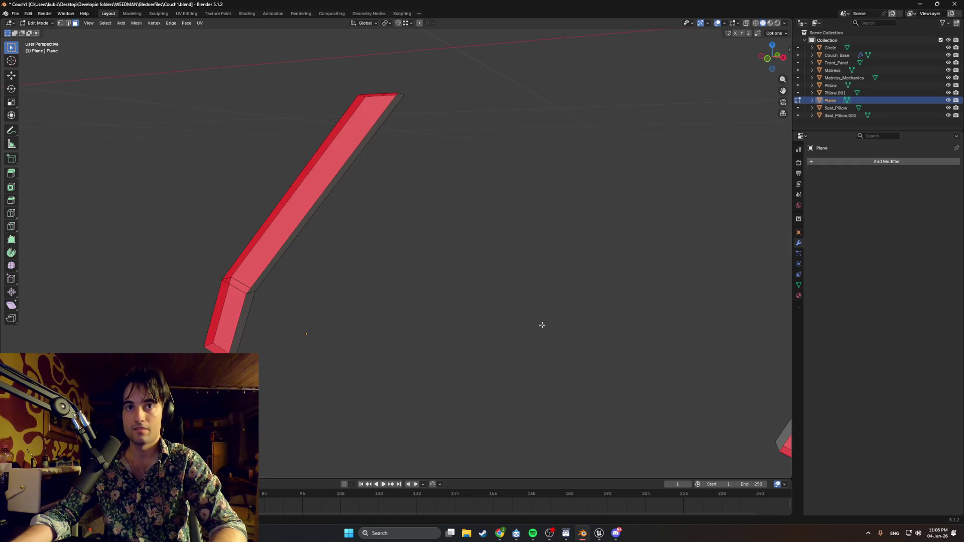
{"action": "middle_click_drag", "start_coordinate": [543, 327], "coordinate": [144, 273]}
{"action": "key", "text": "x"}
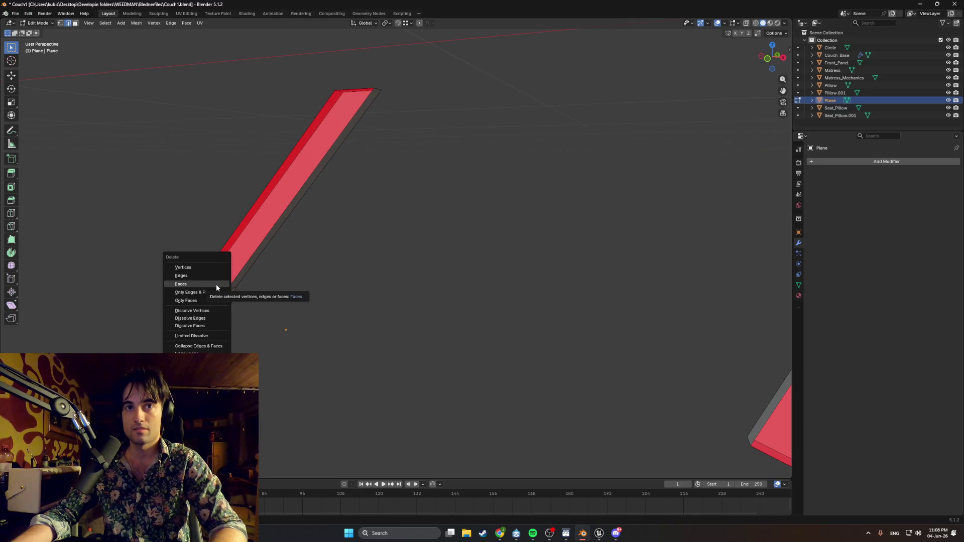
{"action": "left_click", "coordinate": [214, 283]}
{"action": "middle_click_drag", "start_coordinate": [215, 283], "coordinate": [262, 298]}
{"action": "key", "text": "x"}
{"action": "key", "text": "Escape"}
{"action": "middle_click_drag", "start_coordinate": [208, 281], "coordinate": [324, 284]}
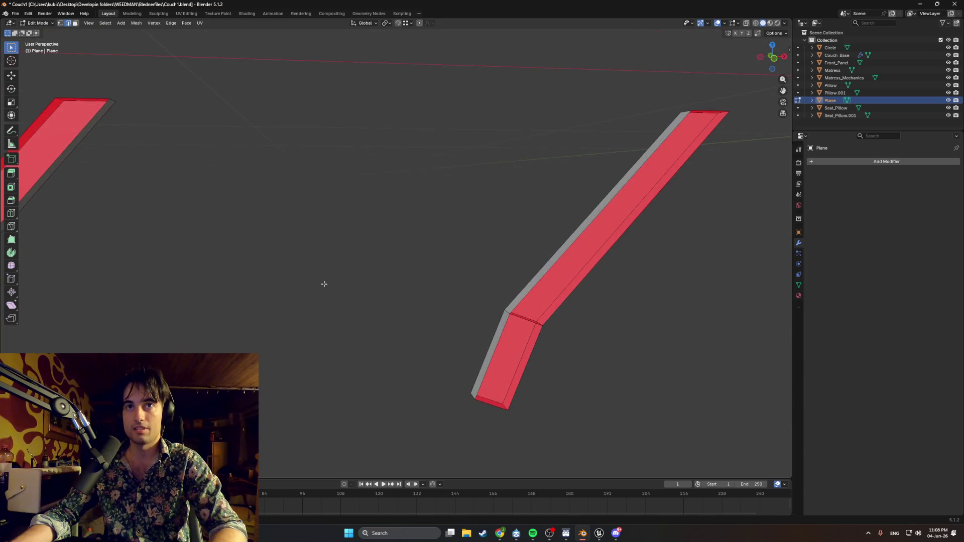
{"action": "middle_click_drag", "start_coordinate": [535, 321], "coordinate": [595, 309]}
- Switch to wireframe shading and cut an edge loop near the arm's bend
{"action": "key", "text": "z"}
{"action": "left_click", "coordinate": [600, 304]}
{"action": "key", "text": "ctrl+r"}
{"action": "left_click", "coordinate": [618, 298]}
{"action": "mouse_move", "coordinate": [618, 298]}
{"action": "middle_mouse_down"}
{"action": "mouse_move", "coordinate": [679, 304]}
{"action": "mouse_move", "coordinate": [314, 266]}
{"action": "mouse_move", "coordinate": [487, 295]}
{"action": "middle_mouse_up"}
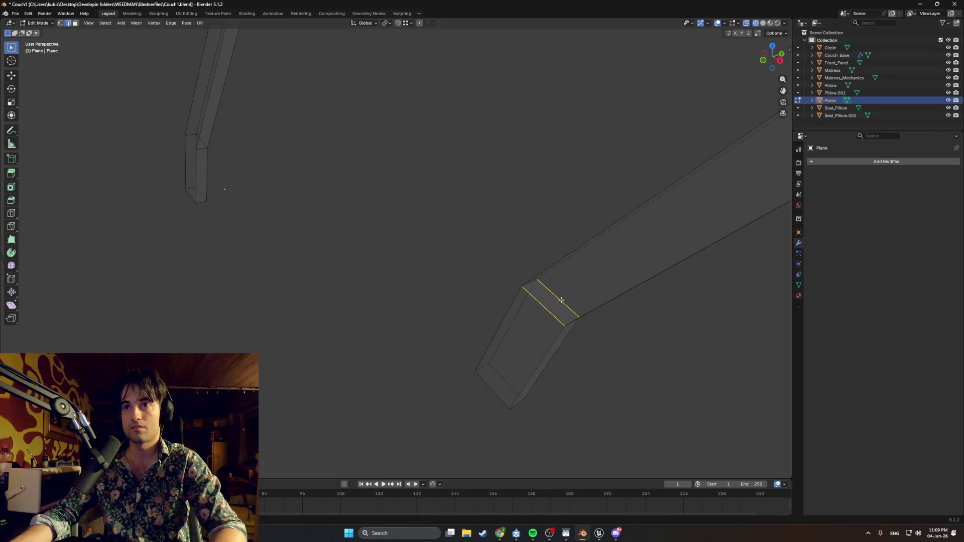
- Delete the extra edge loop as edges, return to solid shading and leave edit mode
{"action": "key", "text": "x"}
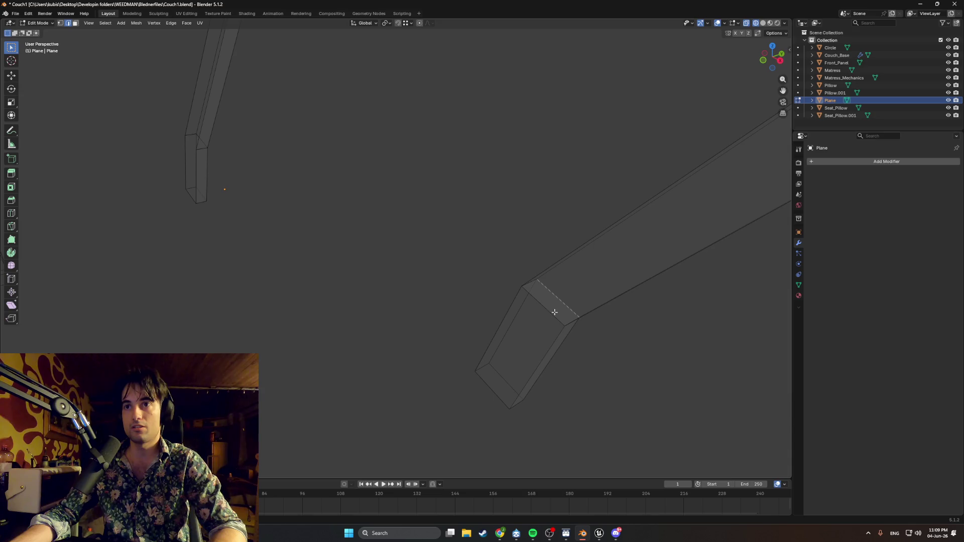
{"action": "left_click", "coordinate": [547, 308]}
{"action": "key", "text": "x"}
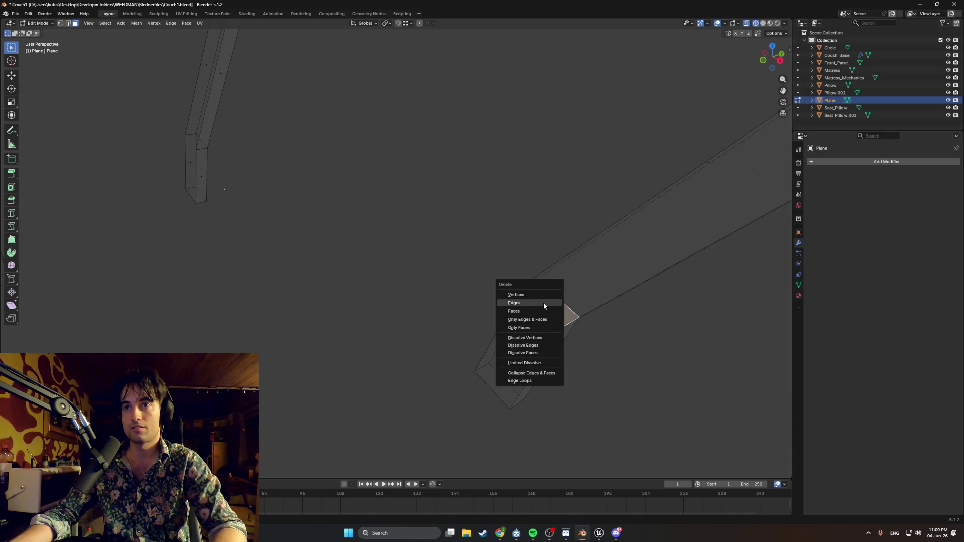
{"action": "left_click", "coordinate": [545, 305]}
{"action": "key", "text": "x"}
{"action": "left_click", "coordinate": [550, 305]}
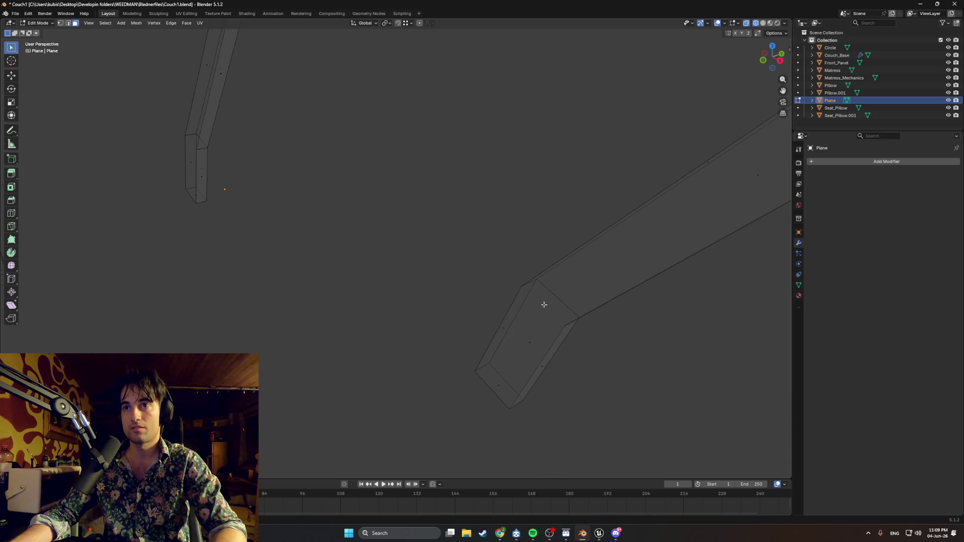
{"action": "mouse_move", "coordinate": [554, 302]}
{"action": "middle_mouse_down"}
{"action": "mouse_move", "coordinate": [521, 286]}
{"action": "mouse_move", "coordinate": [563, 318]}
{"action": "mouse_move", "coordinate": [474, 299]}
{"action": "middle_mouse_up"}
{"action": "scroll", "coordinate": [441, 294], "scroll_direction": "down", "scroll_amount": 3}
{"action": "key", "text": "Tab"}
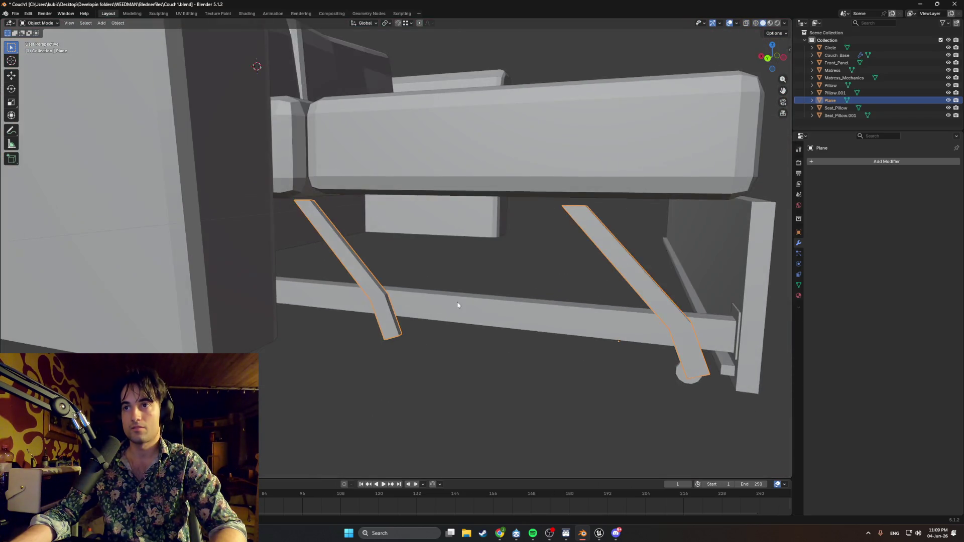
{"action": "scroll", "coordinate": [434, 304], "scroll_direction": "up", "scroll_amount": 1}
{"action": "scroll", "coordinate": [433, 304], "scroll_direction": "up", "scroll_amount": 2}
- Select all arm geometry, merge vertices by distance (8 removed), deselect and return to object mode
{"action": "key", "text": "Tab"}
{"action": "key", "text": "ctrl+Tab"}
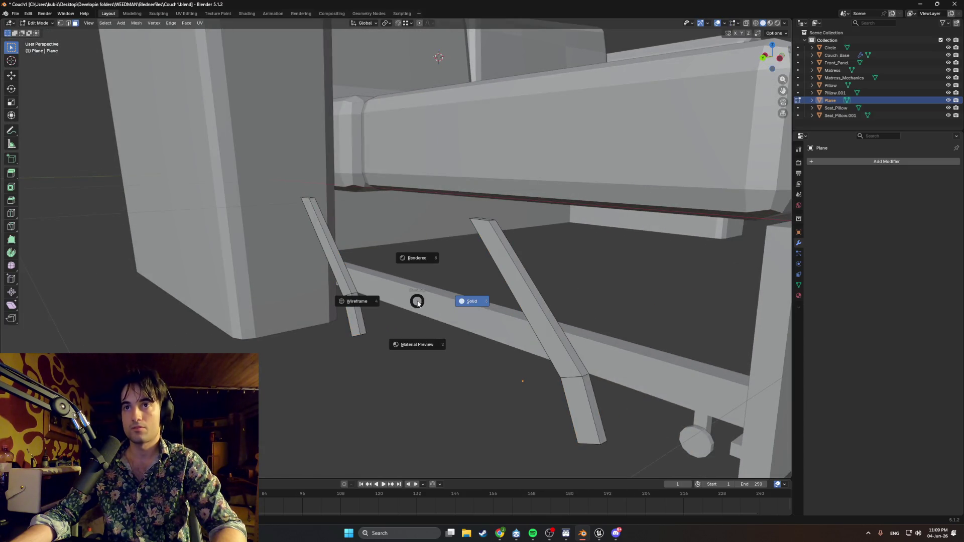
{"action": "key", "text": "a"}
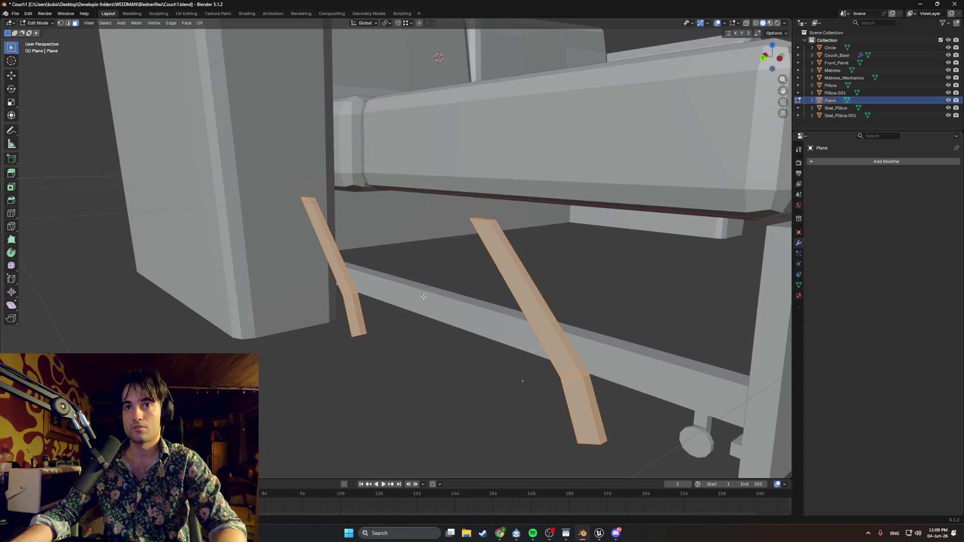
{"action": "middle_click_drag", "start_coordinate": [423, 297], "coordinate": [425, 303]}
{"action": "key", "text": "m"}
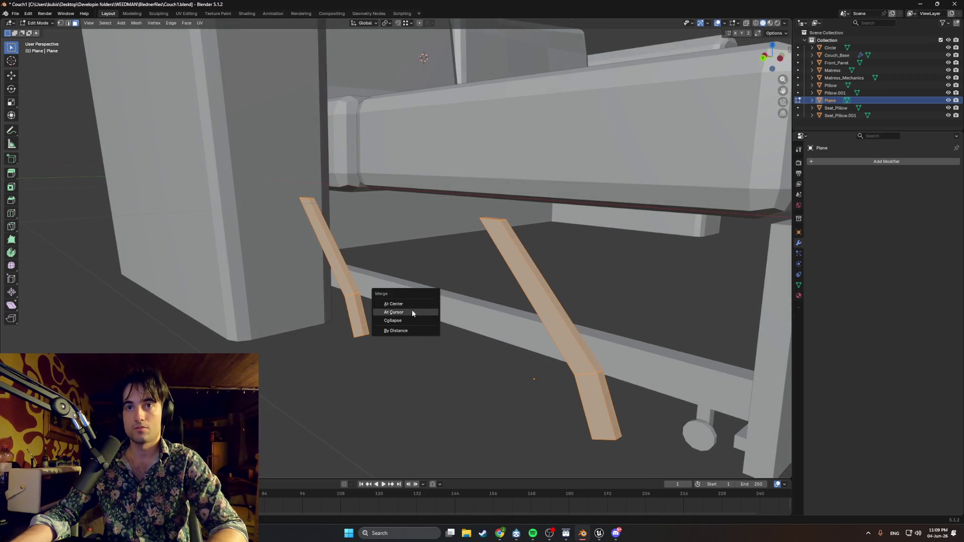
{"action": "left_click", "coordinate": [413, 331]}
{"action": "mouse_move", "coordinate": [400, 342]}
{"action": "middle_mouse_down"}
{"action": "mouse_move", "coordinate": [383, 345]}
{"action": "mouse_move", "coordinate": [534, 344]}
{"action": "mouse_move", "coordinate": [488, 303]}
{"action": "mouse_move", "coordinate": [434, 292]}
{"action": "middle_mouse_up"}
{"action": "key", "text": "alt+a"}
{"action": "key", "text": "Tab"}
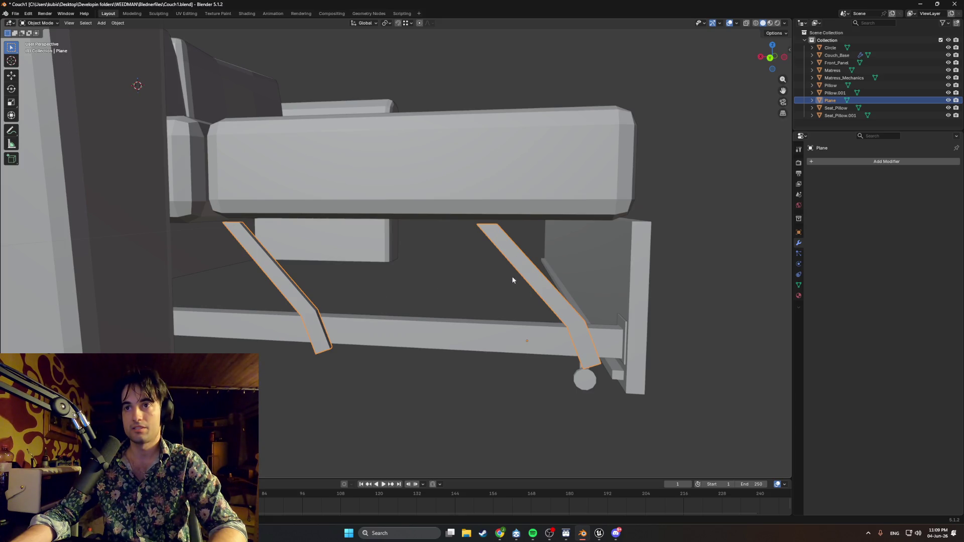
{"action": "scroll", "coordinate": [503, 280], "scroll_direction": "up", "scroll_amount": 1}
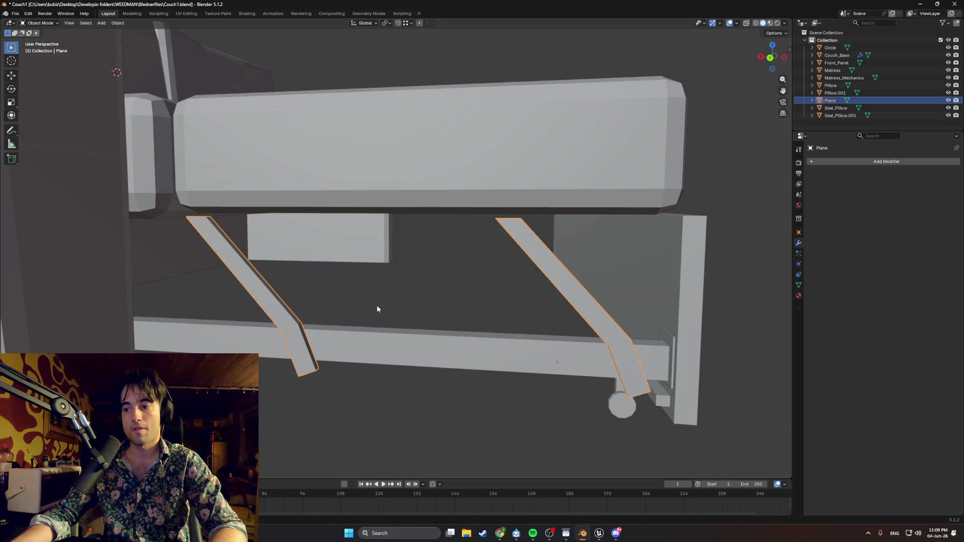
{"action": "middle_click_drag", "start_coordinate": [480, 271], "coordinate": [481, 266]}
{"action": "middle_click_drag", "start_coordinate": [539, 281], "coordinate": [490, 284]}
{"action": "scroll", "coordinate": [490, 284], "scroll_direction": "up", "scroll_amount": 2}
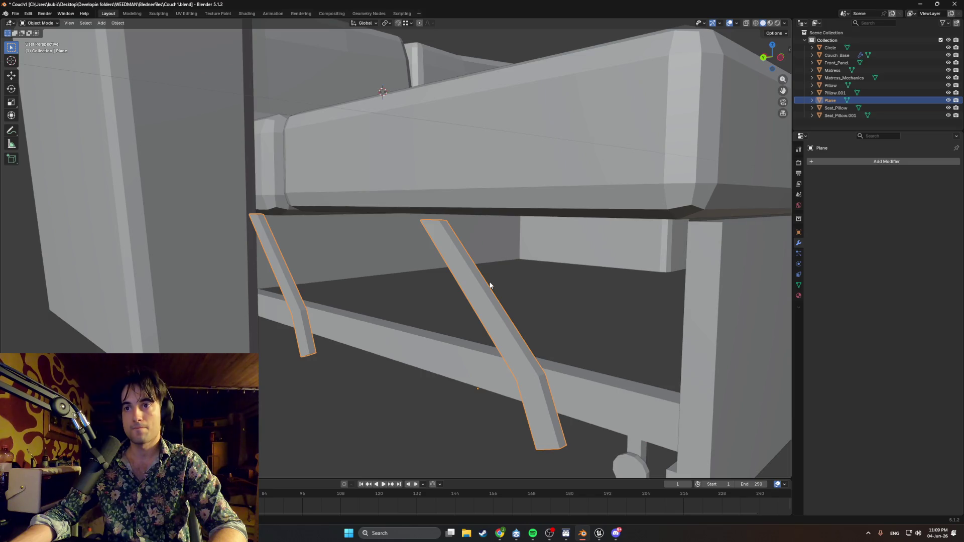
{"action": "scroll", "coordinate": [491, 285], "scroll_direction": "down", "scroll_amount": 2}
{"action": "scroll", "coordinate": [490, 285], "scroll_direction": "down", "scroll_amount": 1}
{"action": "middle_click_drag", "start_coordinate": [491, 285], "coordinate": [579, 292]}
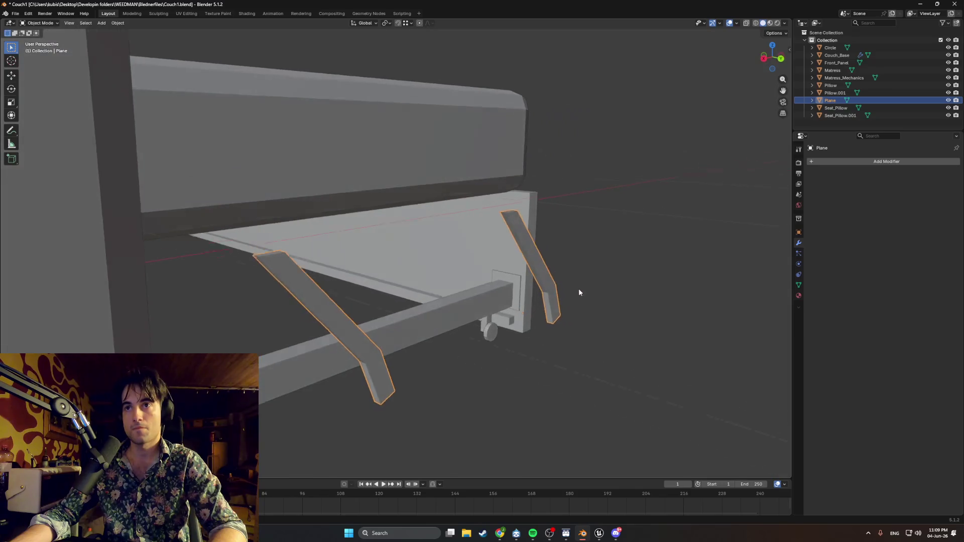
{"action": "scroll", "coordinate": [579, 292], "scroll_direction": "up", "scroll_amount": 3}
{"action": "mouse_move", "coordinate": [643, 302]}
{"action": "middle_mouse_down"}
{"action": "mouse_move", "coordinate": [663, 280]}
{"action": "mouse_move", "coordinate": [630, 334]}
{"action": "mouse_move", "coordinate": [520, 313]}
{"action": "middle_mouse_up"}
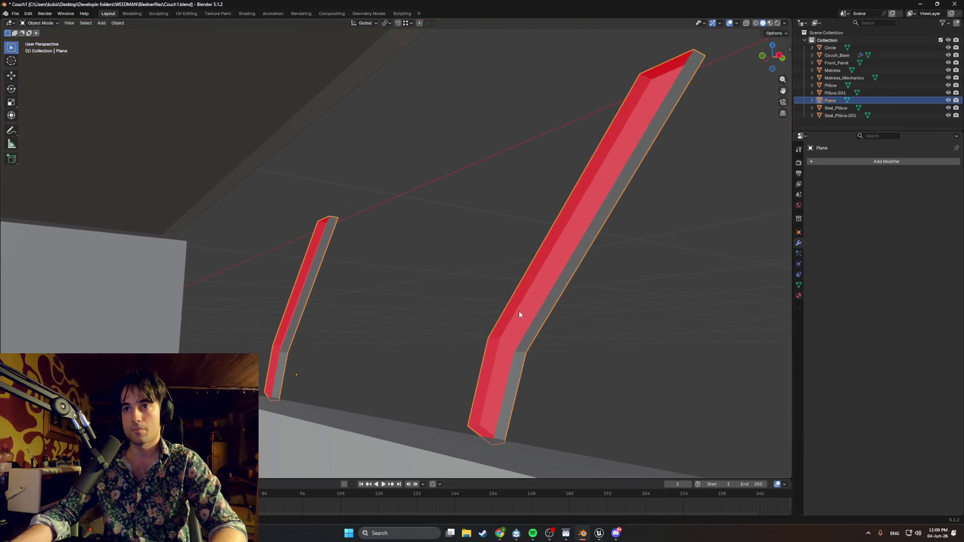
{"action": "scroll", "coordinate": [519, 312], "scroll_direction": "up", "scroll_amount": 2}
{"action": "scroll", "coordinate": [517, 354], "scroll_direction": "up", "scroll_amount": 1}
- Recalculate normals outward (Shift+N) on the right arm's lower and upper linked segments
{"action": "key", "text": "Tab"}
{"action": "left_click", "coordinate": [504, 356]}
{"action": "left_click", "coordinate": [535, 375], "text": "shift"}
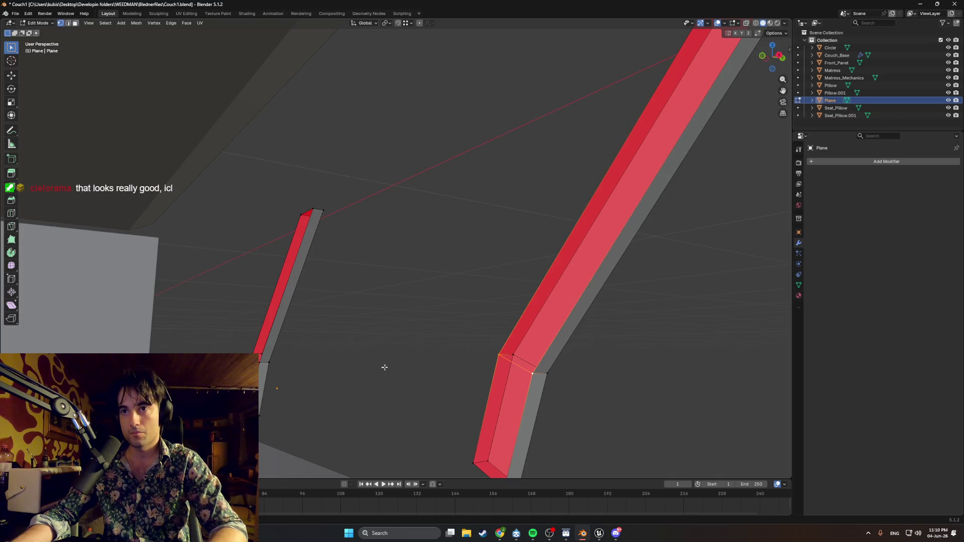
{"action": "left_click", "coordinate": [258, 352]}
{"action": "left_click", "coordinate": [480, 390]}
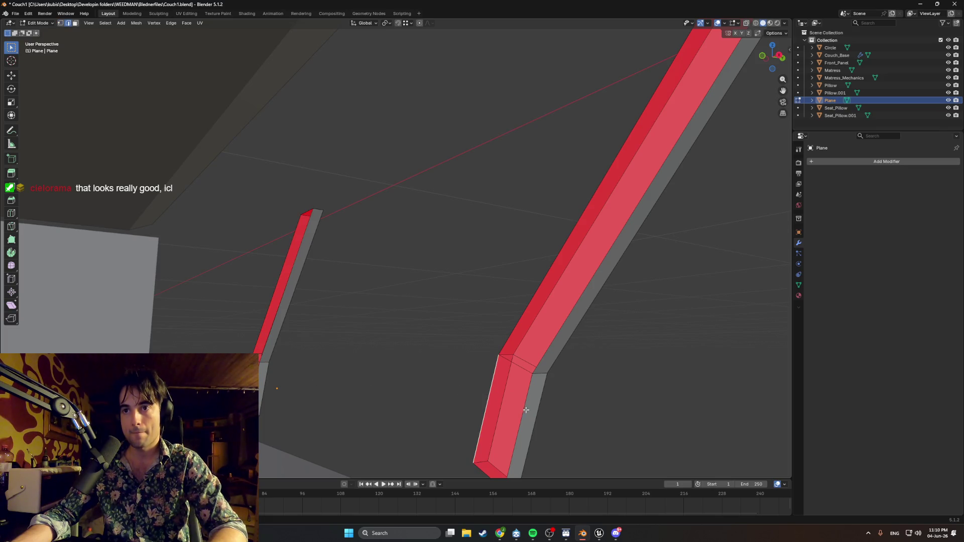
{"action": "key", "text": "l"}
{"action": "key", "text": "shift+n"}
{"action": "left_click", "coordinate": [520, 326]}
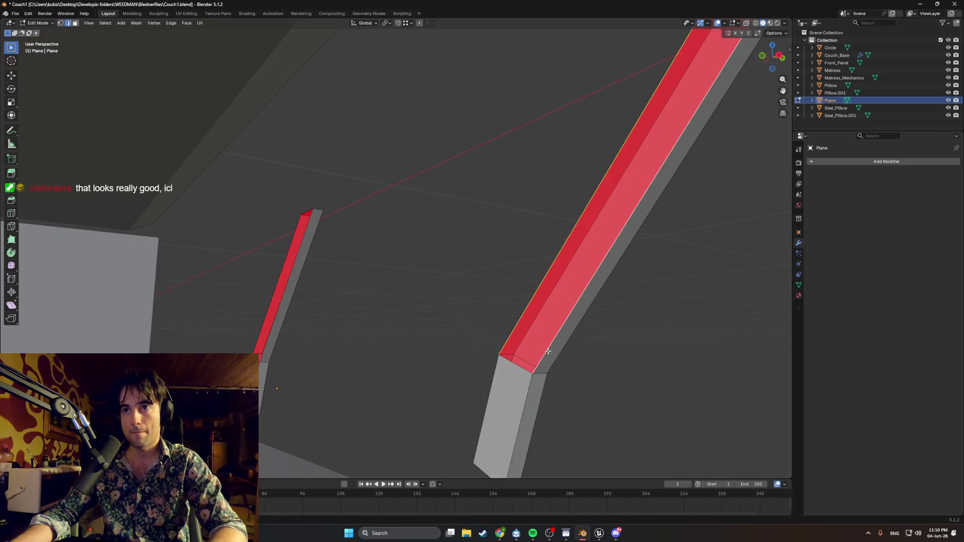
{"action": "key", "text": "l"}
{"action": "key", "text": "shift+n"}
- Select the left arm's short red segment, reframe both arms and bring up the Add Mesh list
{"action": "left_click", "coordinate": [260, 347]}
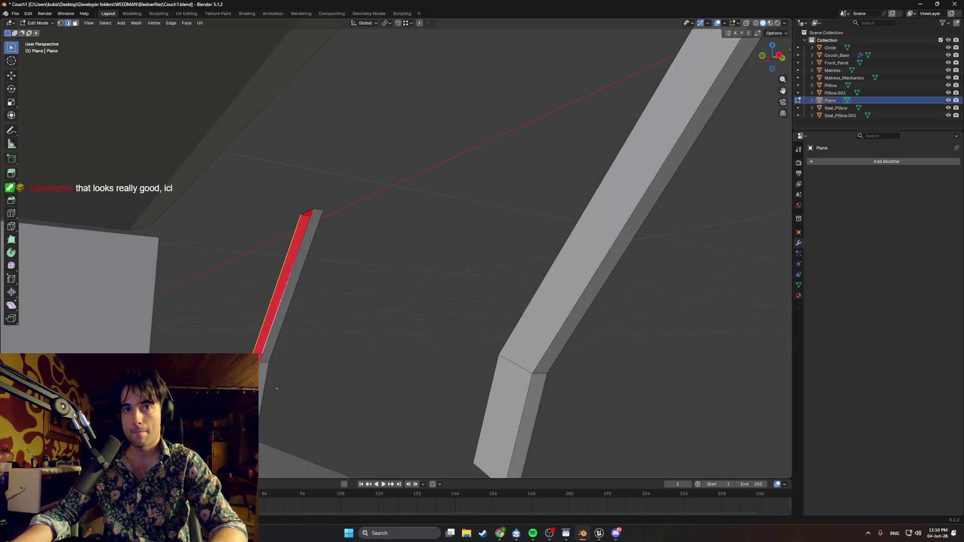
{"action": "mouse_move", "coordinate": [276, 389]}
{"action": "middle_mouse_down"}
{"action": "mouse_move", "coordinate": [301, 344]}
{"action": "mouse_move", "coordinate": [566, 366]}
{"action": "mouse_move", "coordinate": [420, 366]}
{"action": "mouse_move", "coordinate": [355, 393]}
{"action": "middle_mouse_up"}
{"action": "scroll", "coordinate": [355, 393], "scroll_direction": "down", "scroll_amount": 3}
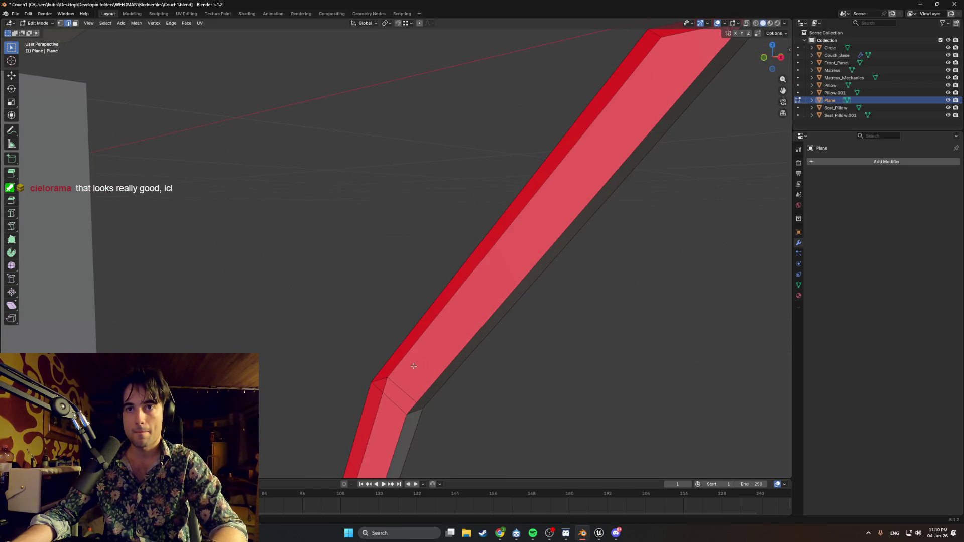
{"action": "left_click", "coordinate": [425, 394], "text": "alt"}
{"action": "left_click", "coordinate": [376, 398]}
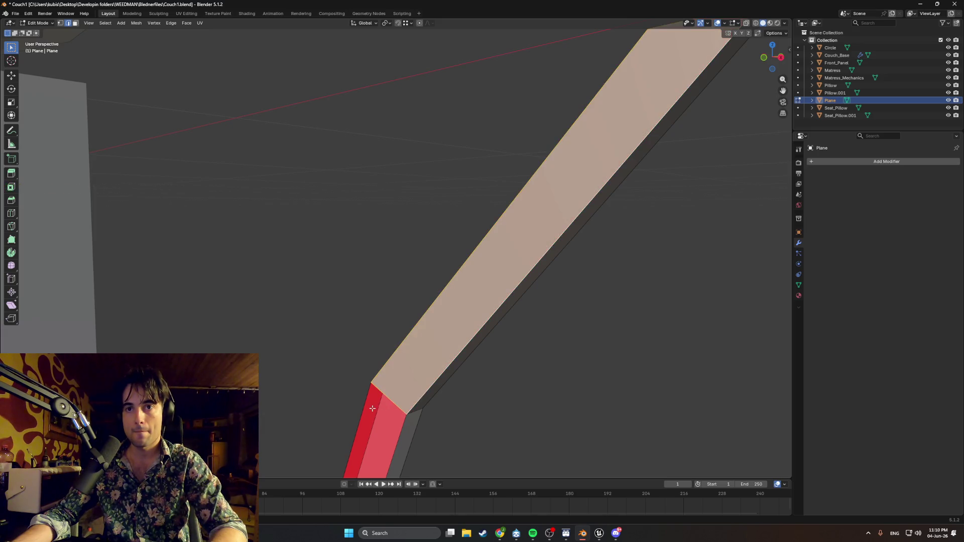
{"action": "mouse_move", "coordinate": [458, 401]}
{"action": "middle_mouse_down"}
{"action": "mouse_move", "coordinate": [496, 383]}
{"action": "mouse_move", "coordinate": [534, 384]}
{"action": "mouse_move", "coordinate": [337, 339]}
{"action": "mouse_move", "coordinate": [270, 303]}
{"action": "mouse_move", "coordinate": [83, 286]}
{"action": "middle_mouse_up"}
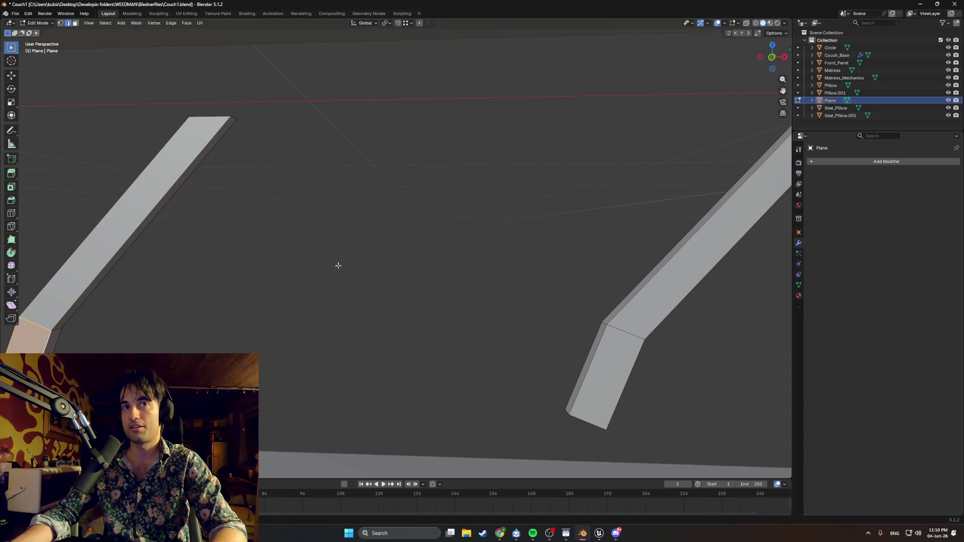
{"action": "middle_click_drag", "start_coordinate": [200, 239], "coordinate": [252, 259]}
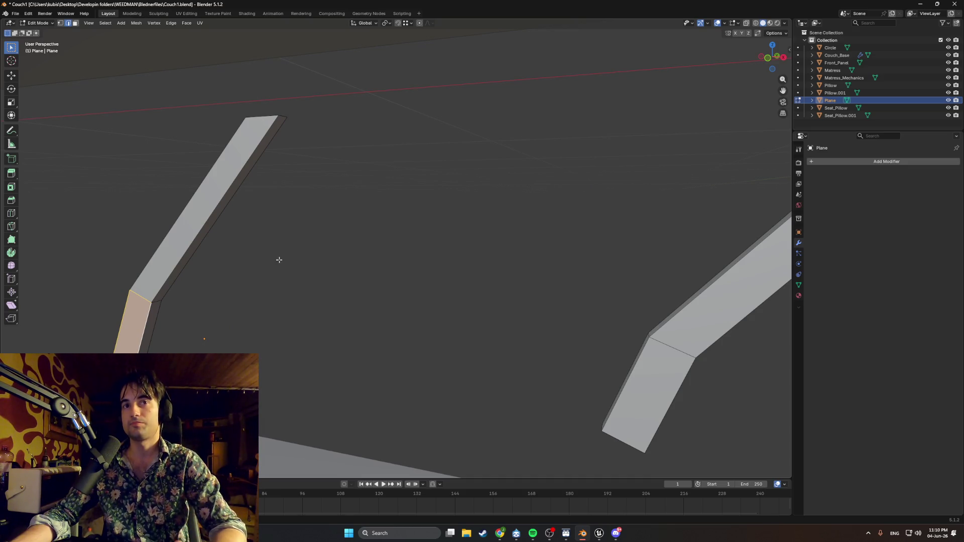
{"action": "scroll", "coordinate": [267, 259], "scroll_direction": "down", "scroll_amount": 4}
{"action": "scroll", "coordinate": [172, 272], "scroll_direction": "down", "scroll_amount": 5}
{"action": "scroll", "coordinate": [189, 268], "scroll_direction": "down", "scroll_amount": 1}
{"action": "scroll", "coordinate": [277, 302], "scroll_direction": "down", "scroll_amount": 1}
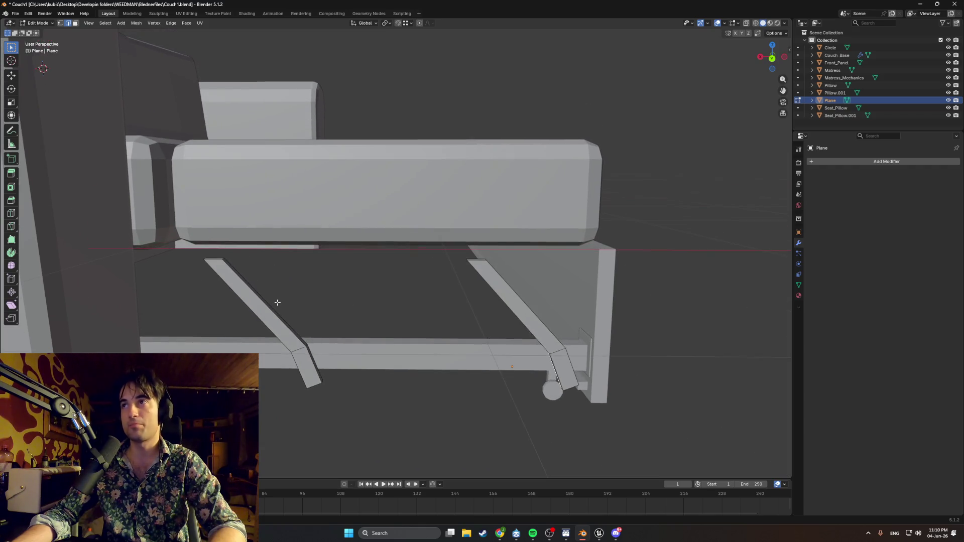
{"action": "scroll", "coordinate": [532, 208], "scroll_direction": "down", "scroll_amount": 5}
{"action": "key", "text": "shift+a"}
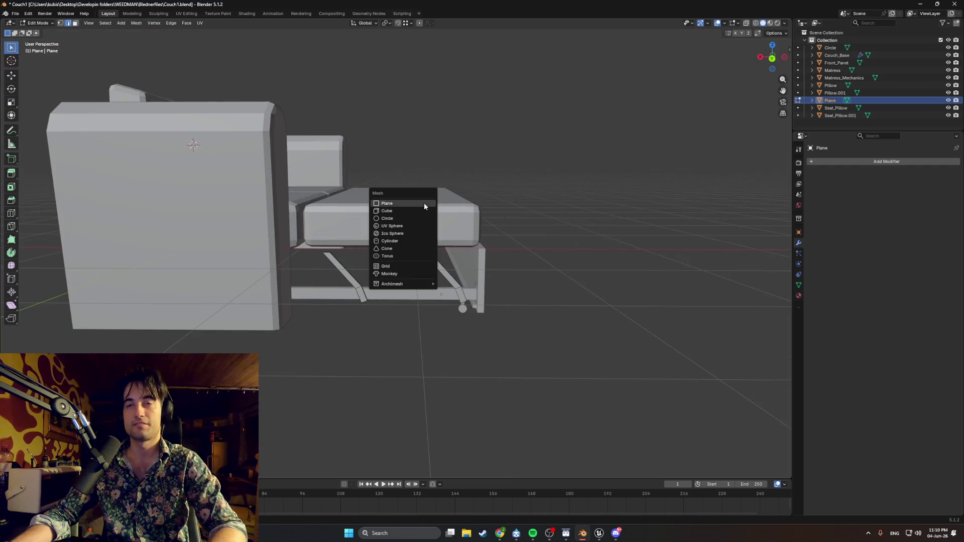
- Add a new plane and move it to a spot beside the couch
{"action": "left_click", "coordinate": [422, 206]}
{"action": "middle_click_drag", "start_coordinate": [423, 206], "coordinate": [381, 195]}
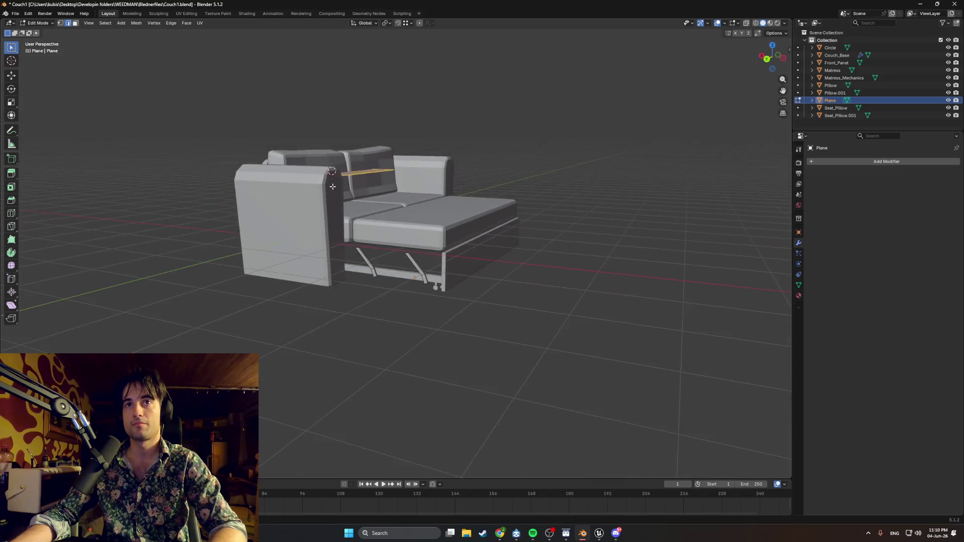
{"action": "key", "text": "g"}
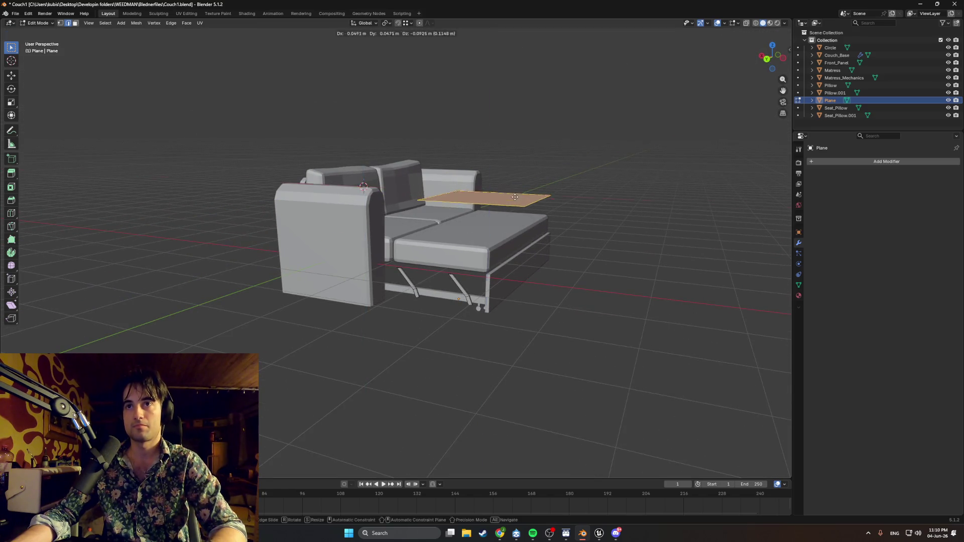
{"action": "left_click", "coordinate": [422, 198]}
{"action": "middle_click_drag", "start_coordinate": [422, 197], "coordinate": [441, 197]}
- Rotate the plane 180° then -90° about X so it stands upright, and begin lowering it along Z
{"action": "key", "text": "r"}
{"action": "key", "text": "x"}
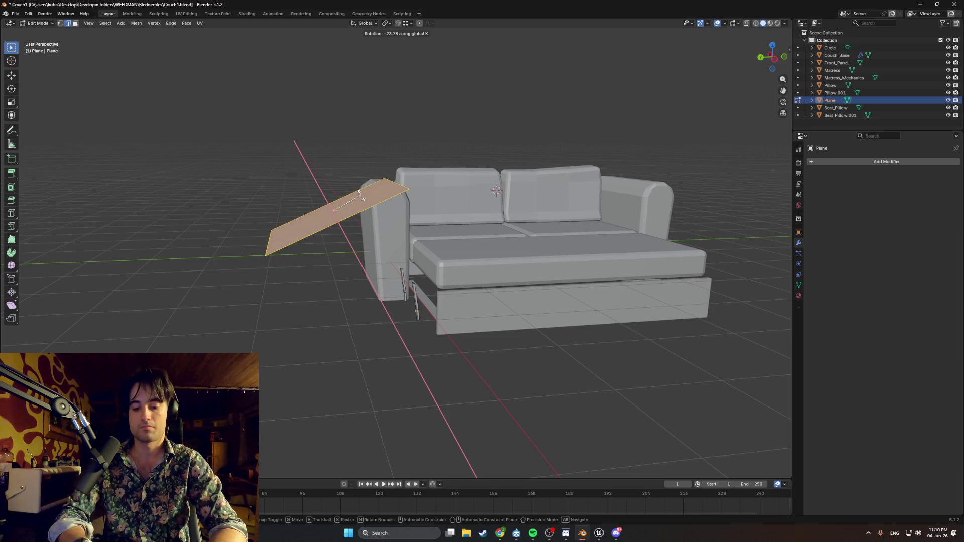
{"action": "type", "text": "180"}
{"action": "key", "text": "Return"}
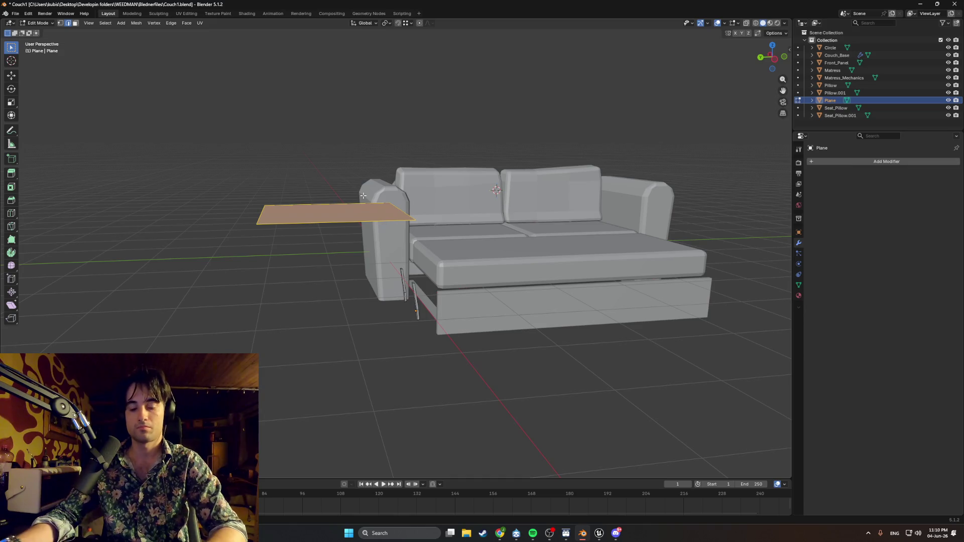
{"action": "type", "text": "rx90"}
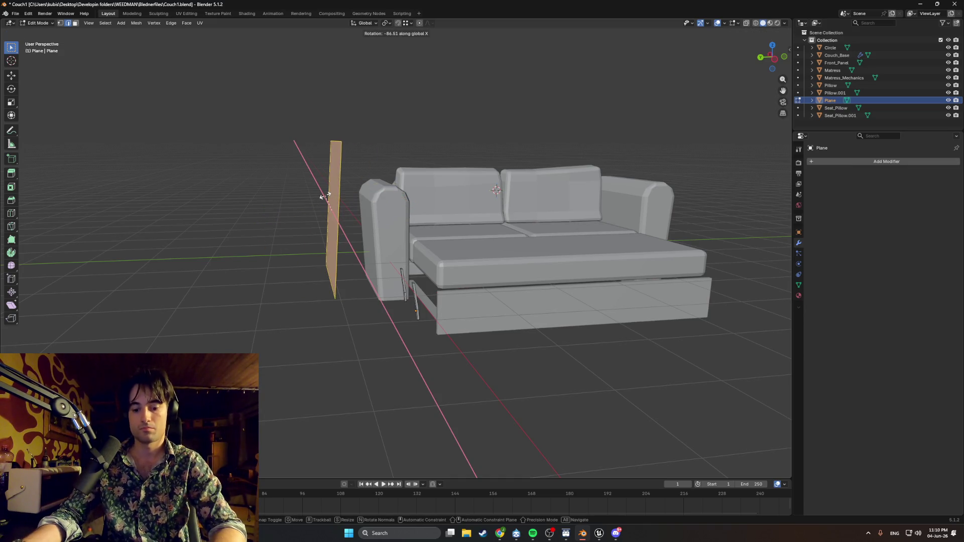
{"action": "key", "text": "BackSpace"}
{"action": "key", "text": "minus"}
{"action": "type", "text": "0"}
{"action": "key", "text": "Return"}
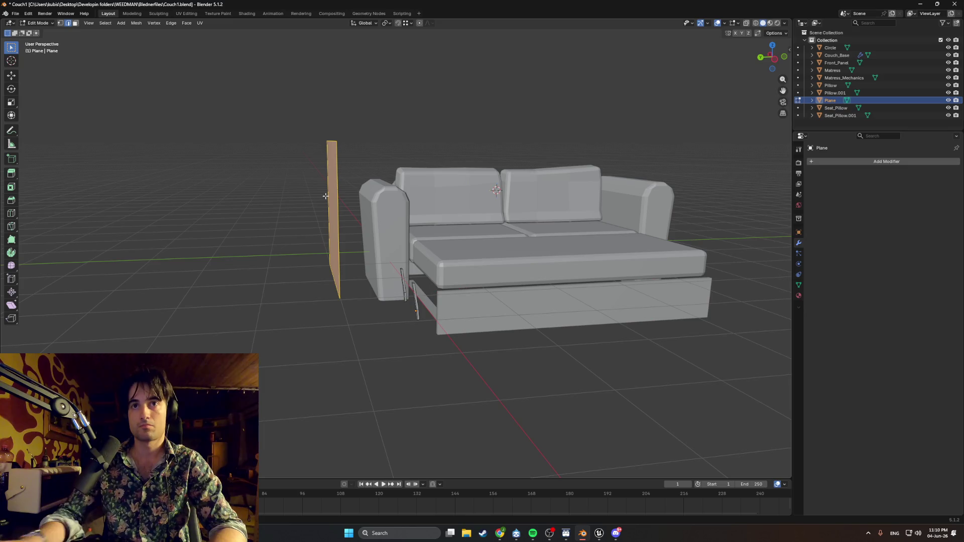
{"action": "scroll", "coordinate": [340, 226], "scroll_direction": "up", "scroll_amount": 2}
{"action": "scroll", "coordinate": [354, 253], "scroll_direction": "up", "scroll_amount": 3}
{"action": "mouse_move", "coordinate": [355, 254]}
{"action": "middle_mouse_down"}
{"action": "mouse_move", "coordinate": [498, 271]}
{"action": "mouse_move", "coordinate": [493, 191]}
{"action": "mouse_move", "coordinate": [520, 213]}
{"action": "middle_mouse_up"}
{"action": "scroll", "coordinate": [492, 191], "scroll_direction": "down", "scroll_amount": 2}
{"action": "scroll", "coordinate": [492, 192], "scroll_direction": "down", "scroll_amount": 1}
{"action": "key", "text": "g"}
{"action": "key", "text": "z"}
- Lower the plane below the cushion and slide its right edge in along X to narrow it
{"action": "left_click", "coordinate": [523, 261]}
{"action": "key", "text": "alt+a"}
{"action": "middle_click_drag", "start_coordinate": [493, 170], "coordinate": [493, 99], "text": "shift"}
{"action": "key", "text": "g"}
{"action": "key", "text": "z"}
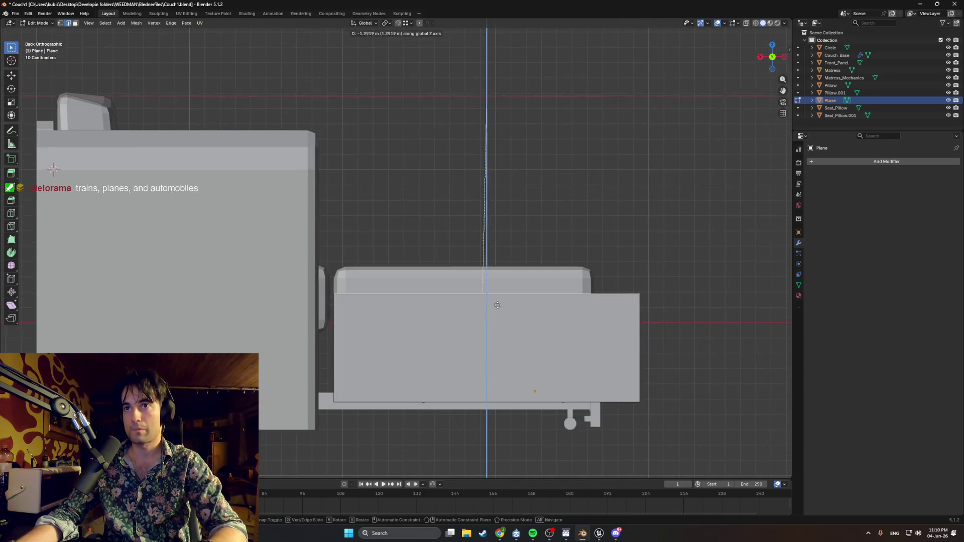
{"action": "left_click", "coordinate": [653, 383]}
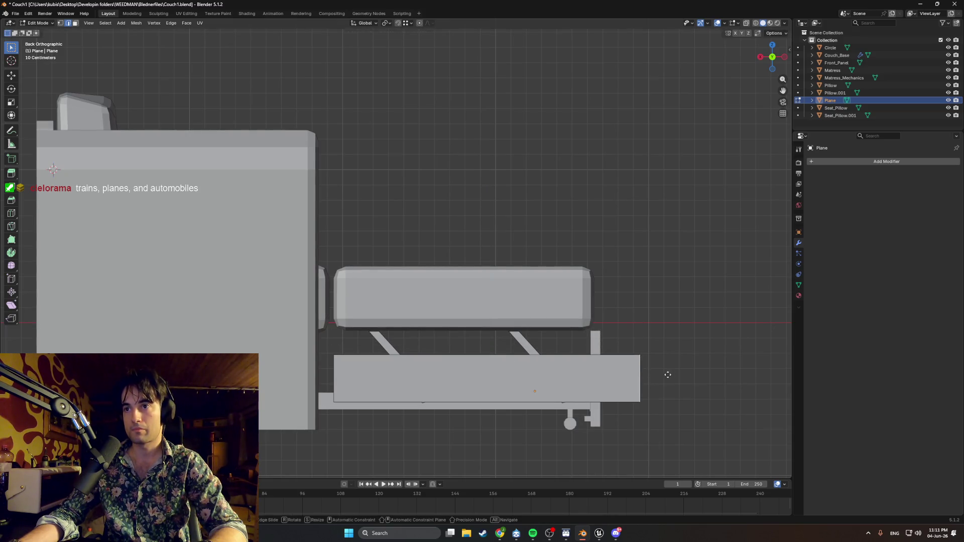
{"action": "key", "text": "g"}
{"action": "key", "text": "x"}
{"action": "left_click", "coordinate": [550, 374]}
{"action": "scroll", "coordinate": [536, 331], "scroll_direction": "up", "scroll_amount": 3}
- Drop the plank down to the lower rail in two vertical moves and shorten it along X
{"action": "middle_click_drag", "start_coordinate": [537, 331], "coordinate": [502, 284], "text": "shift"}
{"action": "key", "text": "g"}
{"action": "key", "text": "z"}
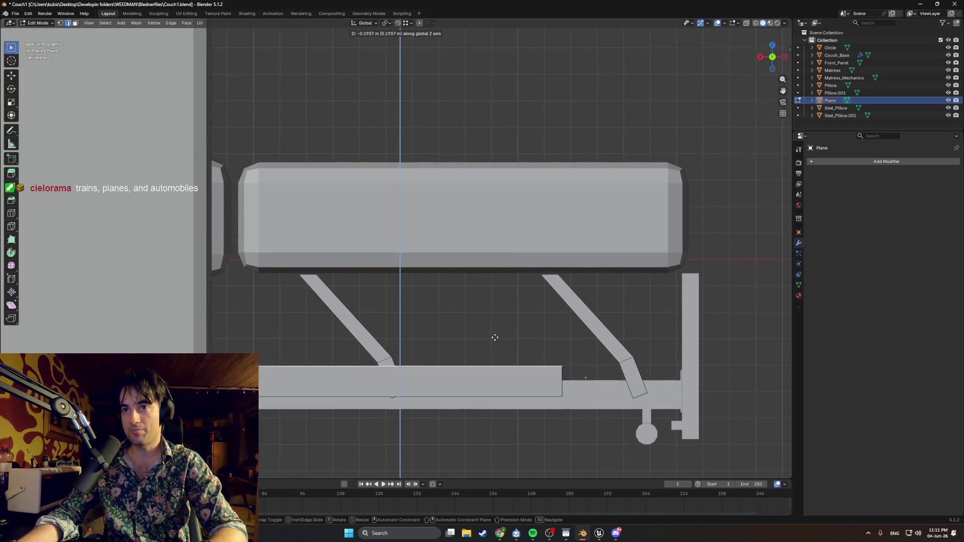
{"action": "left_click", "coordinate": [515, 354]}
{"action": "middle_click_drag", "start_coordinate": [516, 353], "coordinate": [490, 309], "text": "shift"}
{"action": "scroll", "coordinate": [475, 372], "scroll_direction": "up", "scroll_amount": 2}
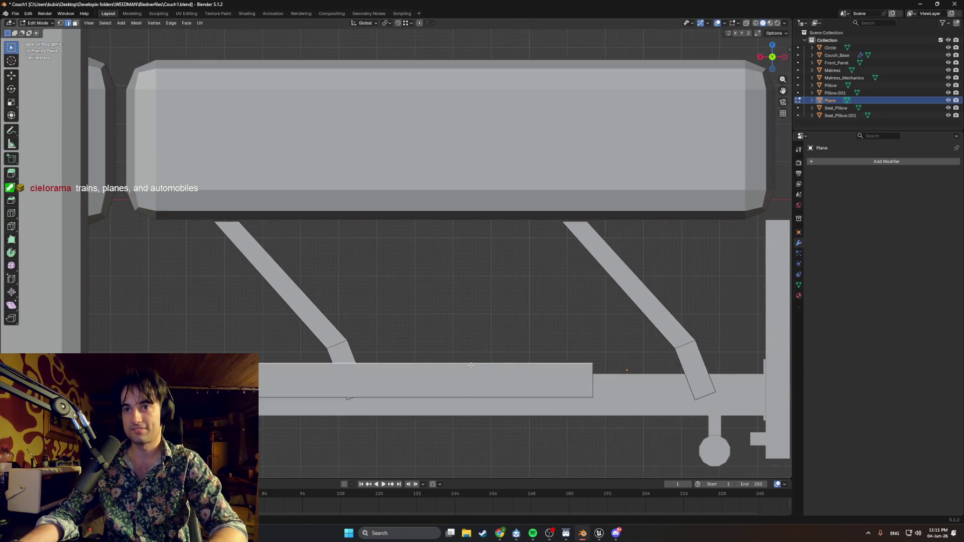
{"action": "key", "text": "g"}
{"action": "key", "text": "z"}
{"action": "left_click", "coordinate": [476, 371]}
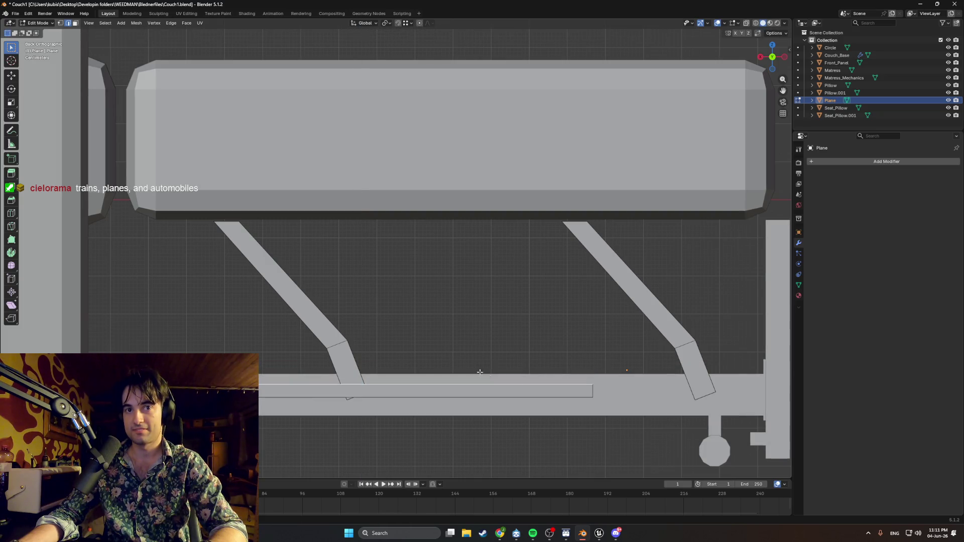
{"action": "key", "text": "g"}
{"action": "key", "text": "x"}
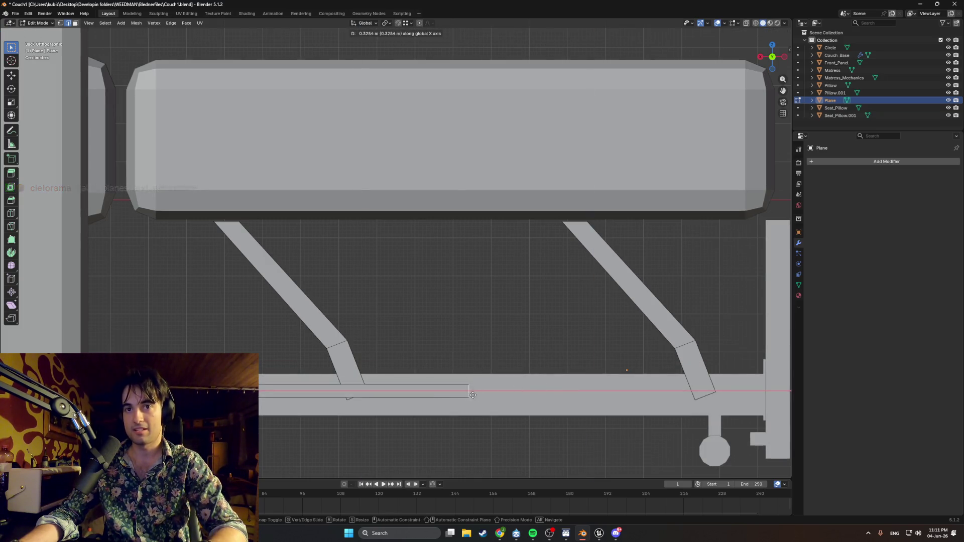
{"action": "left_click", "coordinate": [441, 390]}
- Select the whole plank face and start sliding it along X to centre it between the arms
{"action": "key", "text": "Tab"}
{"action": "key", "text": "Tab"}
{"action": "key", "text": "3"}
{"action": "key", "text": "g"}
{"action": "key", "text": "x"}
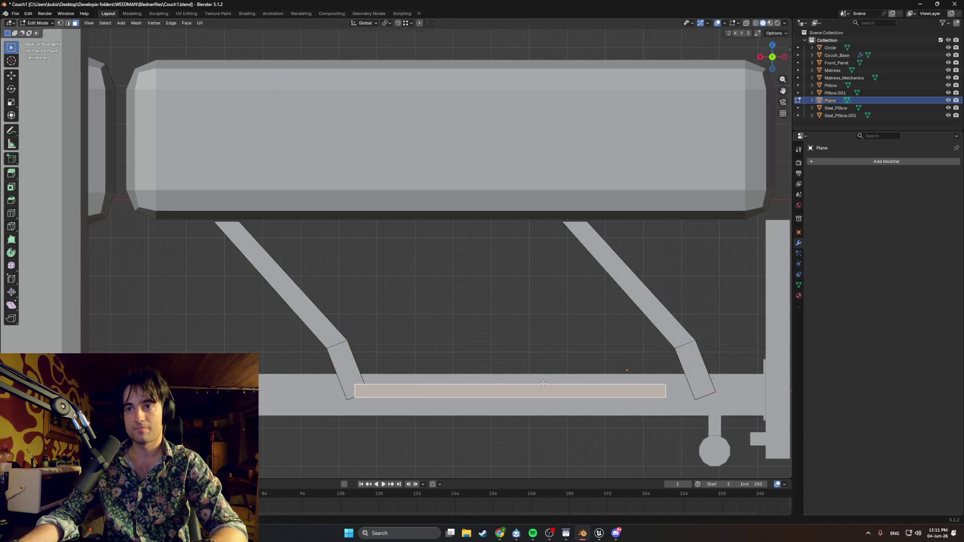
- Raise, tilt and place the plank between the arms, then back out of that first attempt
{"action": "key", "text": "z"}
{"action": "left_click", "coordinate": [541, 306]}
{"action": "key", "text": "r"}
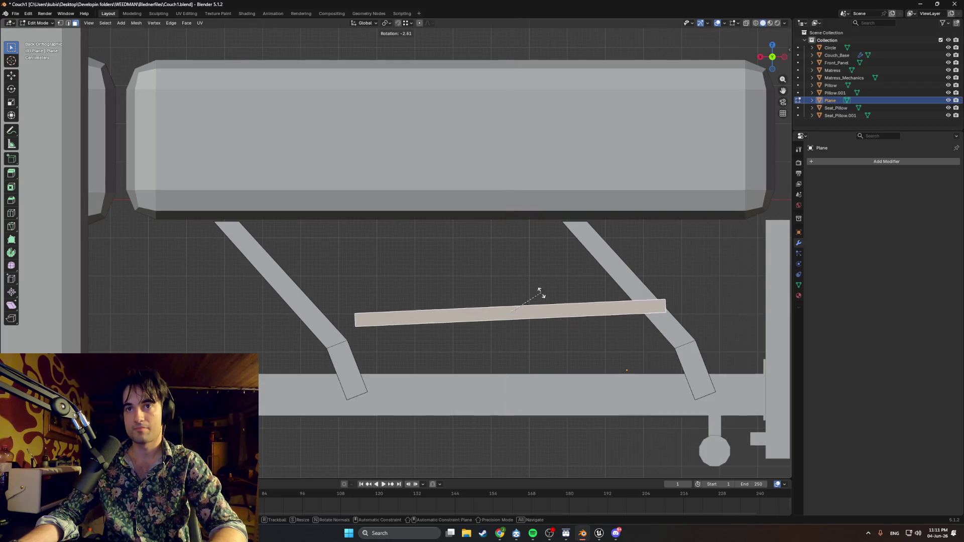
{"action": "left_click", "coordinate": [530, 294]}
{"action": "key", "text": "g"}
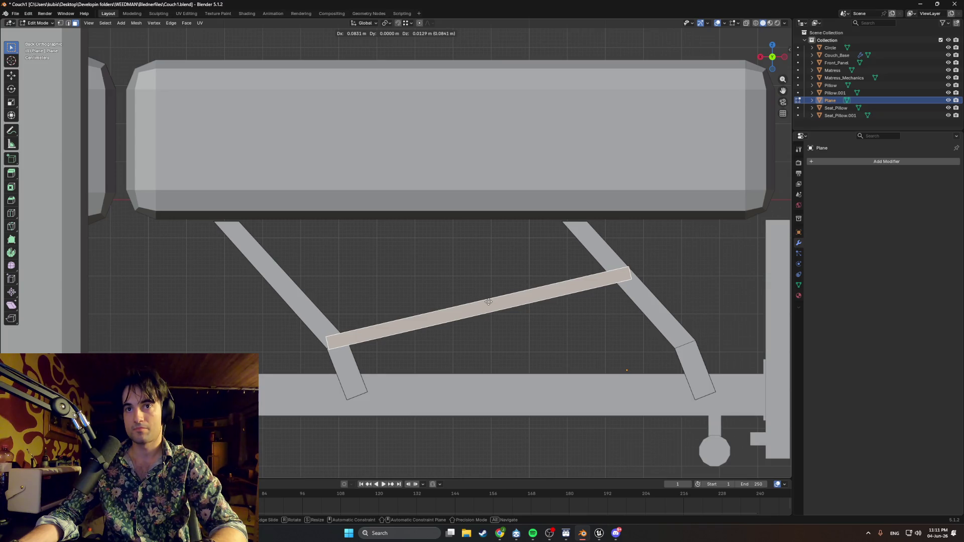
{"action": "left_click", "coordinate": [488, 302]}
{"action": "key", "text": "2"}
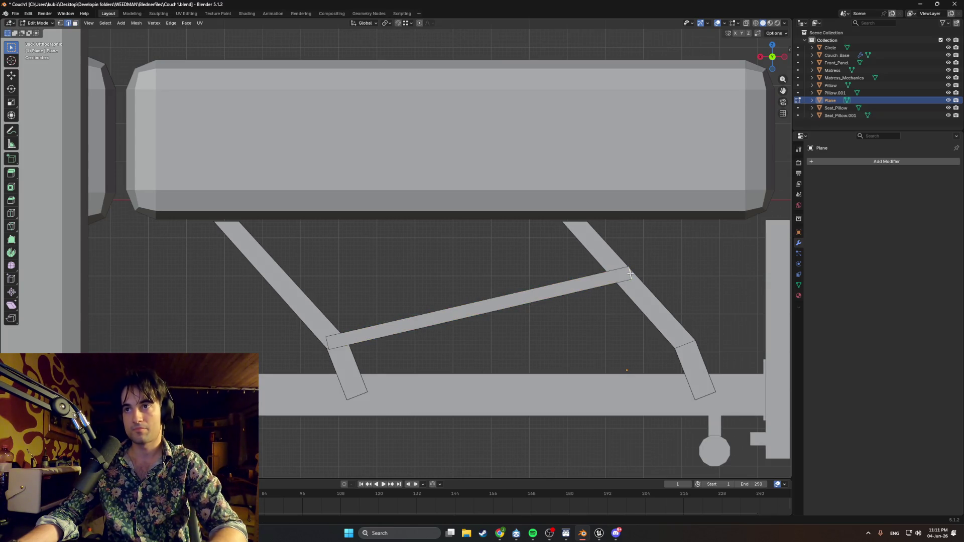
{"action": "key", "text": "ctrl+r"}
{"action": "key", "text": "a"}
{"action": "key", "text": "r"}
- Shorten the plank by sliding its right edge along X, then tilt and place it between the arms
{"action": "left_click", "coordinate": [665, 312]}
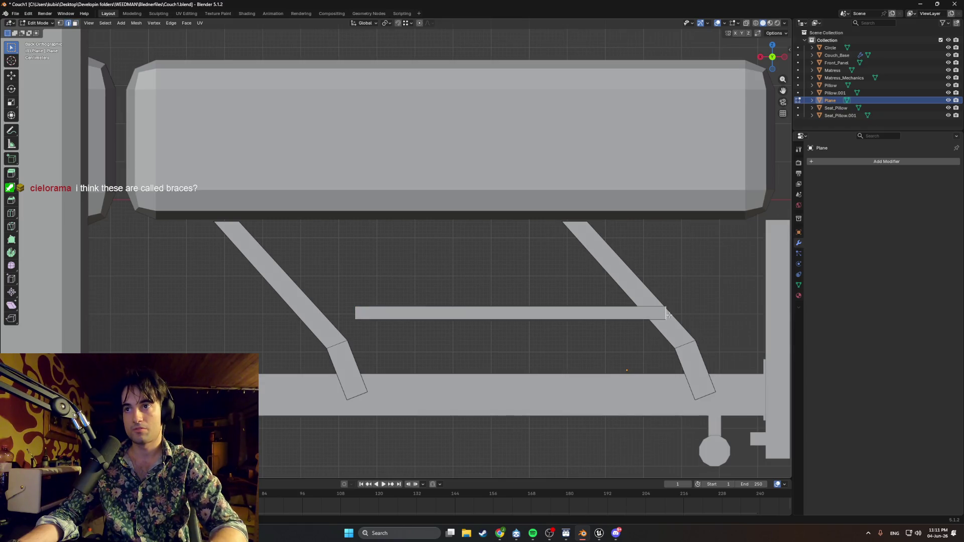
{"action": "key", "text": "g"}
{"action": "key", "text": "x"}
{"action": "left_click", "coordinate": [663, 314]}
{"action": "key", "text": "a"}
{"action": "key", "text": "r"}
{"action": "left_click", "coordinate": [558, 289]}
{"action": "key", "text": "g"}
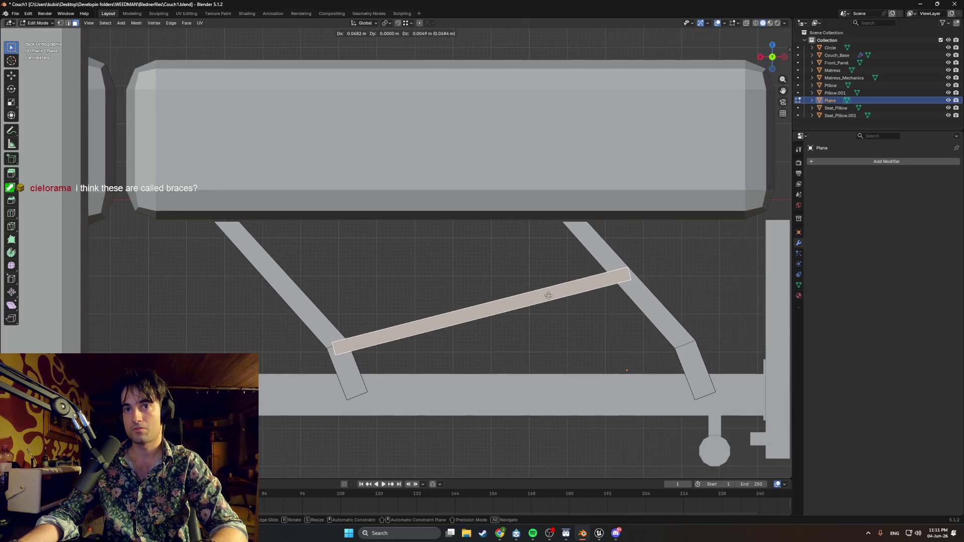
{"action": "left_click", "coordinate": [550, 296]}
- Scale the plank into a thin strip and settle it lower as a diagonal brace between the arms
{"action": "key", "text": "g"}
{"action": "right_click", "coordinate": [517, 293]}
{"action": "key", "text": "s"}
{"action": "left_click", "coordinate": [515, 292]}
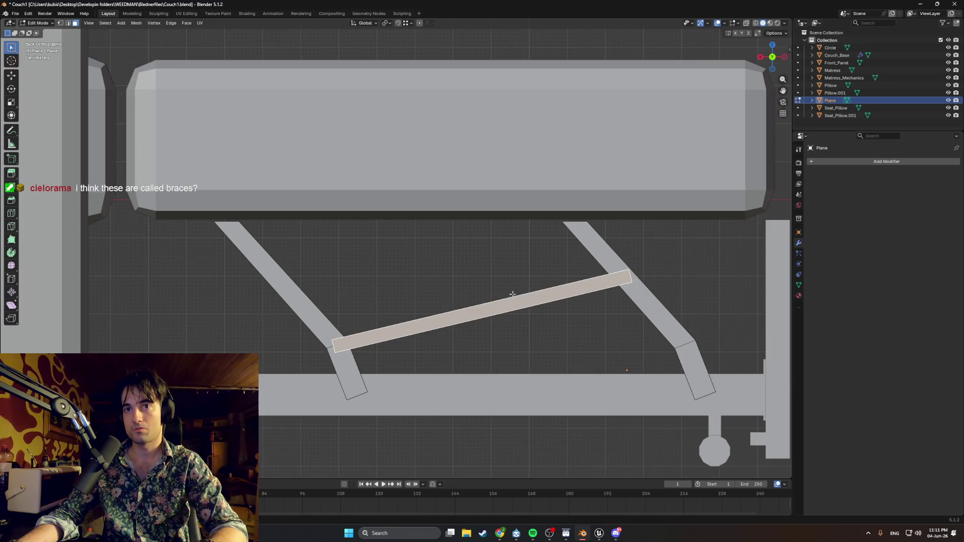
{"action": "key", "text": "g"}
{"action": "right_click", "coordinate": [513, 294]}
{"action": "key", "text": "g"}
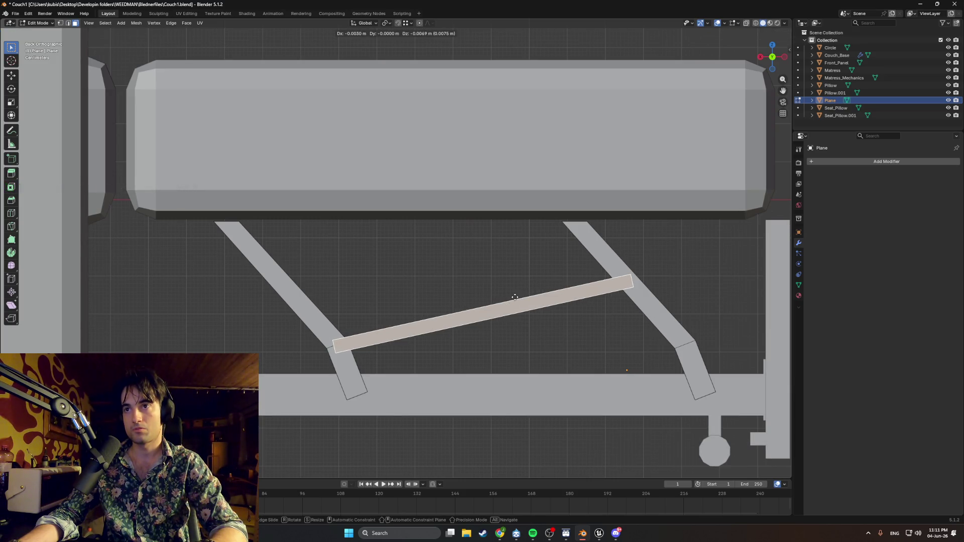
{"action": "left_click", "coordinate": [517, 294]}
{"action": "middle_click_drag", "start_coordinate": [564, 319], "coordinate": [435, 336]}
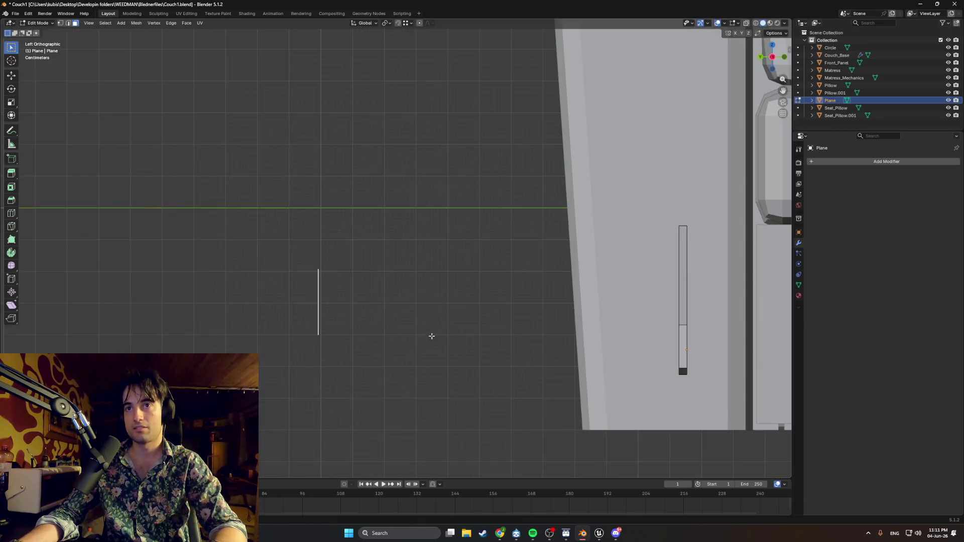
- Slide the brace along Y in side view so it lines up in depth with the support arms
{"action": "key", "text": "g"}
{"action": "key", "text": "y"}
{"action": "left_click", "coordinate": [60, 335]}
{"action": "mouse_move", "coordinate": [60, 336]}
{"action": "middle_mouse_down"}
{"action": "mouse_move", "coordinate": [412, 370]}
{"action": "mouse_move", "coordinate": [399, 346]}
{"action": "middle_mouse_up"}
{"action": "scroll", "coordinate": [400, 347], "scroll_direction": "up", "scroll_amount": 3}
{"action": "scroll", "coordinate": [398, 344], "scroll_direction": "up", "scroll_amount": 2}
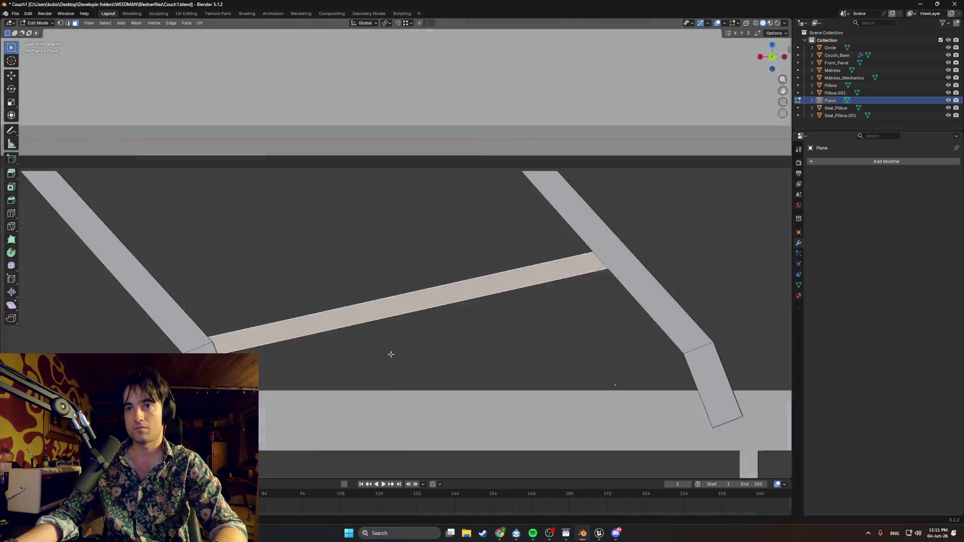
{"action": "scroll", "coordinate": [399, 344], "scroll_direction": "down", "scroll_amount": 1}
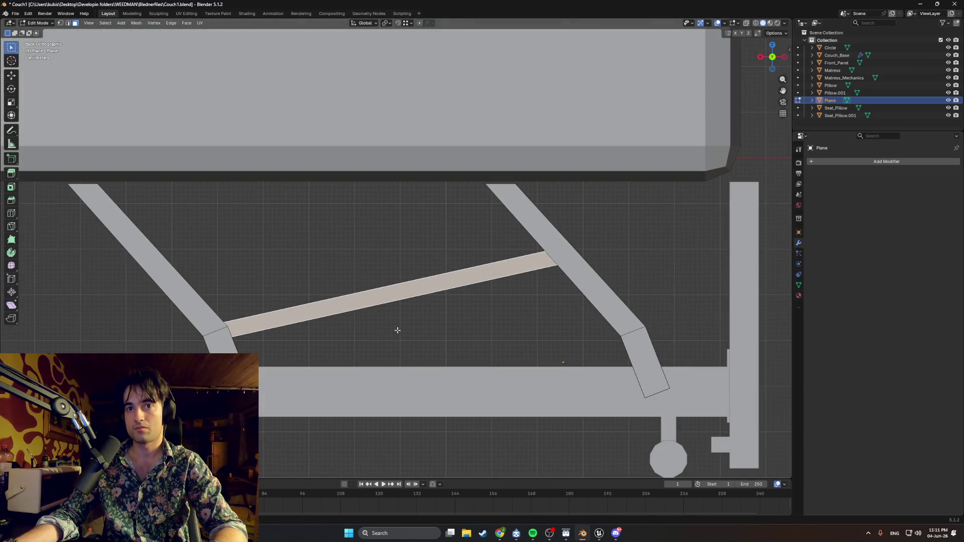
{"action": "scroll", "coordinate": [399, 325], "scroll_direction": "down", "scroll_amount": 2}
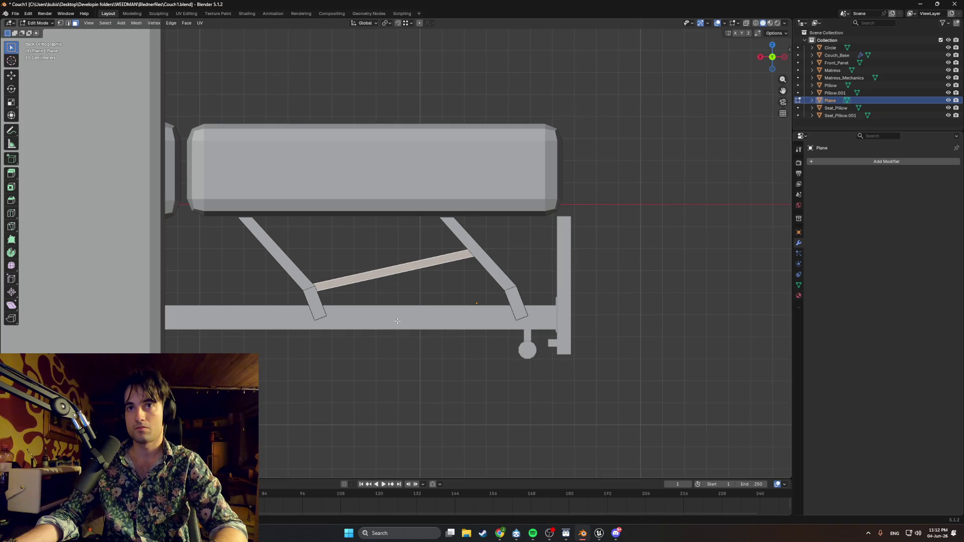
{"action": "scroll", "coordinate": [397, 321], "scroll_direction": "up", "scroll_amount": 2}
{"action": "middle_click_drag", "start_coordinate": [392, 325], "coordinate": [438, 323]}
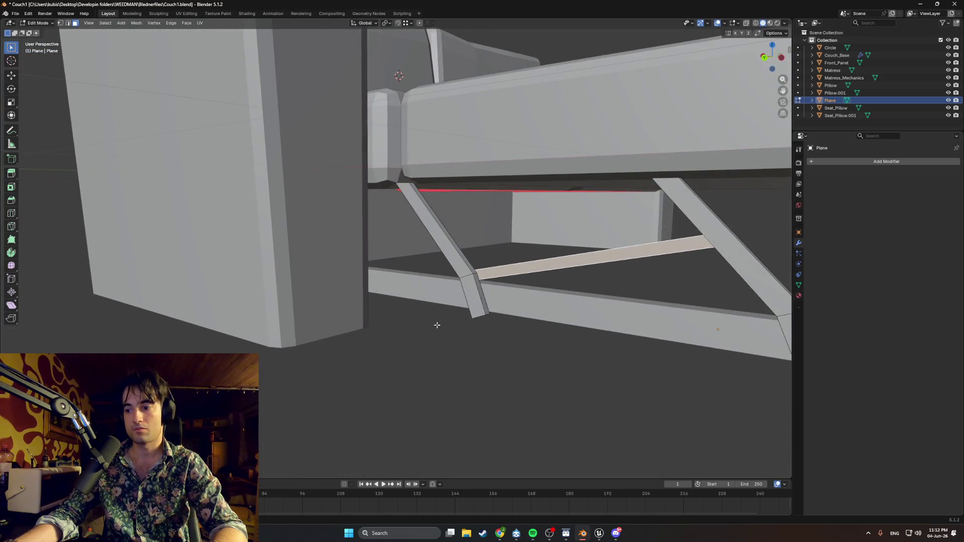
{"action": "scroll", "coordinate": [339, 334], "scroll_direction": "up", "scroll_amount": 1}
{"action": "middle_click_drag", "start_coordinate": [339, 334], "coordinate": [296, 351]}
{"action": "scroll", "coordinate": [408, 345], "scroll_direction": "up", "scroll_amount": 2}
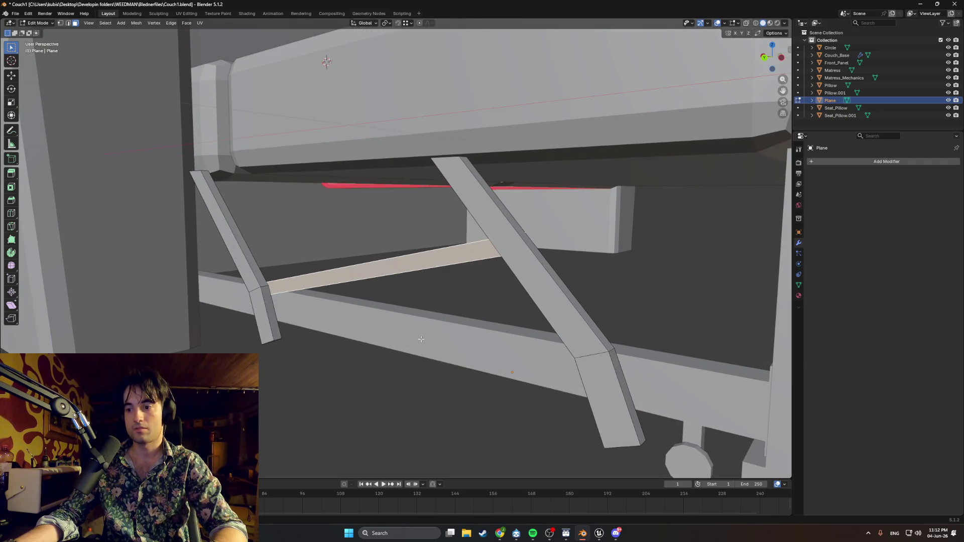
{"action": "scroll", "coordinate": [361, 286], "scroll_direction": "up", "scroll_amount": 2}
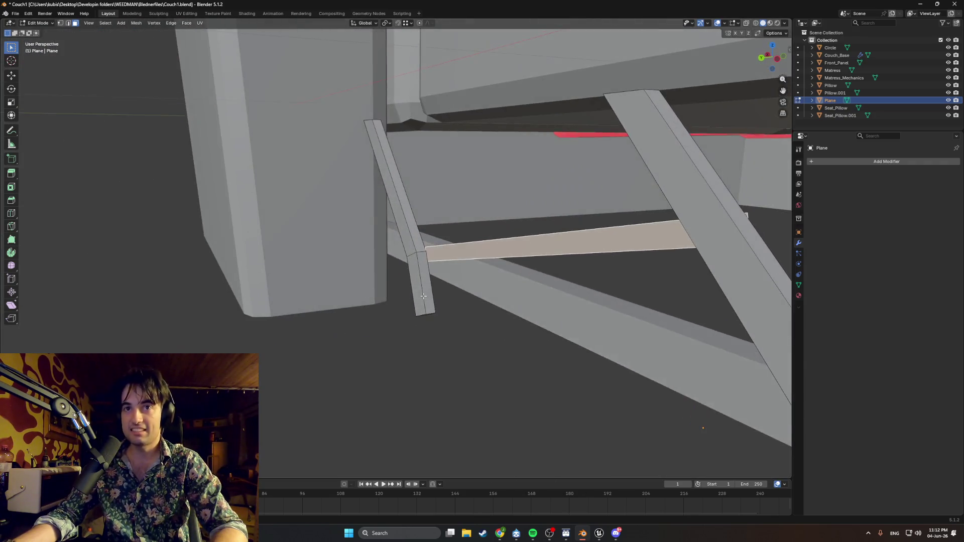
{"action": "middle_click_drag", "start_coordinate": [362, 286], "coordinate": [373, 259]}
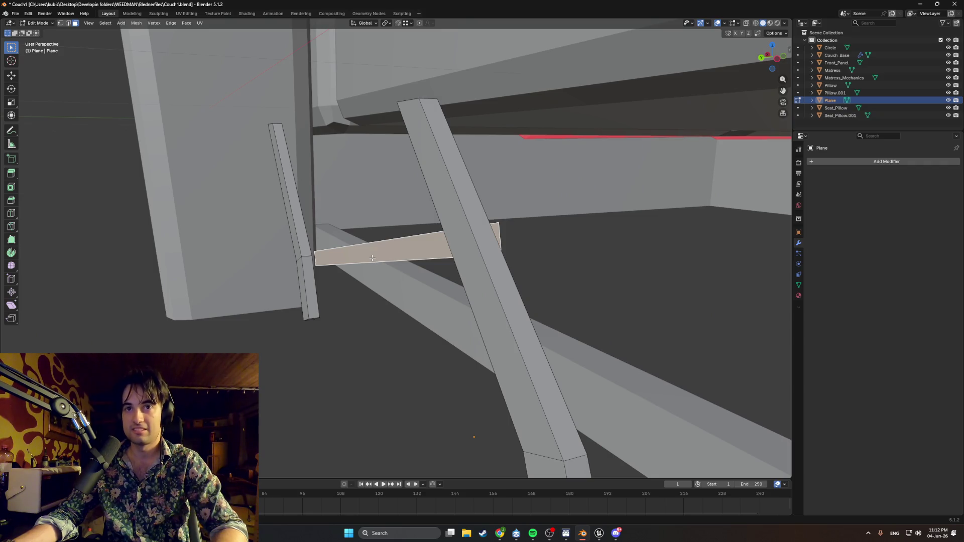
- Extrude the brace face for thickness, show the model as wireframe and select the whole brace mesh
{"action": "key", "text": "e"}
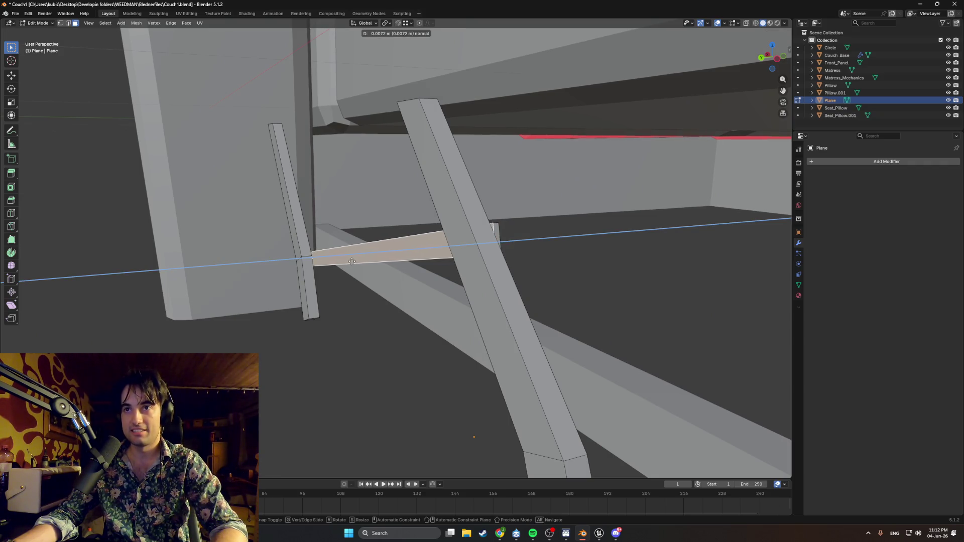
{"action": "left_click", "coordinate": [350, 262]}
{"action": "mouse_move", "coordinate": [350, 261]}
{"action": "middle_mouse_down"}
{"action": "mouse_move", "coordinate": [404, 314]}
{"action": "mouse_move", "coordinate": [390, 264]}
{"action": "middle_mouse_up"}
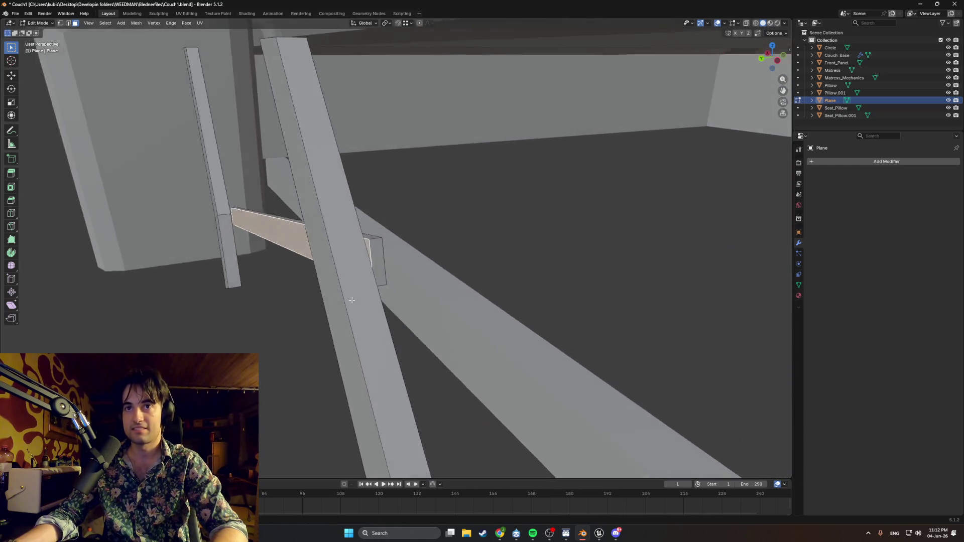
{"action": "key", "text": "shift+z"}
{"action": "mouse_move", "coordinate": [392, 251]}
{"action": "middle_mouse_down"}
{"action": "mouse_move", "coordinate": [381, 245]}
{"action": "mouse_move", "coordinate": [391, 259]}
{"action": "middle_mouse_up"}
{"action": "key", "text": "a"}
{"action": "mouse_move", "coordinate": [431, 302]}
{"action": "middle_mouse_down"}
{"action": "mouse_move", "coordinate": [428, 282]}
{"action": "mouse_move", "coordinate": [405, 284]}
{"action": "mouse_move", "coordinate": [438, 293]}
{"action": "mouse_move", "coordinate": [344, 258]}
{"action": "mouse_move", "coordinate": [332, 284]}
{"action": "middle_mouse_up"}
- Nudge the brace a few millimetres along Y so it sits snugly beside the support arms
{"action": "middle_click_drag", "start_coordinate": [334, 285], "coordinate": [408, 273], "text": "alt"}
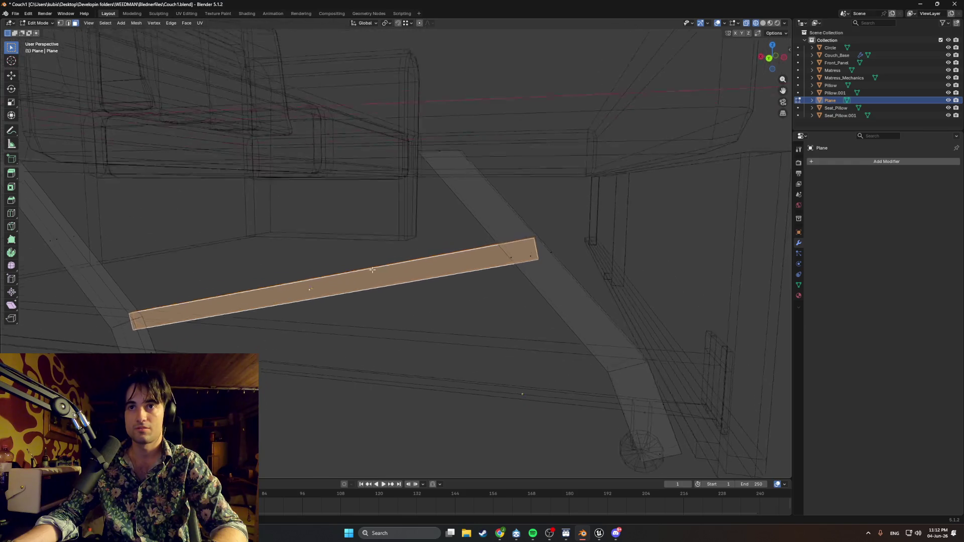
{"action": "scroll", "coordinate": [408, 273], "scroll_direction": "up", "scroll_amount": 3}
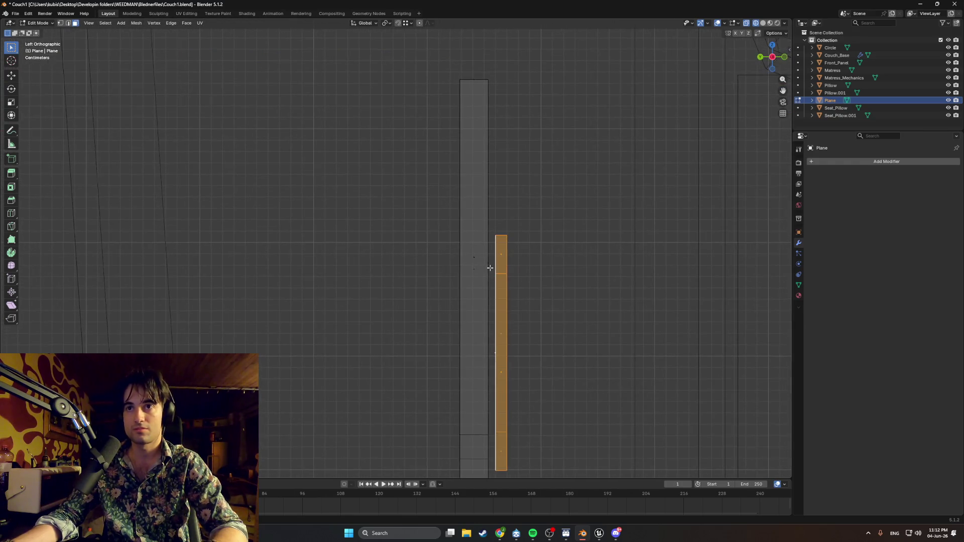
{"action": "key", "text": "g"}
{"action": "key", "text": "y"}
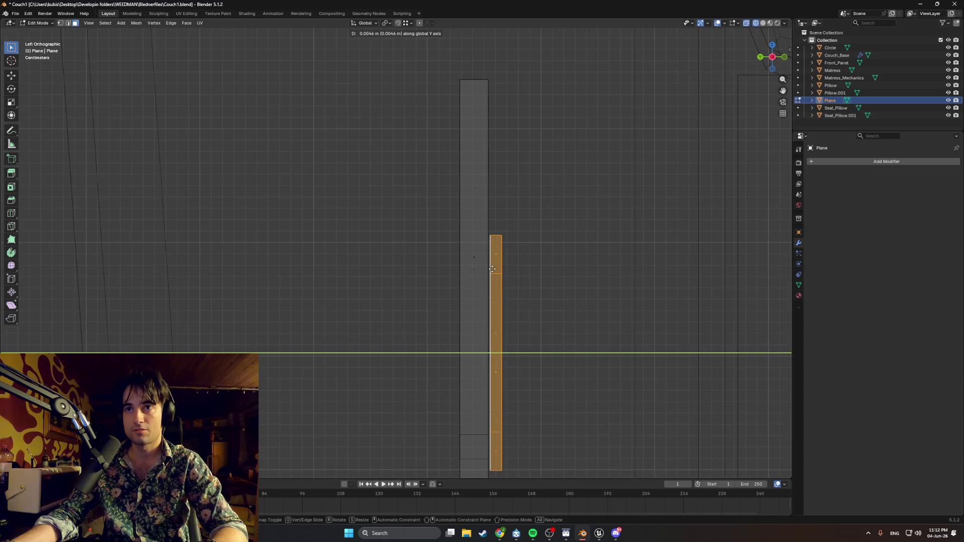
{"action": "left_click", "coordinate": [492, 269]}
{"action": "scroll", "coordinate": [407, 302], "scroll_direction": "up", "scroll_amount": 3}
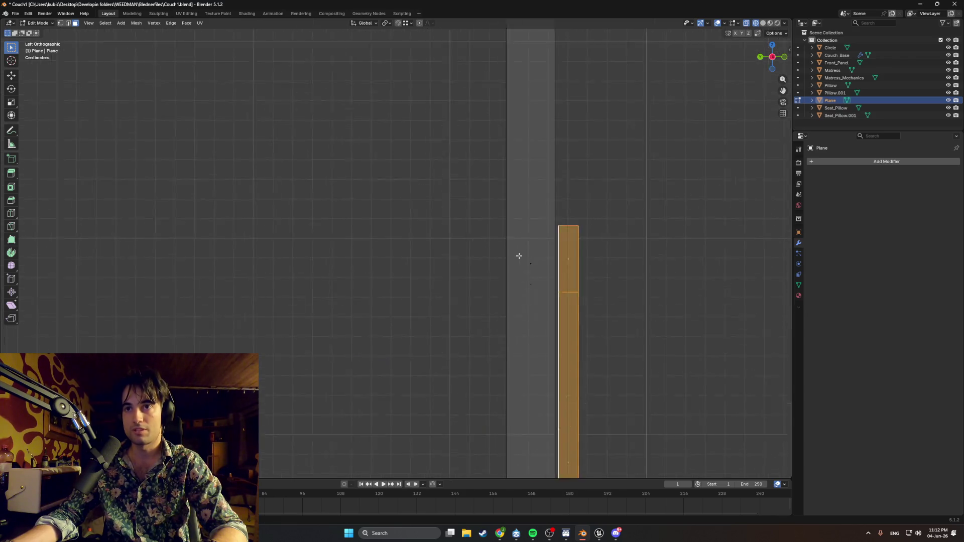
{"action": "middle_click_drag", "start_coordinate": [517, 256], "coordinate": [435, 263], "text": "shift"}
{"action": "scroll", "coordinate": [453, 264], "scroll_direction": "up", "scroll_amount": 3}
{"action": "key", "text": "g"}
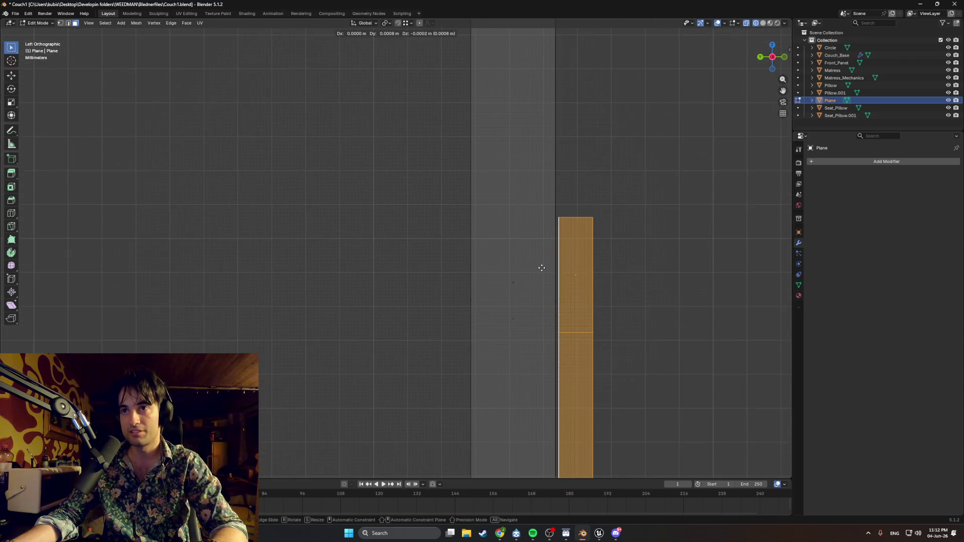
{"action": "left_click", "coordinate": [541, 268]}
{"action": "middle_click_drag", "start_coordinate": [540, 269], "coordinate": [499, 314]}
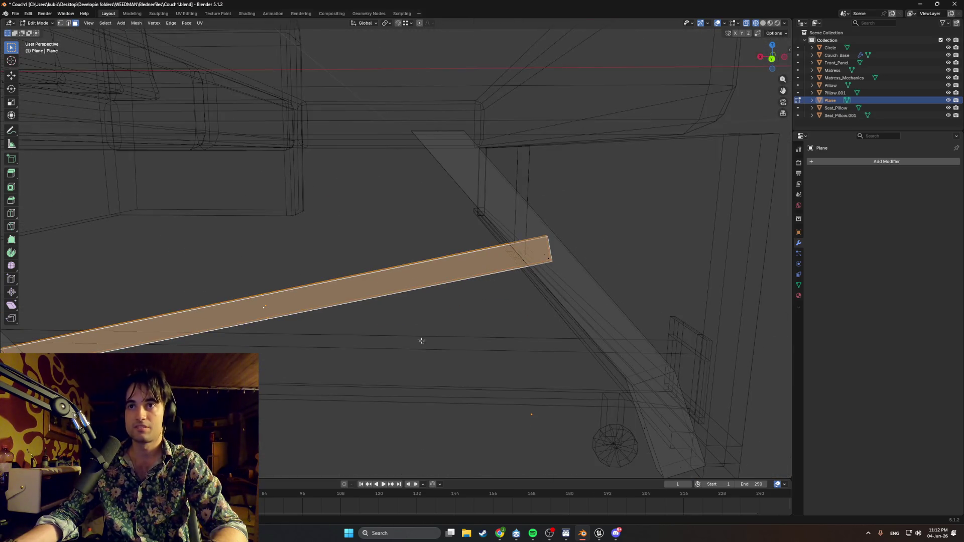
{"action": "scroll", "coordinate": [368, 322], "scroll_direction": "down", "scroll_amount": 3}
{"action": "mouse_move", "coordinate": [405, 362]}
{"action": "middle_mouse_down"}
{"action": "mouse_move", "coordinate": [320, 340]}
{"action": "mouse_move", "coordinate": [452, 323]}
{"action": "mouse_move", "coordinate": [450, 286]}
{"action": "mouse_move", "coordinate": [431, 302]}
{"action": "middle_mouse_up"}
{"action": "scroll", "coordinate": [319, 340], "scroll_direction": "up", "scroll_amount": 2}
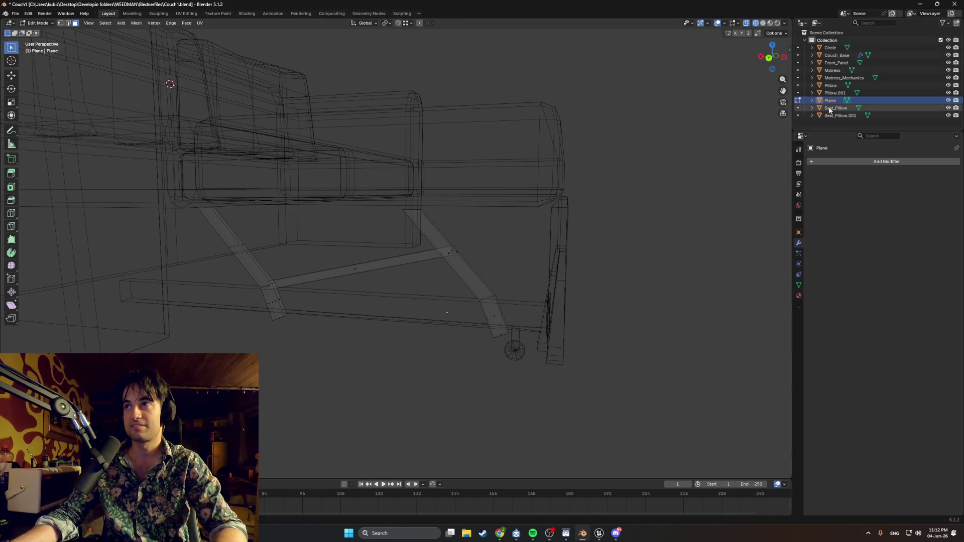
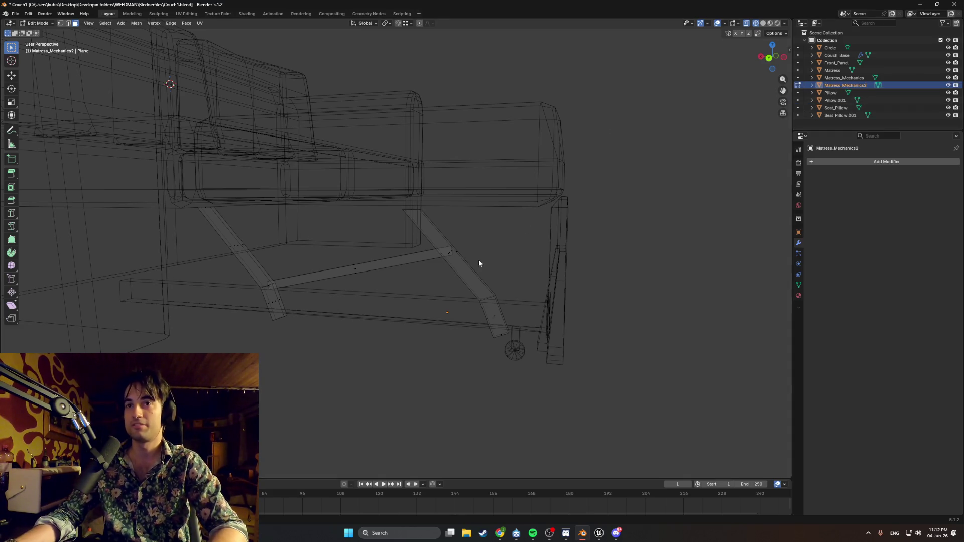
- Isolate the two mattress mechanism objects in the Outliner and view them from the back
{"action": "middle_click_drag", "start_coordinate": [490, 246], "coordinate": [488, 247]}
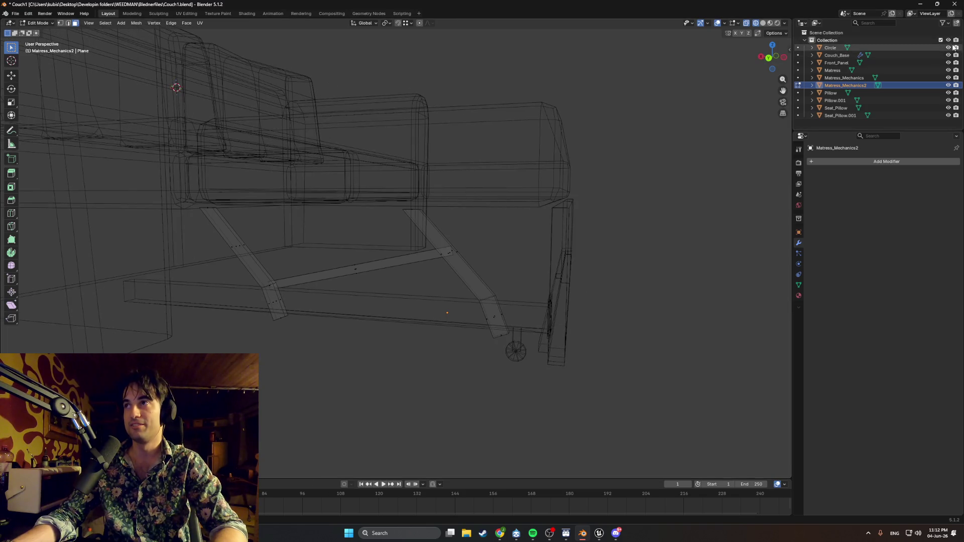
{"action": "left_click_drag", "start_coordinate": [955, 47], "coordinate": [957, 128]}
{"action": "left_click_drag", "start_coordinate": [952, 87], "coordinate": [952, 80]}
{"action": "key", "text": "ctrl+KP_1"}
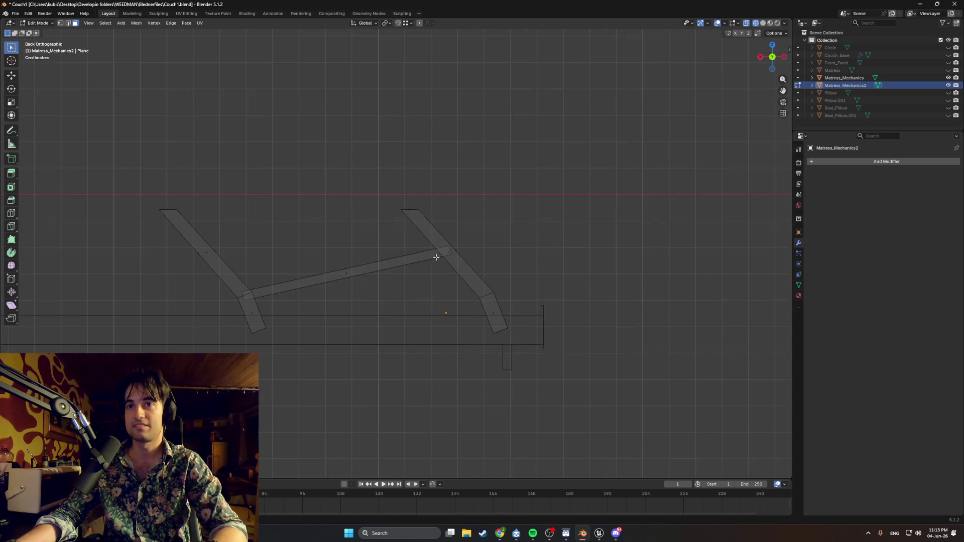
{"action": "scroll", "coordinate": [446, 263], "scroll_direction": "down", "scroll_amount": 1}
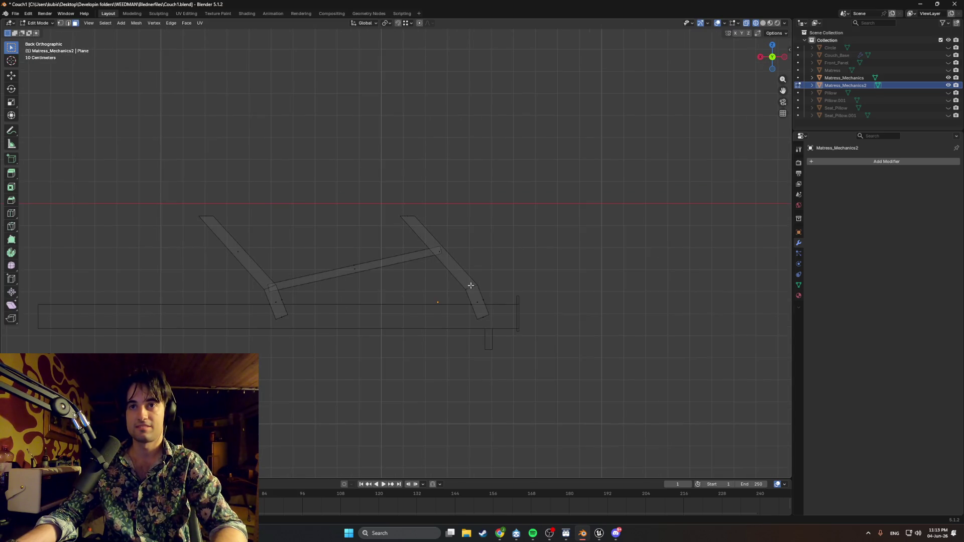
- Shift the mechanism arms and the strip sideways along Y so they line up under the mattress
{"action": "key", "text": "a"}
{"action": "key", "text": "ctrl+KP_3"}
{"action": "key", "text": "g"}
{"action": "key", "text": "y"}
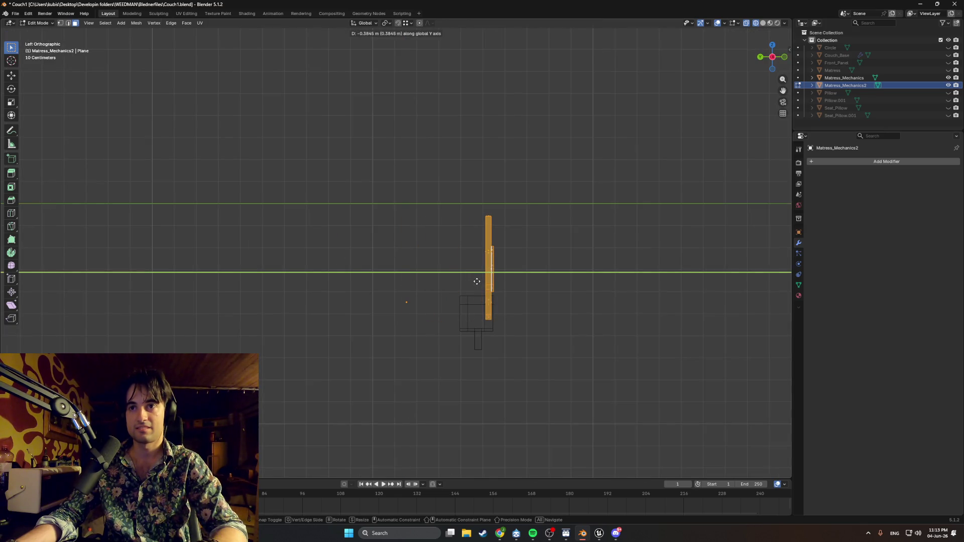
{"action": "left_click", "coordinate": [477, 280]}
{"action": "scroll", "coordinate": [529, 325], "scroll_direction": "up", "scroll_amount": 3}
{"action": "scroll", "coordinate": [414, 77], "scroll_direction": "up", "scroll_amount": 2}
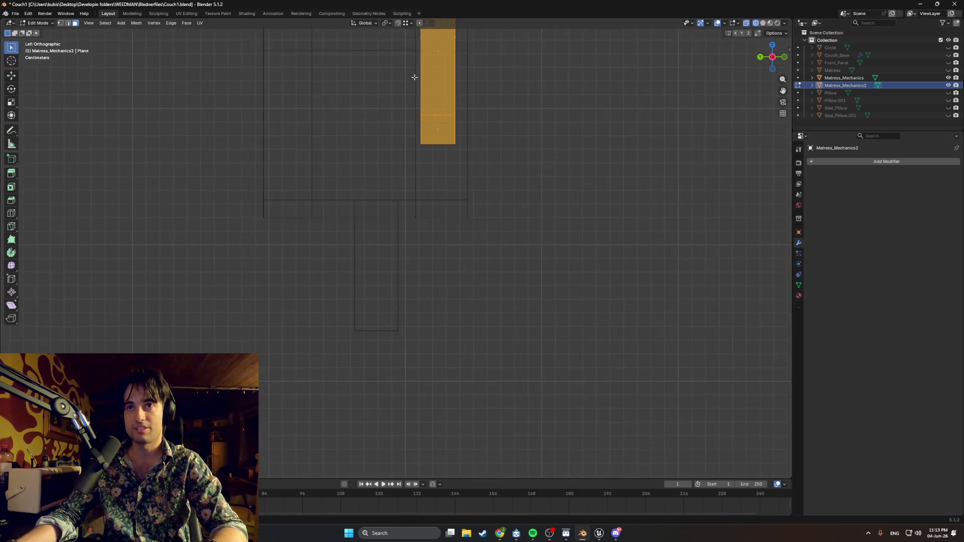
{"action": "middle_click_drag", "start_coordinate": [413, 78], "coordinate": [471, 200], "text": "shift"}
{"action": "key", "text": "g"}
{"action": "key", "text": "y"}
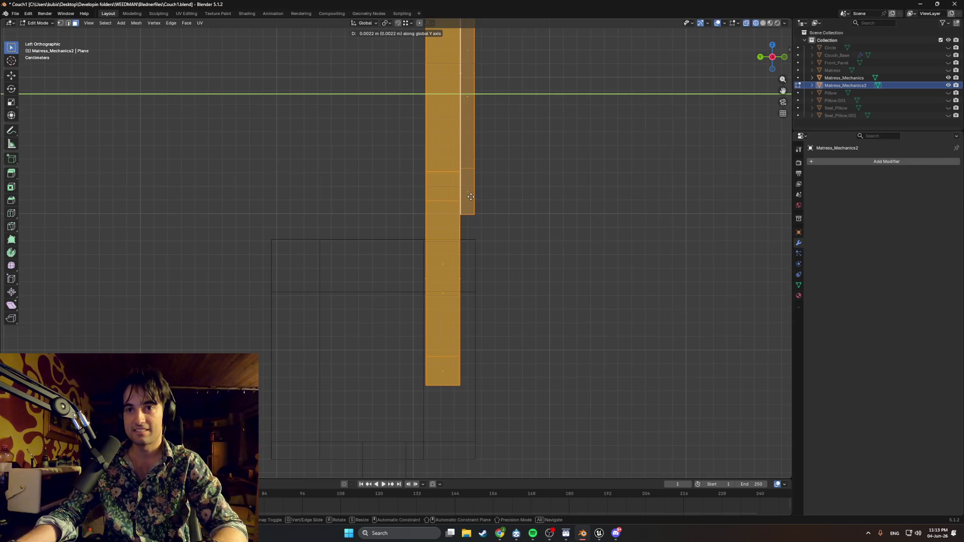
{"action": "left_click", "coordinate": [470, 195]}
- Bring all the hidden couch parts back into view around the repositioned mechanism
{"action": "middle_click_drag", "start_coordinate": [470, 197], "coordinate": [442, 203]}
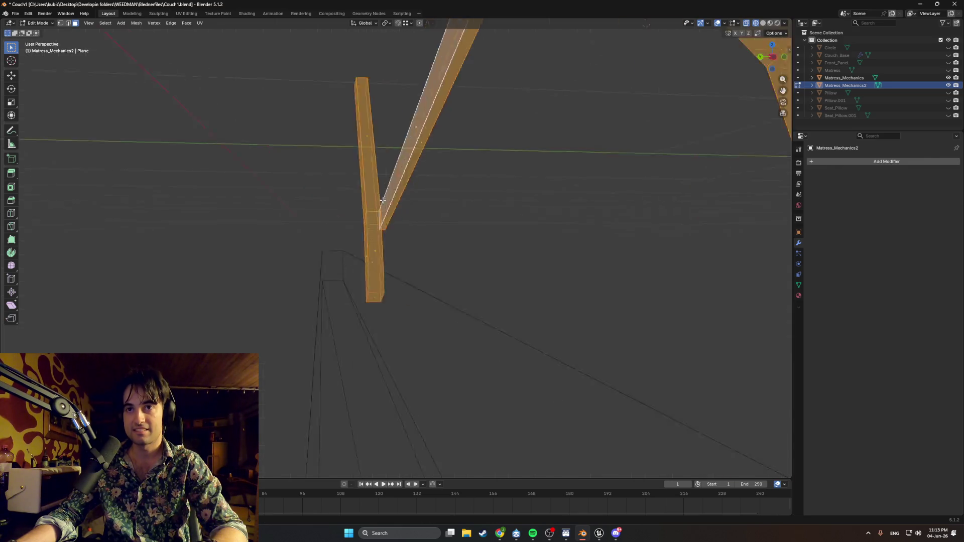
{"action": "left_click_drag", "start_coordinate": [948, 48], "coordinate": [948, 116]}
{"action": "mouse_move", "coordinate": [527, 188]}
{"action": "middle_mouse_down"}
{"action": "mouse_move", "coordinate": [559, 191]}
{"action": "mouse_move", "coordinate": [425, 207]}
{"action": "mouse_move", "coordinate": [498, 255]}
{"action": "mouse_move", "coordinate": [461, 225]}
{"action": "mouse_move", "coordinate": [319, 220]}
{"action": "middle_mouse_up"}
{"action": "key", "text": "alt+z"}
{"action": "scroll", "coordinate": [425, 207], "scroll_direction": "up", "scroll_amount": 3}
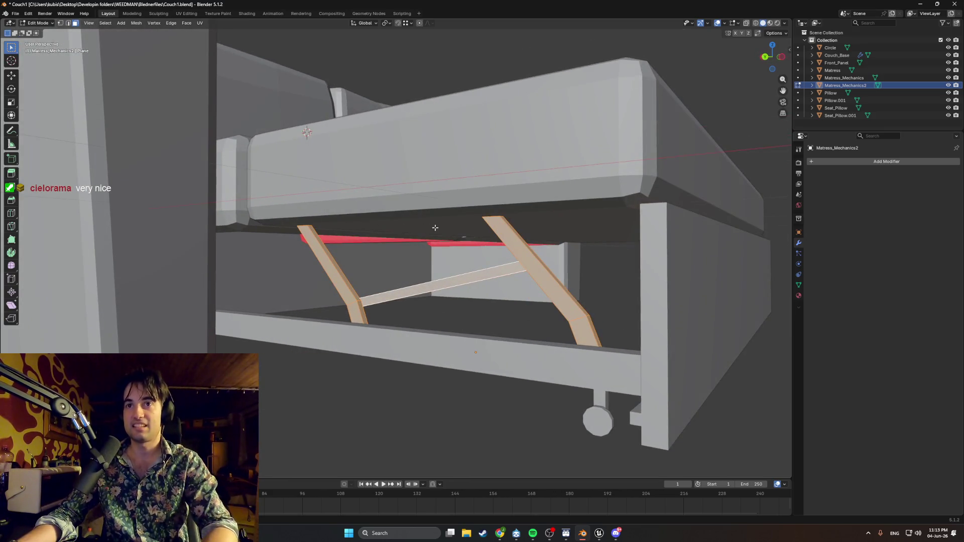
- Leave the mechanism's Edit Mode and select the wheel (Circle) object to work on next
{"action": "middle_click_drag", "start_coordinate": [567, 233], "coordinate": [612, 236]}
{"action": "scroll", "coordinate": [296, 210], "scroll_direction": "down", "scroll_amount": 3}
{"action": "mouse_move", "coordinate": [379, 227]}
{"action": "middle_mouse_down"}
{"action": "mouse_move", "coordinate": [361, 220]}
{"action": "mouse_move", "coordinate": [417, 226]}
{"action": "mouse_move", "coordinate": [400, 227]}
{"action": "middle_mouse_up"}
{"action": "scroll", "coordinate": [361, 220], "scroll_direction": "up", "scroll_amount": 3}
{"action": "scroll", "coordinate": [361, 219], "scroll_direction": "down", "scroll_amount": 2}
{"action": "scroll", "coordinate": [361, 219], "scroll_direction": "down", "scroll_amount": 2}
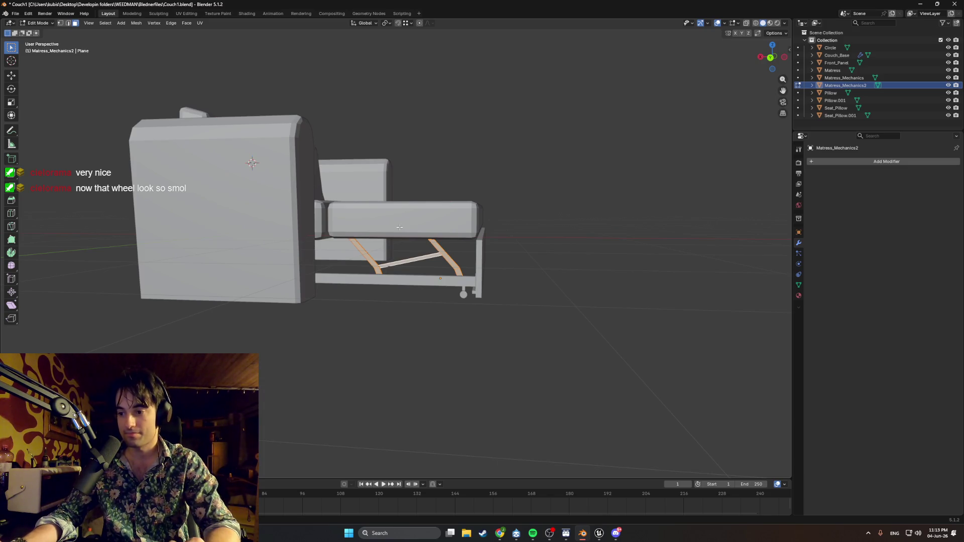
{"action": "middle_click_drag", "start_coordinate": [400, 227], "coordinate": [422, 263]}
{"action": "scroll", "coordinate": [437, 287], "scroll_direction": "up", "scroll_amount": 3}
{"action": "scroll", "coordinate": [455, 310], "scroll_direction": "up", "scroll_amount": 1}
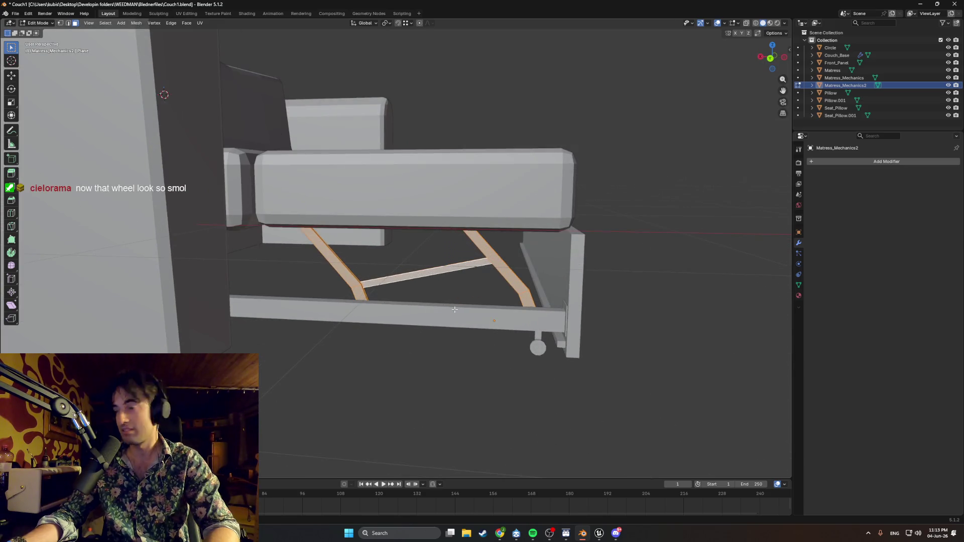
{"action": "scroll", "coordinate": [581, 391], "scroll_direction": "up", "scroll_amount": 3}
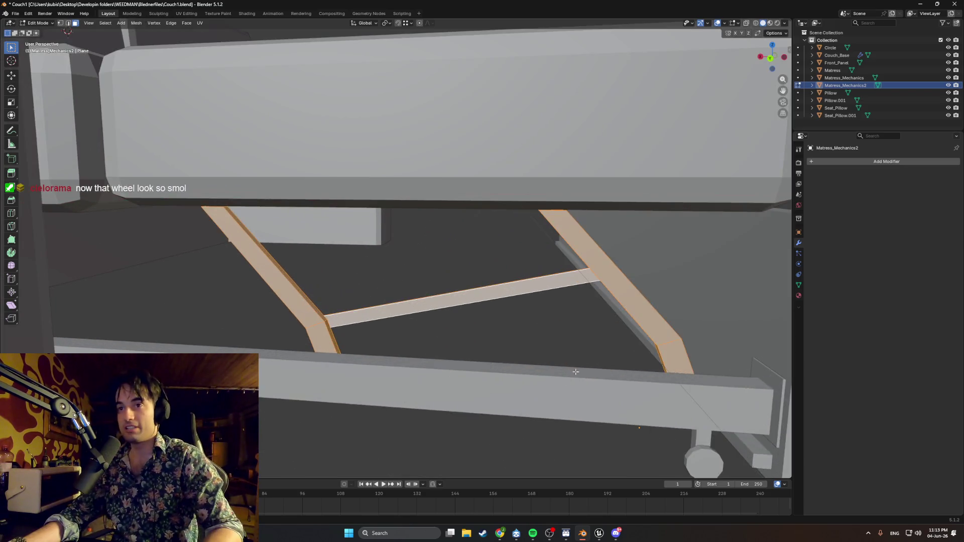
{"action": "scroll", "coordinate": [467, 361], "scroll_direction": "up", "scroll_amount": 2}
{"action": "middle_click_drag", "start_coordinate": [467, 361], "coordinate": [361, 334]}
{"action": "key", "text": "Tab"}
{"action": "left_click", "coordinate": [360, 336]}
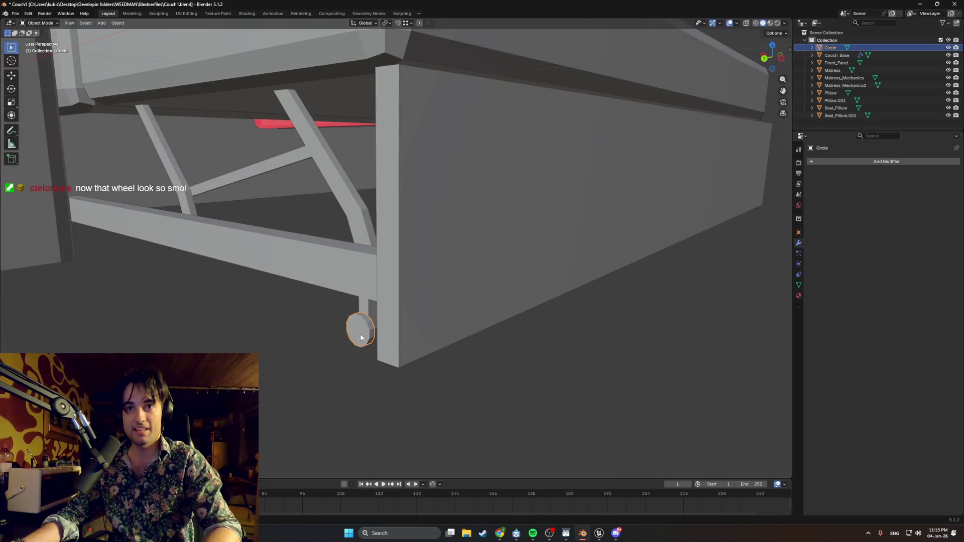
- Slide the wheel's mesh sideways along Y so it sits beside the couch's end leg
{"action": "key", "text": "Tab"}
{"action": "key", "text": "g"}
{"action": "key", "text": "y"}
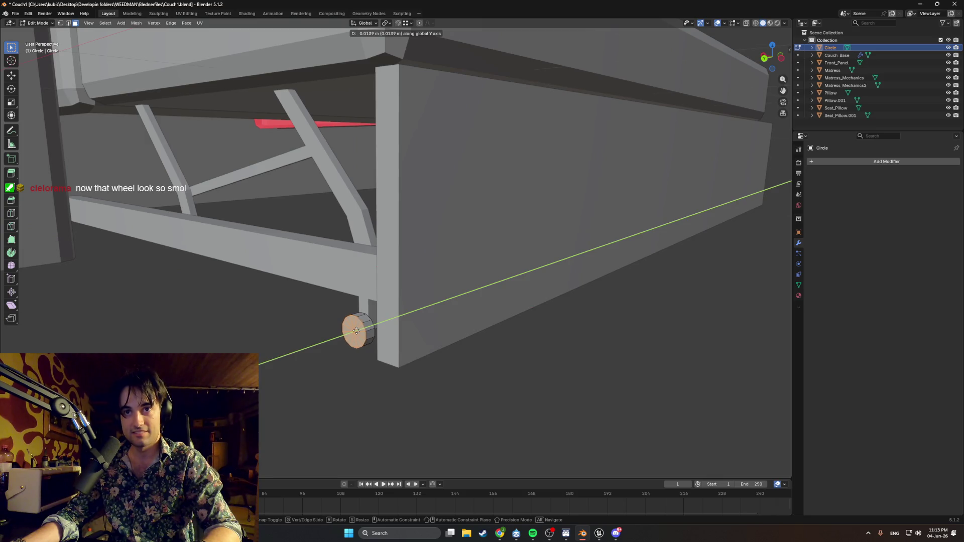
{"action": "left_click", "coordinate": [355, 330]}
{"action": "mouse_move", "coordinate": [495, 356]}
{"action": "middle_mouse_down"}
{"action": "mouse_move", "coordinate": [504, 339]}
{"action": "mouse_move", "coordinate": [442, 332]}
{"action": "middle_mouse_up"}
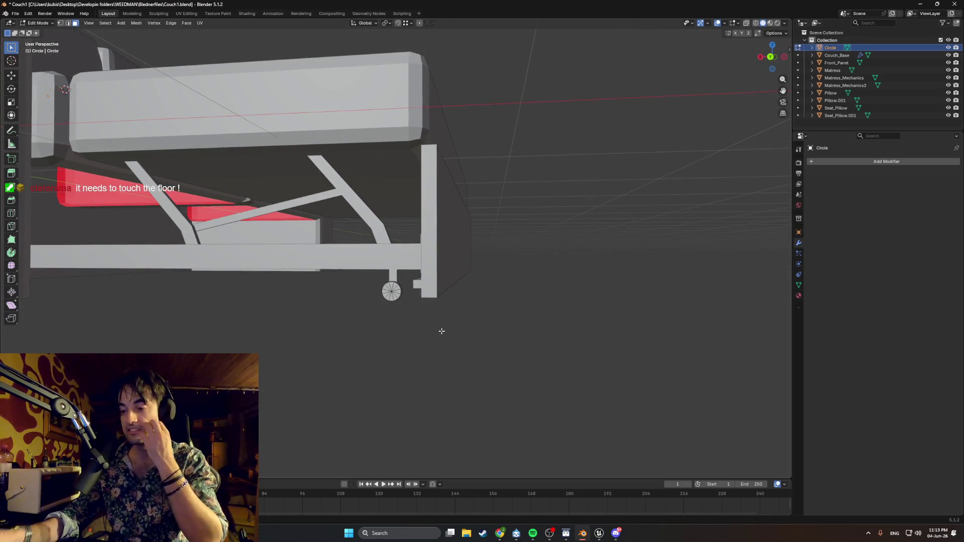
- Check the wheel's placement in Back Orthographic and wireframe views, then finish editing it
{"action": "key", "text": "ctrl+KP_1"}
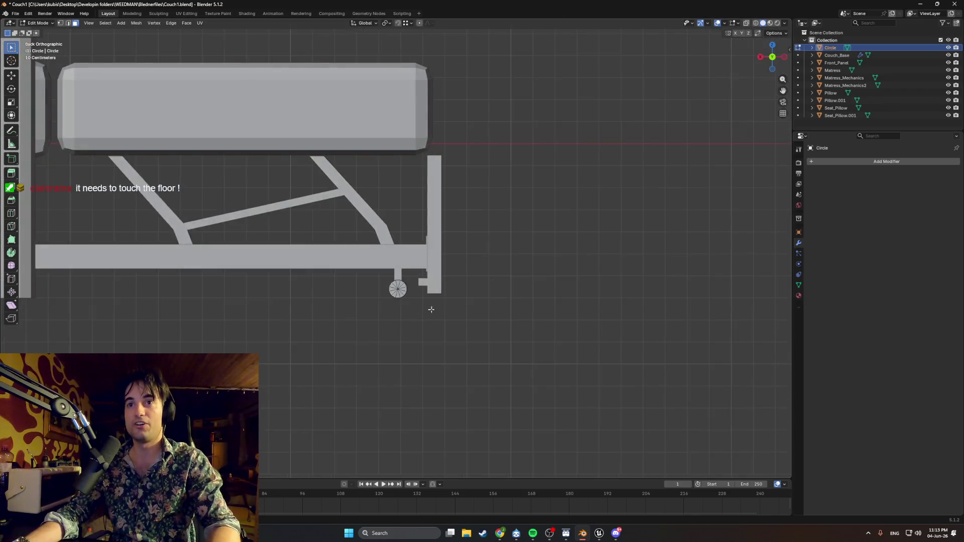
{"action": "scroll", "coordinate": [428, 312], "scroll_direction": "up", "scroll_amount": 4}
{"action": "scroll", "coordinate": [563, 245], "scroll_direction": "up", "scroll_amount": 2}
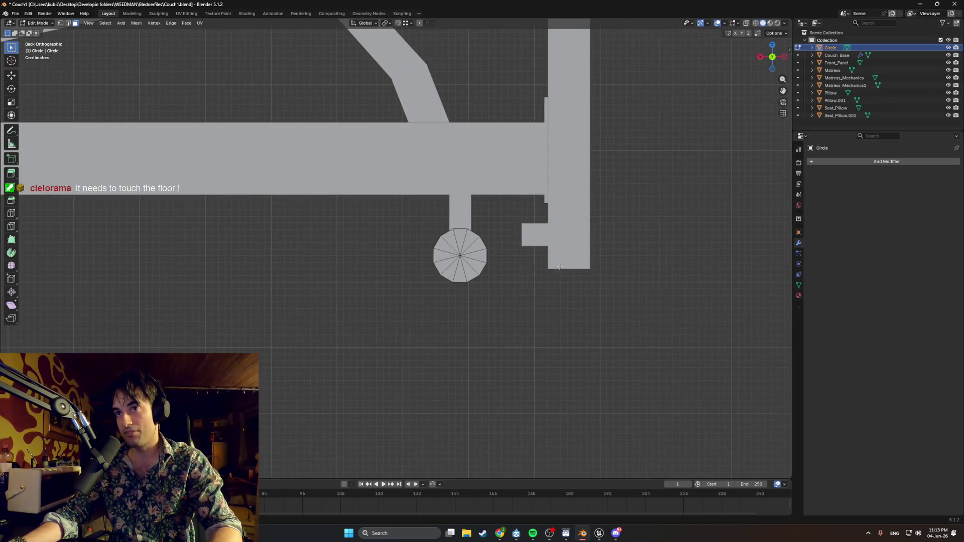
{"action": "mouse_move", "coordinate": [536, 279]}
{"action": "middle_mouse_down"}
{"action": "mouse_move", "coordinate": [600, 277]}
{"action": "mouse_move", "coordinate": [211, 260]}
{"action": "mouse_move", "coordinate": [410, 239]}
{"action": "middle_mouse_up"}
{"action": "key", "text": "shift+z"}
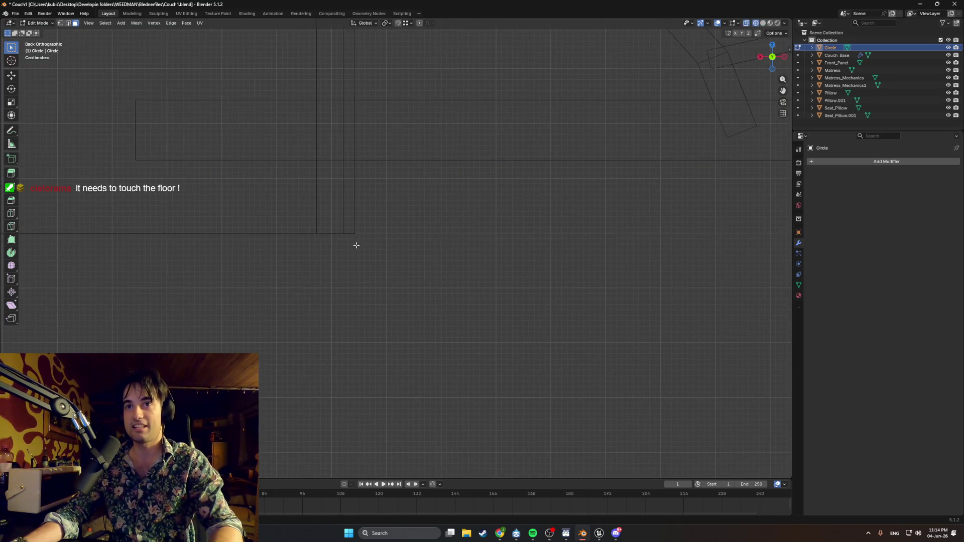
{"action": "left_click", "coordinate": [358, 257]}
{"action": "mouse_move", "coordinate": [504, 259]}
{"action": "middle_mouse_down", "text": "shift"}
{"action": "mouse_move", "coordinate": [362, 233]}
{"action": "mouse_move", "coordinate": [515, 290]}
{"action": "mouse_move", "coordinate": [559, 263]}
{"action": "mouse_move", "coordinate": [420, 258]}
{"action": "mouse_move", "coordinate": [412, 256]}
{"action": "mouse_move", "coordinate": [425, 236]}
{"action": "mouse_move", "coordinate": [362, 286]}
{"action": "middle_mouse_up", "text": "shift"}
{"action": "scroll", "coordinate": [417, 243], "scroll_direction": "down", "scroll_amount": 5}
{"action": "scroll", "coordinate": [424, 237], "scroll_direction": "down", "scroll_amount": 4}
{"action": "scroll", "coordinate": [289, 308], "scroll_direction": "up", "scroll_amount": 5}
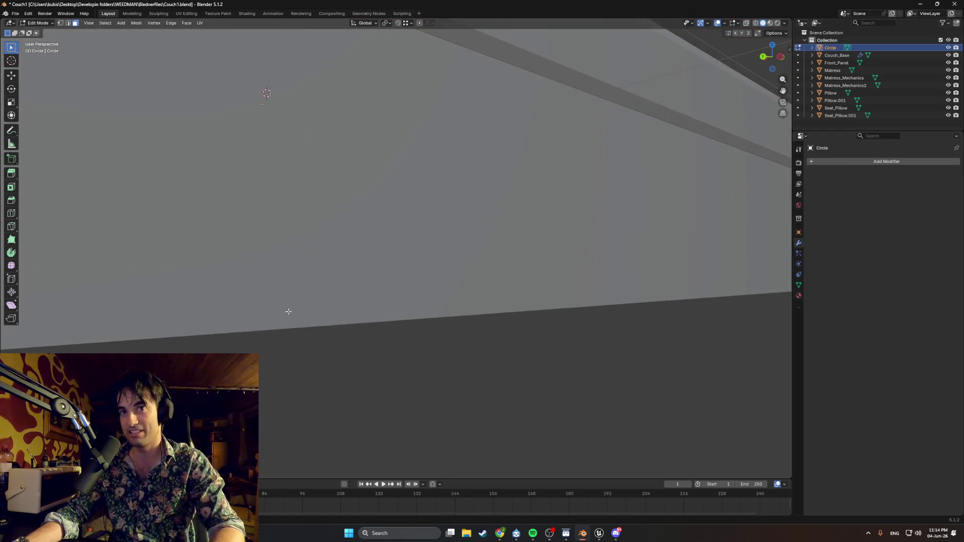
{"action": "middle_click_drag", "start_coordinate": [289, 308], "coordinate": [645, 231]}
{"action": "middle_click_drag", "start_coordinate": [551, 247], "coordinate": [578, 235]}
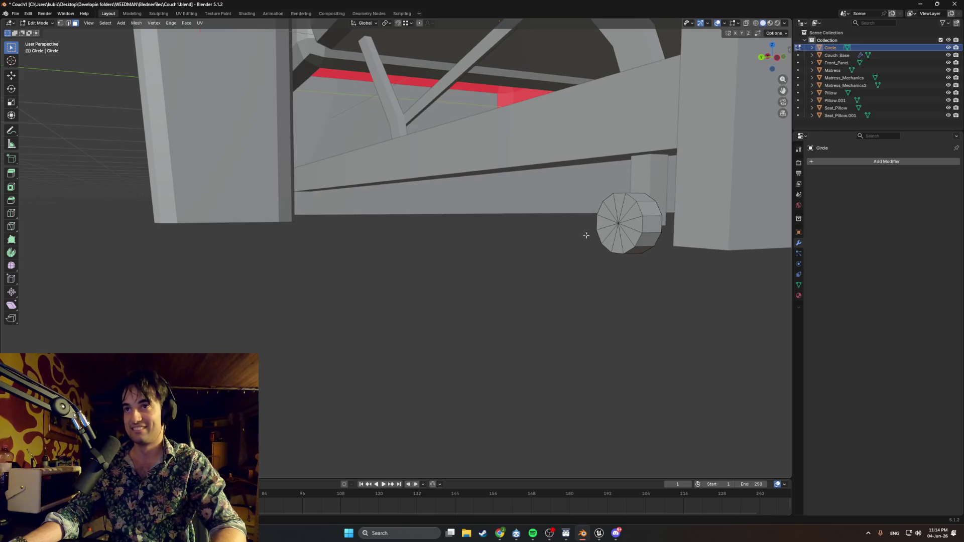
{"action": "key", "text": "Tab"}
{"action": "key", "text": "ctrl+KP_3"}
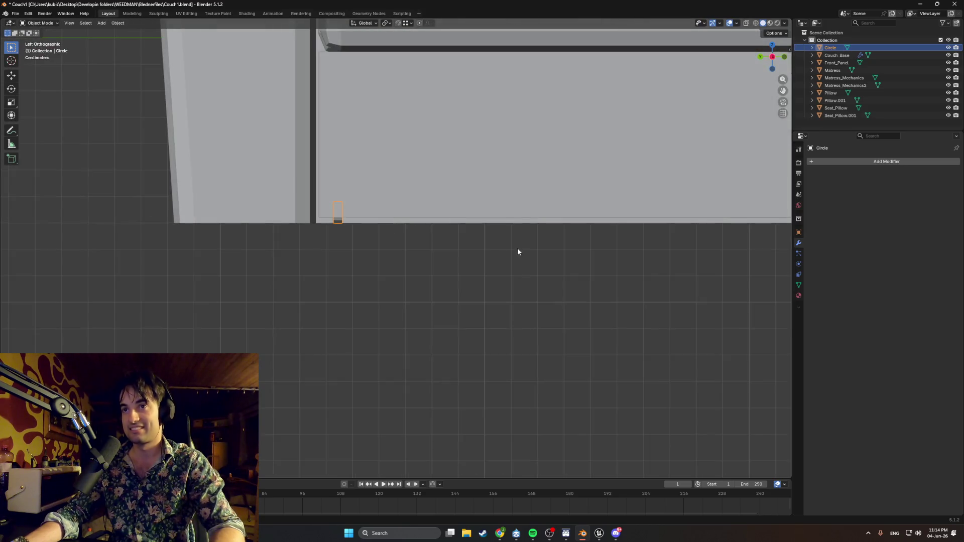
{"action": "scroll", "coordinate": [265, 224], "scroll_direction": "up", "scroll_amount": 2}
{"action": "scroll", "coordinate": [155, 178], "scroll_direction": "up", "scroll_amount": 2}
{"action": "scroll", "coordinate": [338, 222], "scroll_direction": "up", "scroll_amount": 2}
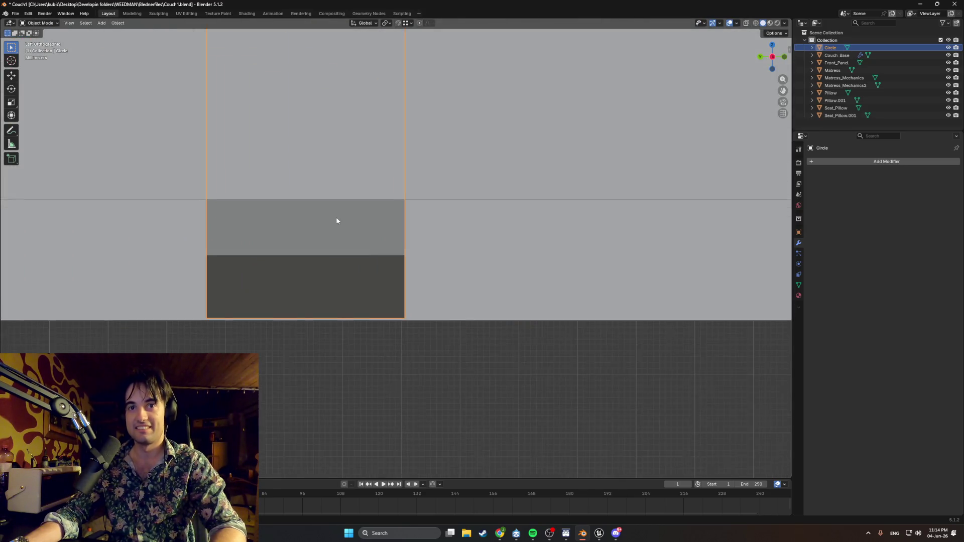
{"action": "scroll", "coordinate": [311, 182], "scroll_direction": "up", "scroll_amount": 2}
{"action": "key", "text": "g"}
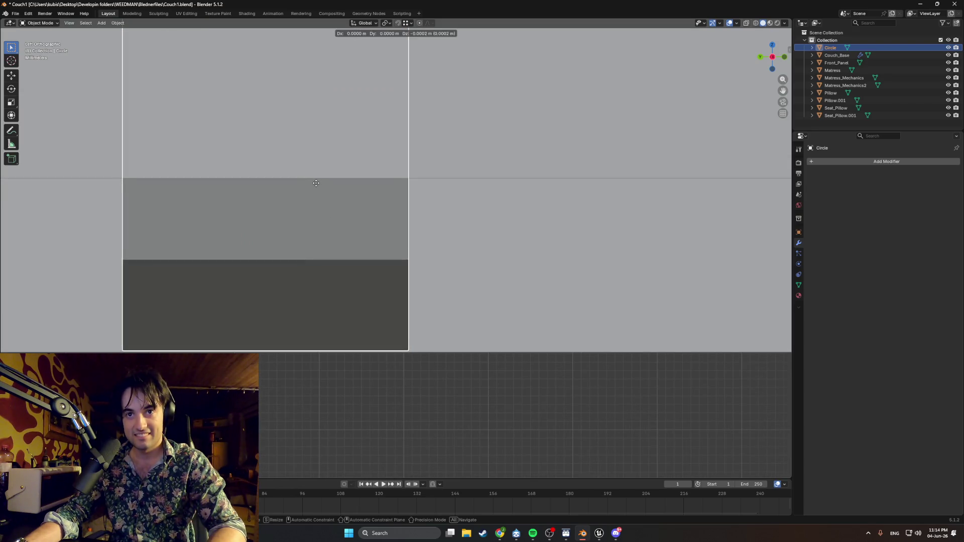
{"action": "left_click", "coordinate": [315, 183]}
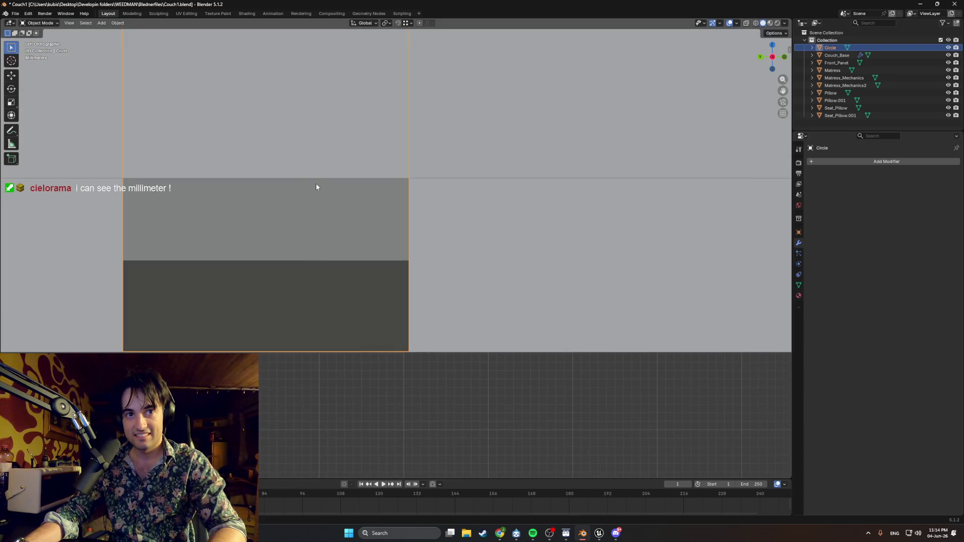
{"action": "scroll", "coordinate": [415, 391], "scroll_direction": "down", "scroll_amount": 1}
{"action": "scroll", "coordinate": [354, 352], "scroll_direction": "down", "scroll_amount": 2}
{"action": "mouse_move", "coordinate": [355, 352]}
{"action": "middle_mouse_down"}
{"action": "mouse_move", "coordinate": [397, 352]}
{"action": "mouse_move", "coordinate": [400, 329]}
{"action": "mouse_move", "coordinate": [433, 302]}
{"action": "mouse_move", "coordinate": [369, 325]}
{"action": "mouse_move", "coordinate": [445, 288]}
{"action": "middle_mouse_up"}
{"action": "key", "text": "ctrl+KP_1"}
{"action": "scroll", "coordinate": [454, 279], "scroll_direction": "up", "scroll_amount": 2}
{"action": "scroll", "coordinate": [325, 259], "scroll_direction": "up", "scroll_amount": 2}
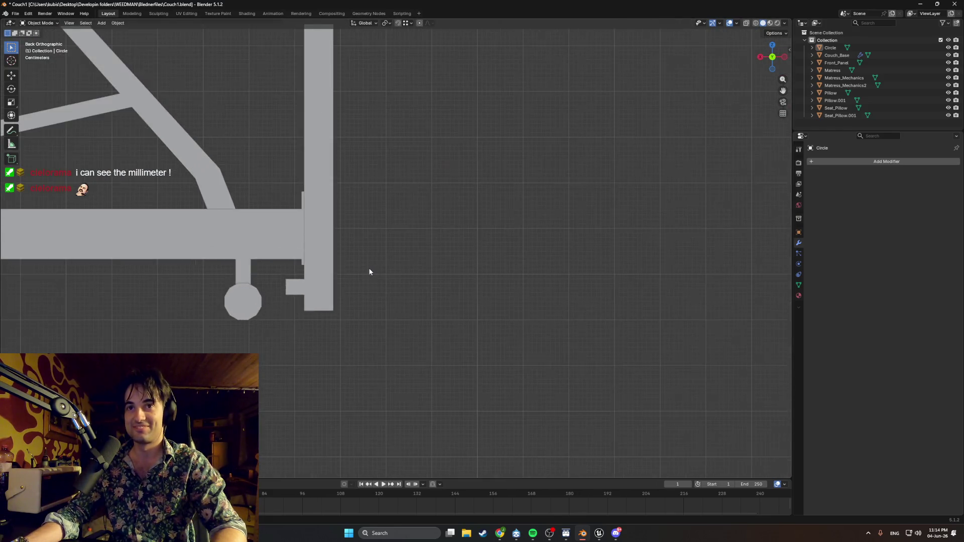
{"action": "scroll", "coordinate": [370, 271], "scroll_direction": "up", "scroll_amount": 2}
{"action": "scroll", "coordinate": [468, 211], "scroll_direction": "up", "scroll_amount": 2}
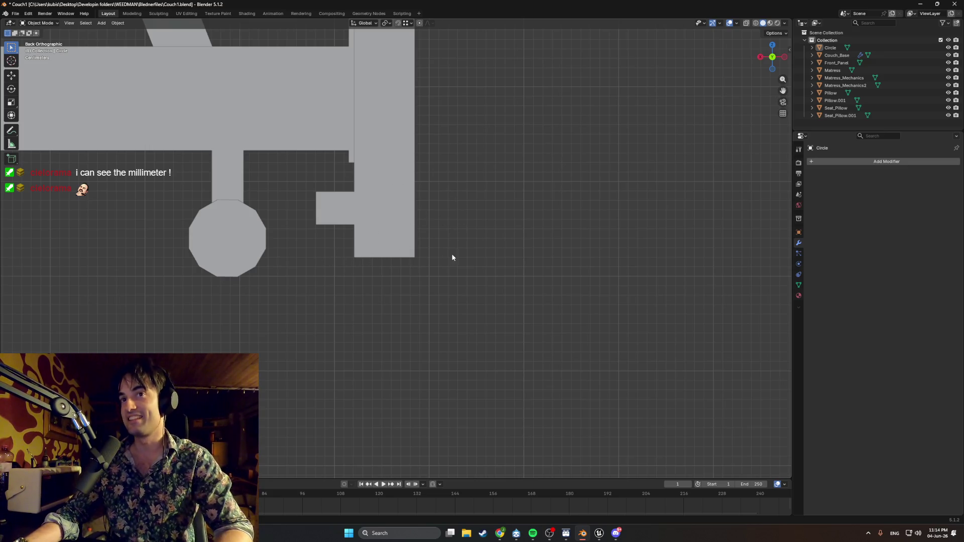
{"action": "scroll", "coordinate": [413, 243], "scroll_direction": "down", "scroll_amount": 2}
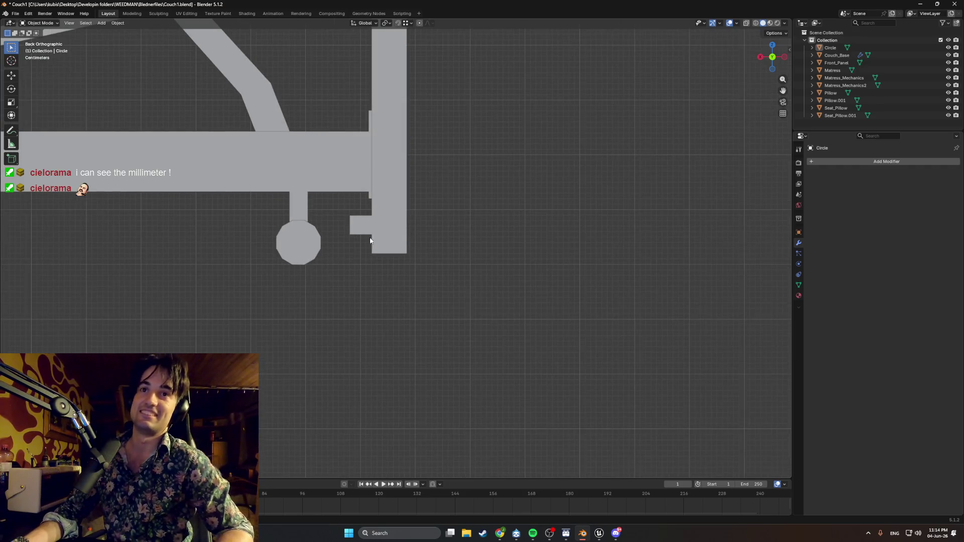
{"action": "scroll", "coordinate": [272, 217], "scroll_direction": "up", "scroll_amount": 2}
{"action": "scroll", "coordinate": [304, 203], "scroll_direction": "up", "scroll_amount": 2}
{"action": "scroll", "coordinate": [417, 193], "scroll_direction": "up", "scroll_amount": 3}
{"action": "scroll", "coordinate": [370, 191], "scroll_direction": "up", "scroll_amount": 3}
{"action": "middle_click_drag", "start_coordinate": [340, 161], "coordinate": [398, 219], "text": "shift"}
{"action": "scroll", "coordinate": [382, 214], "scroll_direction": "down", "scroll_amount": 1}
{"action": "scroll", "coordinate": [402, 213], "scroll_direction": "up", "scroll_amount": 5}
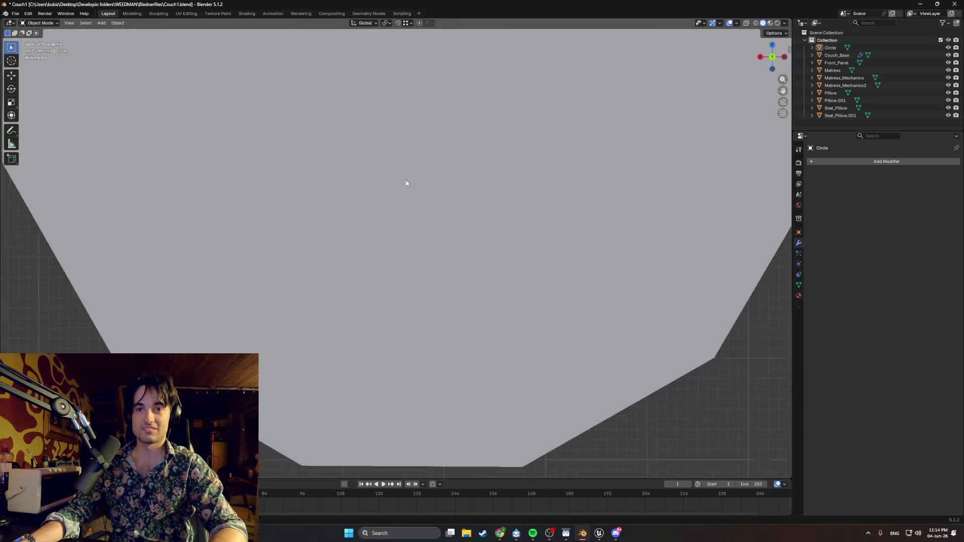
{"action": "scroll", "coordinate": [403, 222], "scroll_direction": "down", "scroll_amount": 1}
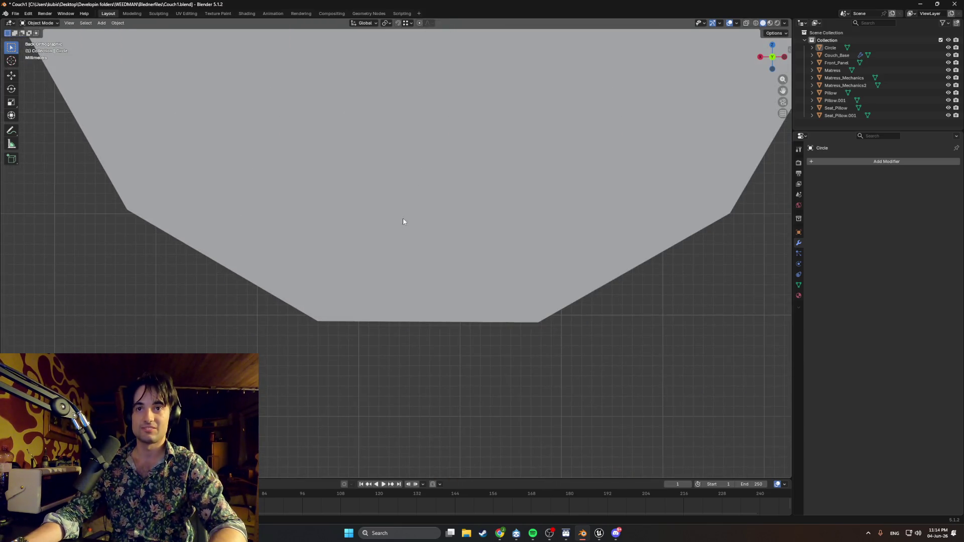
{"action": "left_click", "coordinate": [498, 223]}
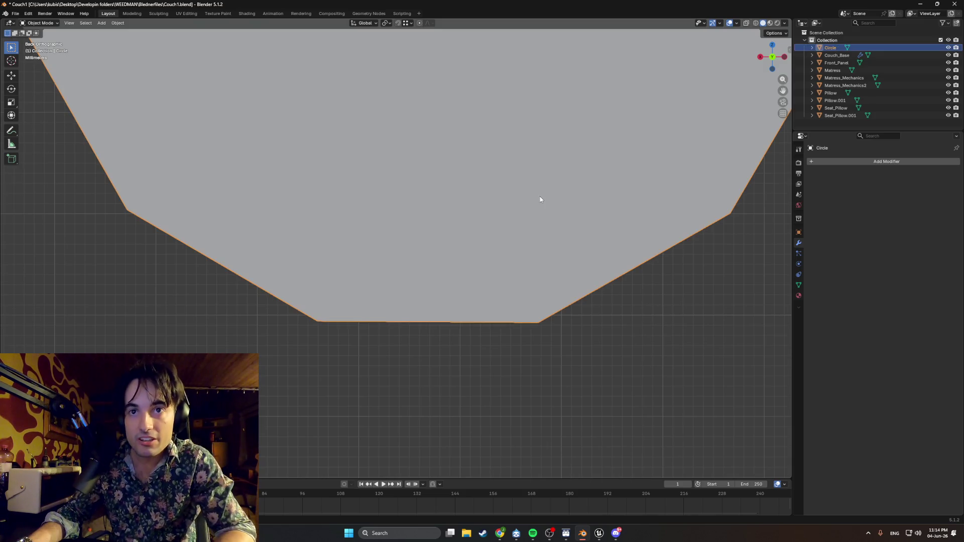
{"action": "key", "text": "r"}
{"action": "key", "text": "Escape"}
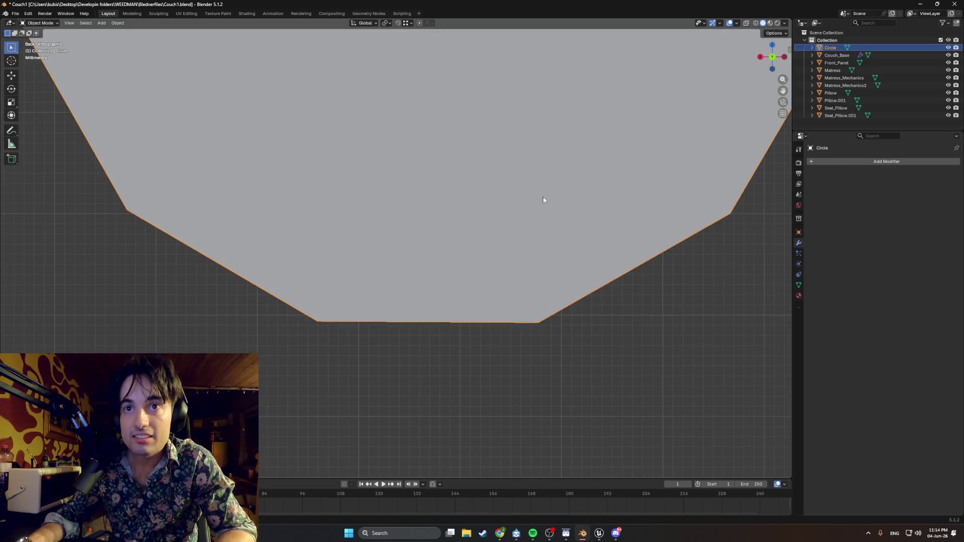
{"action": "scroll", "coordinate": [543, 200], "scroll_direction": "down", "scroll_amount": 4}
{"action": "scroll", "coordinate": [498, 146], "scroll_direction": "down", "scroll_amount": 5}
- Set the wheel circle's origin to its geometry and rotate it slightly
{"action": "right_click", "coordinate": [414, 231]}
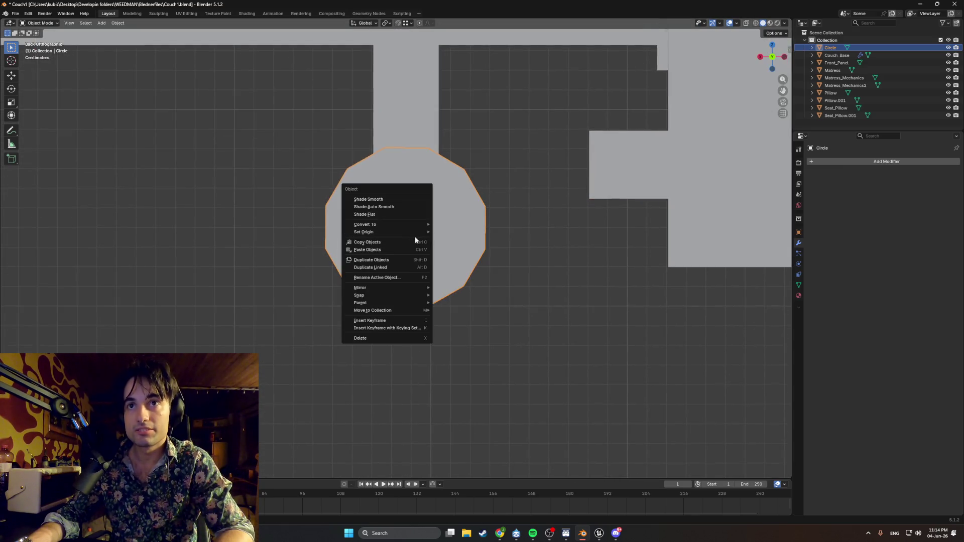
{"action": "mouse_move", "coordinate": [386, 232]}
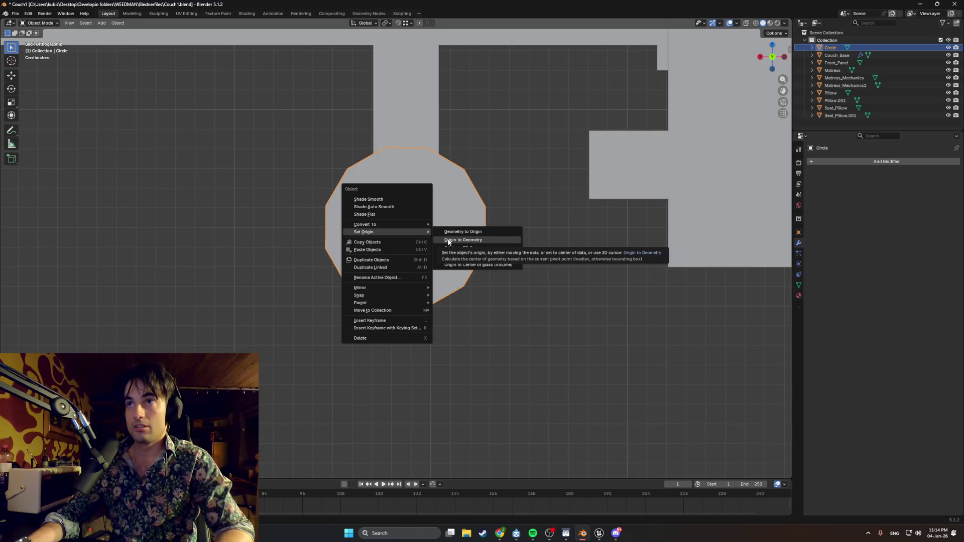
{"action": "left_click", "coordinate": [453, 241]}
{"action": "scroll", "coordinate": [456, 241], "scroll_direction": "up", "scroll_amount": 4}
{"action": "scroll", "coordinate": [494, 260], "scroll_direction": "up", "scroll_amount": 4}
{"action": "scroll", "coordinate": [399, 132], "scroll_direction": "up", "scroll_amount": 2}
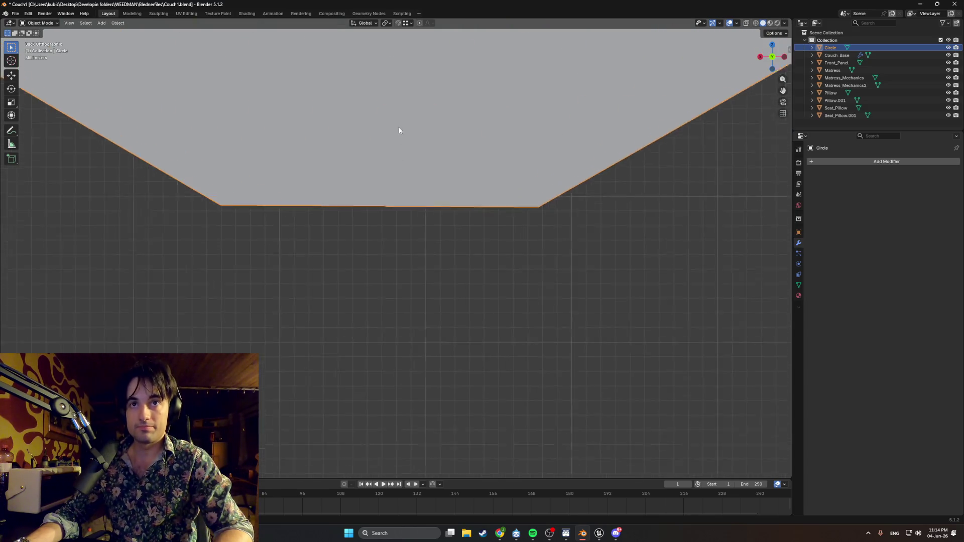
{"action": "scroll", "coordinate": [384, 151], "scroll_direction": "up", "scroll_amount": 2}
{"action": "key", "text": "r"}
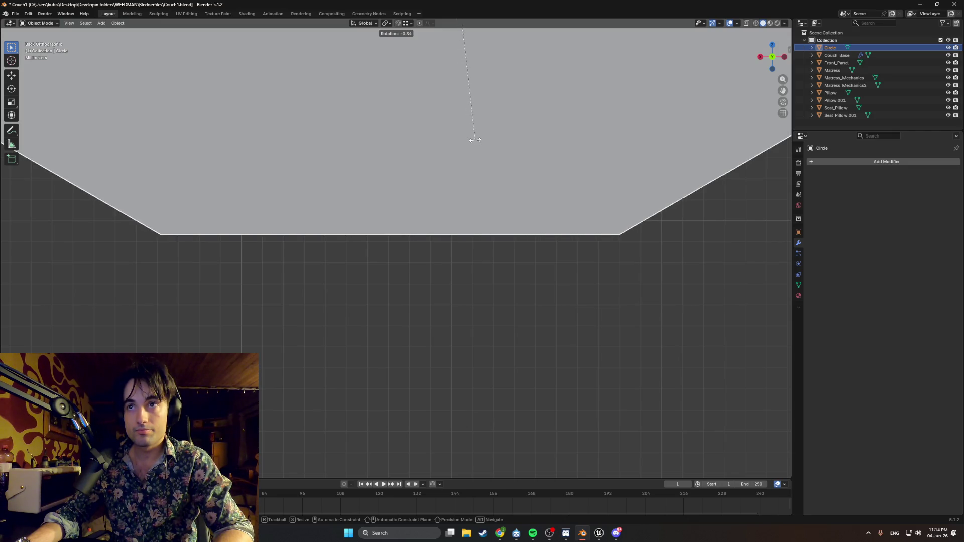
{"action": "left_click", "coordinate": [475, 139]}
{"action": "scroll", "coordinate": [469, 183], "scroll_direction": "down", "scroll_amount": 5}
{"action": "scroll", "coordinate": [435, 164], "scroll_direction": "down", "scroll_amount": 6}
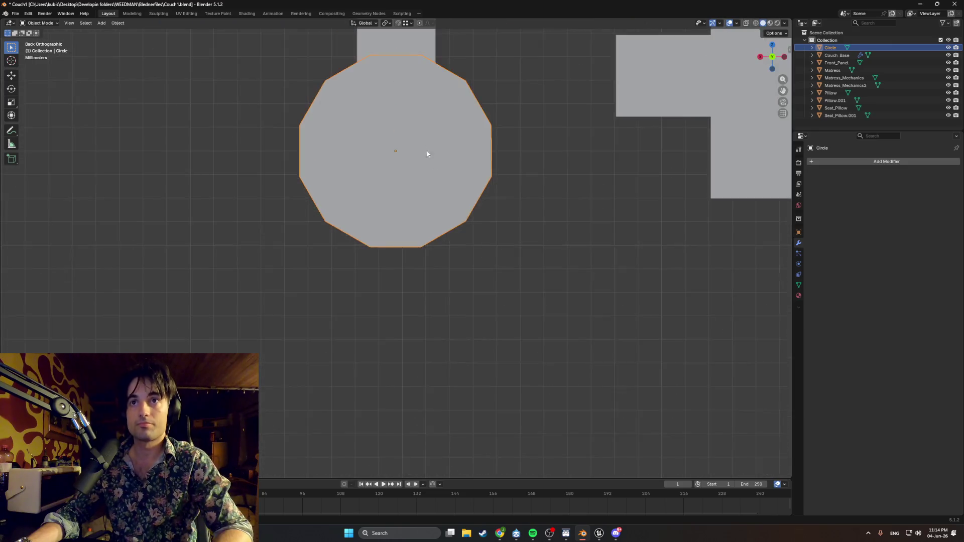
{"action": "scroll", "coordinate": [388, 151], "scroll_direction": "up", "scroll_amount": 4, "text": "shift"}
{"action": "scroll", "coordinate": [501, 292], "scroll_direction": "down", "scroll_amount": 3}
{"action": "mouse_move", "coordinate": [458, 291]}
{"action": "middle_mouse_down"}
{"action": "mouse_move", "coordinate": [390, 301]}
{"action": "mouse_move", "coordinate": [448, 294]}
{"action": "mouse_move", "coordinate": [397, 260]}
{"action": "mouse_move", "coordinate": [385, 273]}
{"action": "middle_mouse_up"}
{"action": "scroll", "coordinate": [405, 304], "scroll_direction": "down", "scroll_amount": 4}
{"action": "scroll", "coordinate": [388, 264], "scroll_direction": "up", "scroll_amount": 5}
{"action": "mouse_move", "coordinate": [412, 234]}
{"action": "middle_mouse_down"}
{"action": "mouse_move", "coordinate": [383, 263]}
{"action": "mouse_move", "coordinate": [420, 241]}
{"action": "mouse_move", "coordinate": [415, 226]}
{"action": "mouse_move", "coordinate": [347, 177]}
{"action": "mouse_move", "coordinate": [345, 162]}
{"action": "mouse_move", "coordinate": [499, 222]}
{"action": "mouse_move", "coordinate": [424, 205]}
{"action": "mouse_move", "coordinate": [411, 227]}
{"action": "mouse_move", "coordinate": [419, 234]}
{"action": "mouse_move", "coordinate": [355, 207]}
{"action": "mouse_move", "coordinate": [429, 221]}
{"action": "mouse_move", "coordinate": [352, 220]}
{"action": "mouse_move", "coordinate": [429, 235]}
{"action": "mouse_move", "coordinate": [357, 238]}
{"action": "mouse_move", "coordinate": [378, 226]}
{"action": "mouse_move", "coordinate": [347, 238]}
{"action": "middle_mouse_up"}
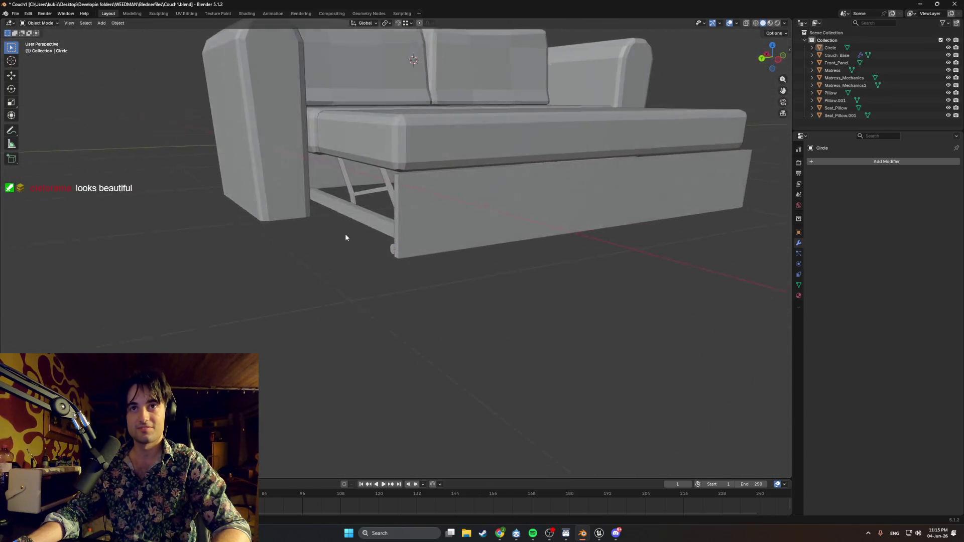
{"action": "scroll", "coordinate": [347, 238], "scroll_direction": "up", "scroll_amount": 3}
{"action": "mouse_move", "coordinate": [346, 188]}
{"action": "middle_mouse_down"}
{"action": "mouse_move", "coordinate": [411, 334]}
{"action": "mouse_move", "coordinate": [433, 280]}
{"action": "mouse_move", "coordinate": [441, 281]}
{"action": "mouse_move", "coordinate": [405, 282]}
{"action": "mouse_move", "coordinate": [499, 254]}
{"action": "mouse_move", "coordinate": [405, 283]}
{"action": "mouse_move", "coordinate": [495, 272]}
{"action": "mouse_move", "coordinate": [437, 267]}
{"action": "mouse_move", "coordinate": [400, 241]}
{"action": "mouse_move", "coordinate": [388, 214]}
{"action": "mouse_move", "coordinate": [366, 237]}
{"action": "mouse_move", "coordinate": [311, 223]}
{"action": "mouse_move", "coordinate": [429, 215]}
{"action": "mouse_move", "coordinate": [254, 226]}
{"action": "mouse_move", "coordinate": [330, 241]}
{"action": "middle_mouse_up"}
{"action": "scroll", "coordinate": [422, 282], "scroll_direction": "up", "scroll_amount": 2}
{"action": "scroll", "coordinate": [442, 285], "scroll_direction": "down", "scroll_amount": 2}
{"action": "scroll", "coordinate": [438, 267], "scroll_direction": "down", "scroll_amount": 2}
{"action": "scroll", "coordinate": [431, 246], "scroll_direction": "down", "scroll_amount": 3}
{"action": "scroll", "coordinate": [394, 237], "scroll_direction": "up", "scroll_amount": 5}
{"action": "scroll", "coordinate": [378, 238], "scroll_direction": "up", "scroll_amount": 3}
{"action": "scroll", "coordinate": [366, 237], "scroll_direction": "down", "scroll_amount": 4}
{"action": "scroll", "coordinate": [311, 223], "scroll_direction": "up", "scroll_amount": 3}
{"action": "mouse_move", "coordinate": [255, 242]}
{"action": "middle_mouse_down"}
{"action": "mouse_move", "coordinate": [316, 226]}
{"action": "mouse_move", "coordinate": [272, 242]}
{"action": "middle_mouse_up"}
{"action": "scroll", "coordinate": [369, 240], "scroll_direction": "up", "scroll_amount": 2}
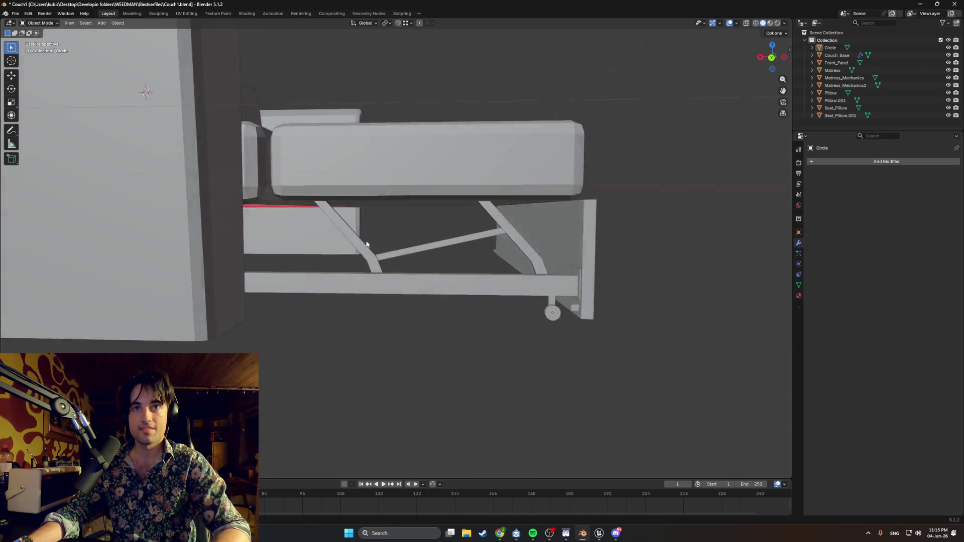
{"action": "scroll", "coordinate": [369, 245], "scroll_direction": "down", "scroll_amount": 2}
{"action": "mouse_move", "coordinate": [357, 240]}
{"action": "middle_mouse_down"}
{"action": "mouse_move", "coordinate": [410, 252]}
{"action": "mouse_move", "coordinate": [377, 259]}
{"action": "mouse_move", "coordinate": [458, 249]}
{"action": "middle_mouse_up"}
{"action": "scroll", "coordinate": [457, 248], "scroll_direction": "down", "scroll_amount": 3}
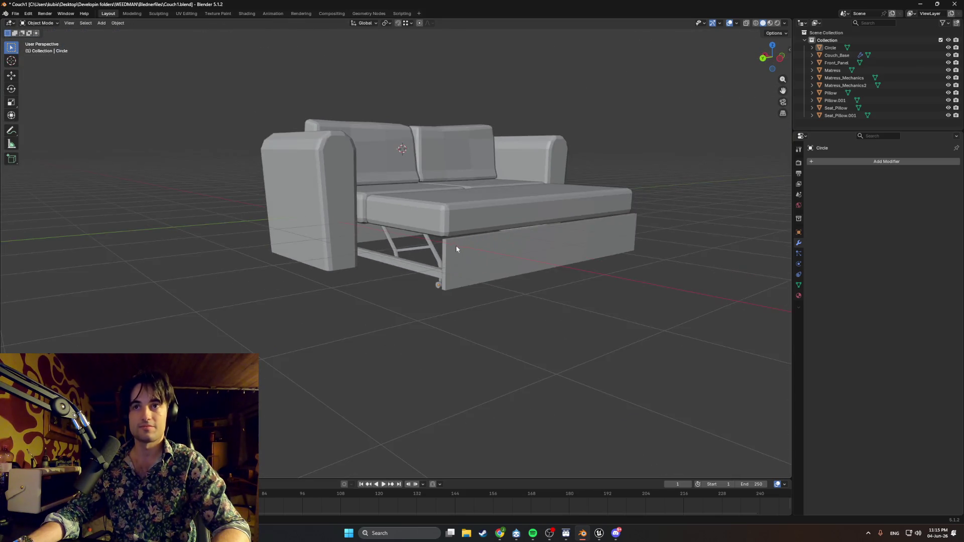
{"action": "scroll", "coordinate": [458, 249], "scroll_direction": "up", "scroll_amount": 3}
{"action": "mouse_move", "coordinate": [362, 258]}
{"action": "middle_mouse_down"}
{"action": "mouse_move", "coordinate": [349, 237]}
{"action": "mouse_move", "coordinate": [474, 241]}
{"action": "mouse_move", "coordinate": [444, 258]}
{"action": "mouse_move", "coordinate": [411, 251]}
{"action": "mouse_move", "coordinate": [482, 249]}
{"action": "mouse_move", "coordinate": [454, 229]}
{"action": "mouse_move", "coordinate": [494, 253]}
{"action": "mouse_move", "coordinate": [363, 205]}
{"action": "mouse_move", "coordinate": [248, 211]}
{"action": "mouse_move", "coordinate": [251, 230]}
{"action": "mouse_move", "coordinate": [579, 305]}
{"action": "middle_mouse_up"}
{"action": "scroll", "coordinate": [474, 241], "scroll_direction": "down", "scroll_amount": 3}
{"action": "scroll", "coordinate": [444, 258], "scroll_direction": "up", "scroll_amount": 2}
{"action": "scroll", "coordinate": [494, 252], "scroll_direction": "up", "scroll_amount": 3}
{"action": "mouse_move", "coordinate": [701, 285]}
{"action": "middle_mouse_down"}
{"action": "mouse_move", "coordinate": [623, 289]}
{"action": "mouse_move", "coordinate": [650, 286]}
{"action": "mouse_move", "coordinate": [686, 305]}
{"action": "mouse_move", "coordinate": [545, 284]}
{"action": "mouse_move", "coordinate": [371, 277]}
{"action": "middle_mouse_up"}
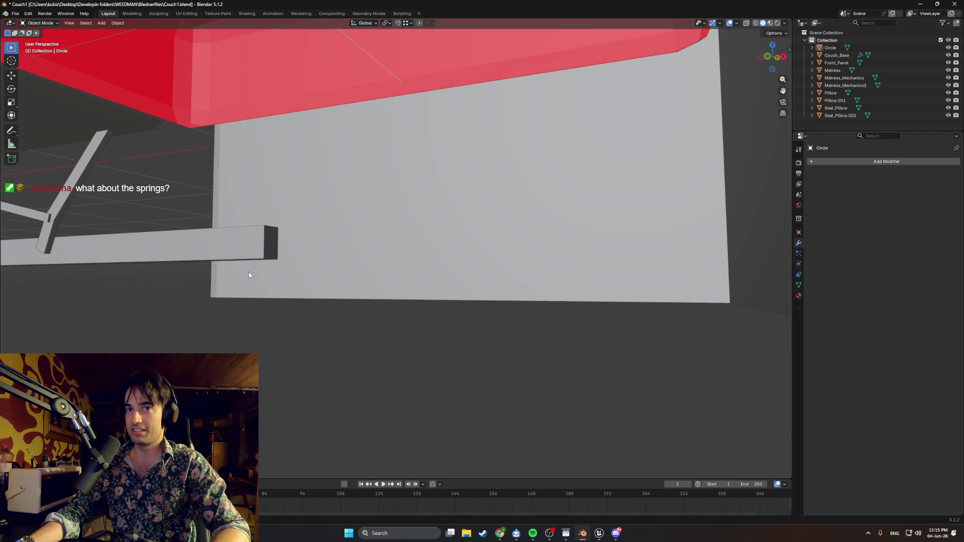
{"action": "middle_click_drag", "start_coordinate": [246, 275], "coordinate": [297, 292]}
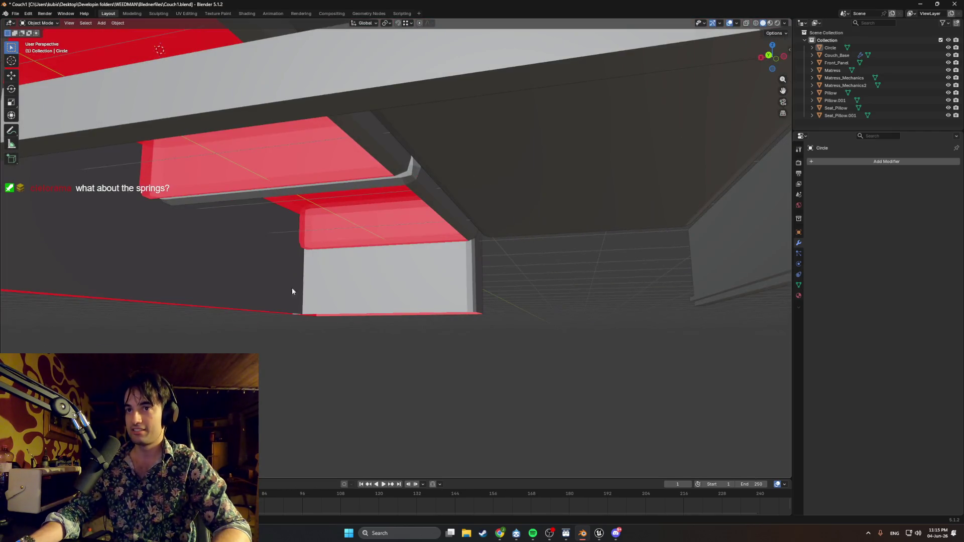
{"action": "middle_click_drag", "start_coordinate": [446, 297], "coordinate": [463, 337]}
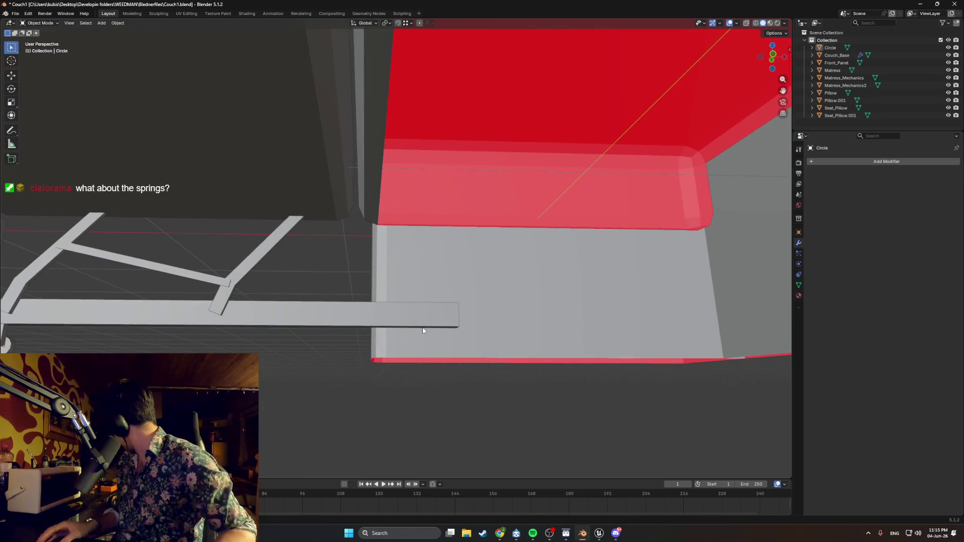
{"action": "middle_click_drag", "start_coordinate": [420, 329], "coordinate": [468, 337]}
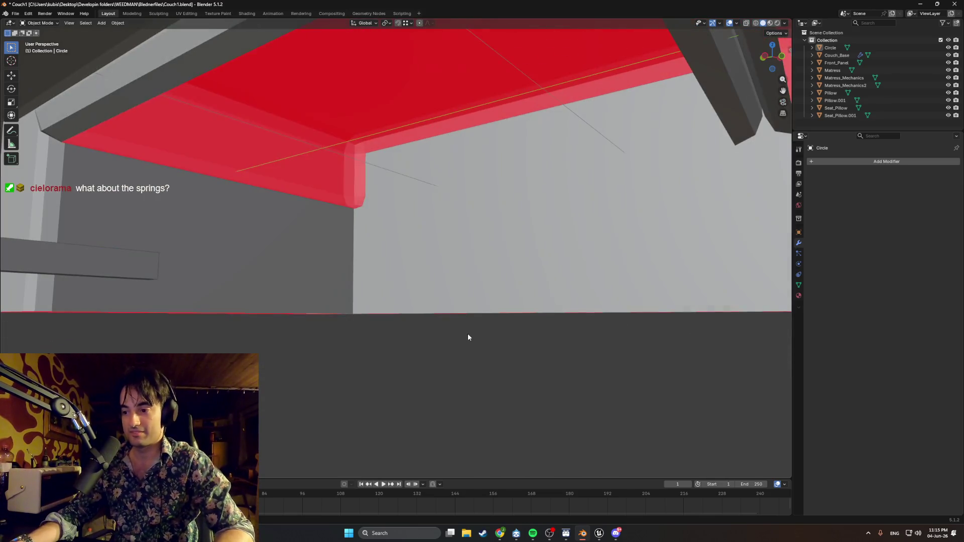
{"action": "mouse_move", "coordinate": [326, 354]}
{"action": "middle_mouse_down"}
{"action": "mouse_move", "coordinate": [427, 318]}
{"action": "mouse_move", "coordinate": [364, 234]}
{"action": "mouse_move", "coordinate": [400, 192]}
{"action": "middle_mouse_up"}
{"action": "scroll", "coordinate": [444, 208], "scroll_direction": "down", "scroll_amount": 5}
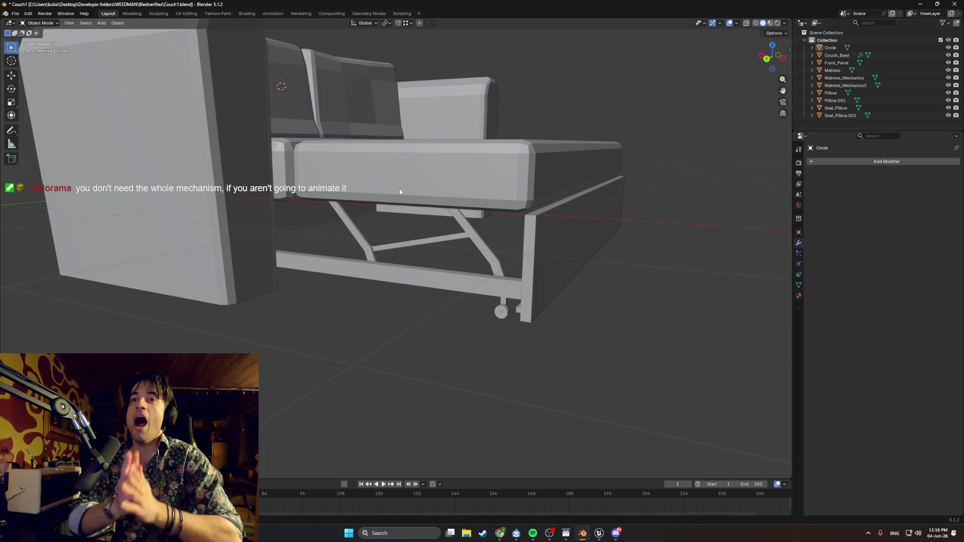
{"action": "mouse_move", "coordinate": [400, 189]}
{"action": "middle_mouse_down"}
{"action": "mouse_move", "coordinate": [432, 199]}
{"action": "mouse_move", "coordinate": [398, 250]}
{"action": "middle_mouse_up"}
{"action": "mouse_move", "coordinate": [424, 212]}
{"action": "middle_mouse_down"}
{"action": "mouse_move", "coordinate": [354, 220]}
{"action": "mouse_move", "coordinate": [397, 220]}
{"action": "middle_mouse_up"}
{"action": "mouse_move", "coordinate": [481, 225]}
{"action": "middle_mouse_down"}
{"action": "mouse_move", "coordinate": [492, 218]}
{"action": "mouse_move", "coordinate": [474, 226]}
{"action": "mouse_move", "coordinate": [497, 227]}
{"action": "mouse_move", "coordinate": [354, 208]}
{"action": "mouse_move", "coordinate": [387, 241]}
{"action": "mouse_move", "coordinate": [379, 247]}
{"action": "mouse_move", "coordinate": [383, 220]}
{"action": "mouse_move", "coordinate": [354, 199]}
{"action": "mouse_move", "coordinate": [433, 167]}
{"action": "middle_mouse_up"}
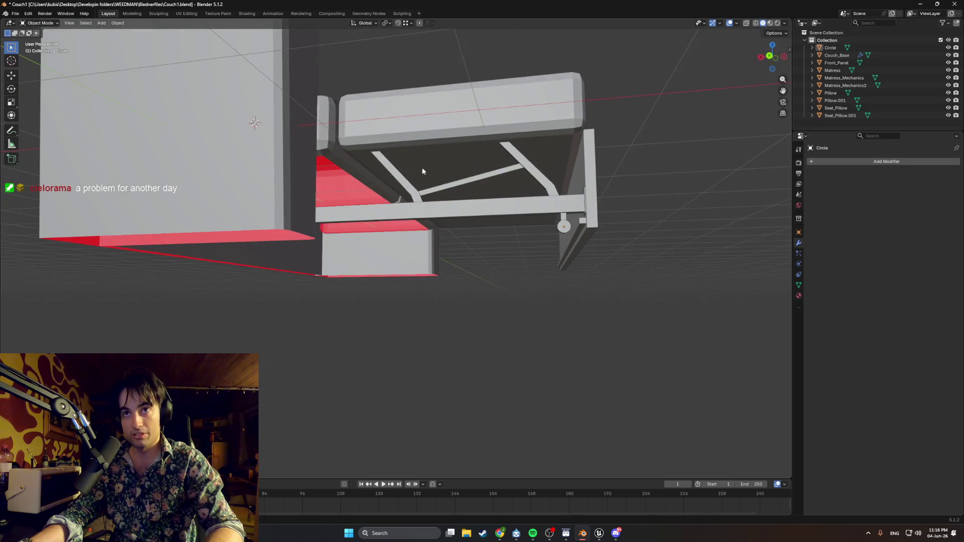
{"action": "middle_click_drag", "start_coordinate": [490, 140], "coordinate": [368, 218]}
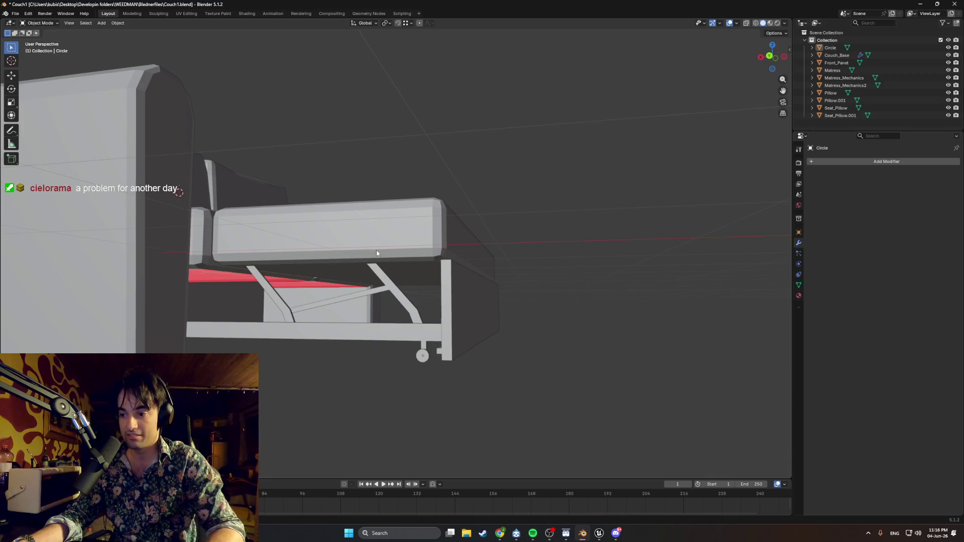
{"action": "scroll", "coordinate": [376, 246], "scroll_direction": "up", "scroll_amount": 2}
{"action": "scroll", "coordinate": [352, 240], "scroll_direction": "up", "scroll_amount": 3}
{"action": "mouse_move", "coordinate": [351, 240]}
{"action": "middle_mouse_down"}
{"action": "mouse_move", "coordinate": [310, 252]}
{"action": "mouse_move", "coordinate": [297, 237]}
{"action": "mouse_move", "coordinate": [374, 231]}
{"action": "mouse_move", "coordinate": [363, 238]}
{"action": "mouse_move", "coordinate": [374, 244]}
{"action": "mouse_move", "coordinate": [393, 227]}
{"action": "mouse_move", "coordinate": [388, 214]}
{"action": "mouse_move", "coordinate": [424, 226]}
{"action": "mouse_move", "coordinate": [414, 236]}
{"action": "mouse_move", "coordinate": [445, 242]}
{"action": "mouse_move", "coordinate": [394, 237]}
{"action": "mouse_move", "coordinate": [397, 245]}
{"action": "middle_mouse_up"}
{"action": "scroll", "coordinate": [399, 249], "scroll_direction": "up", "scroll_amount": 3}
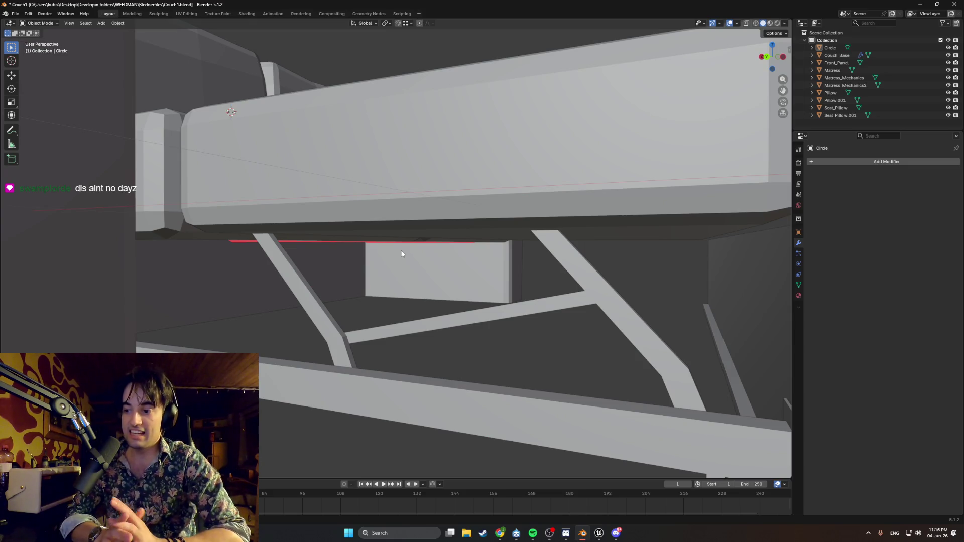
{"action": "middle_click_drag", "start_coordinate": [399, 252], "coordinate": [332, 280]}
{"action": "scroll", "coordinate": [363, 319], "scroll_direction": "down", "scroll_amount": 5}
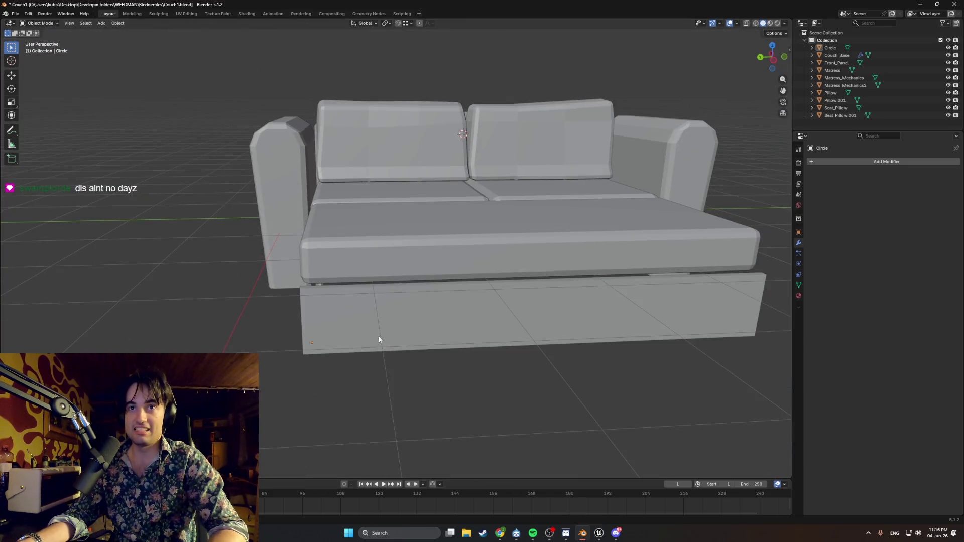
{"action": "mouse_move", "coordinate": [516, 534]}
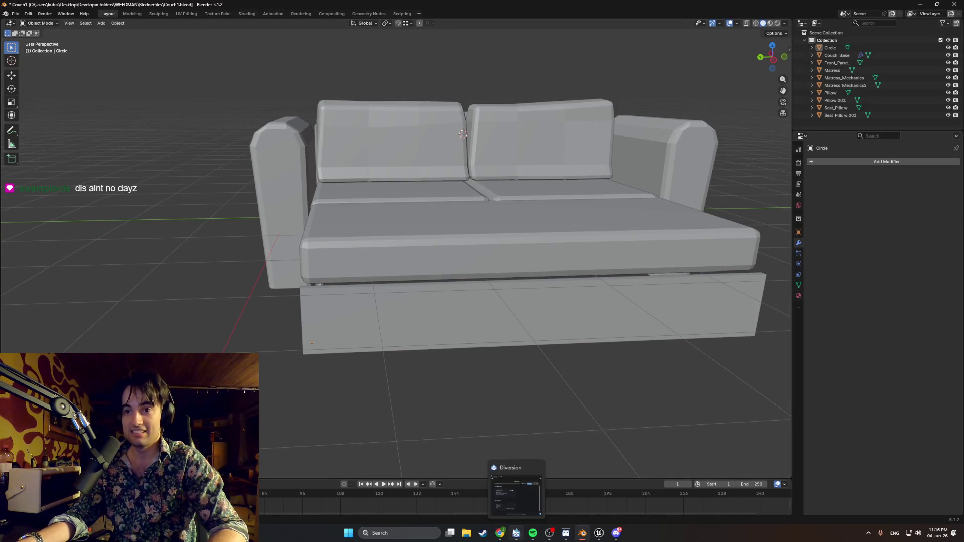
{"action": "left_click", "coordinate": [500, 534]}
{"action": "left_click", "coordinate": [394, 161]}
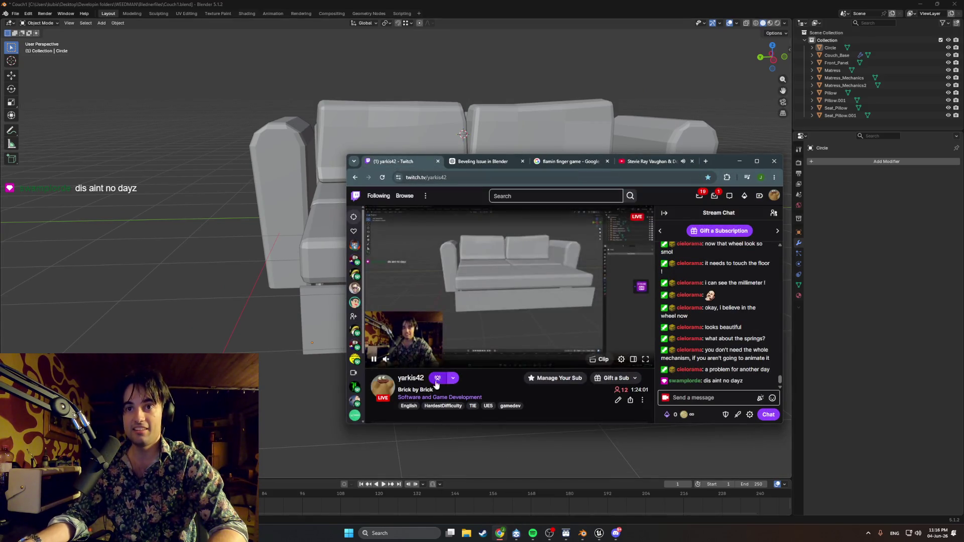
{"action": "left_click_drag", "start_coordinate": [508, 394], "coordinate": [412, 389]}
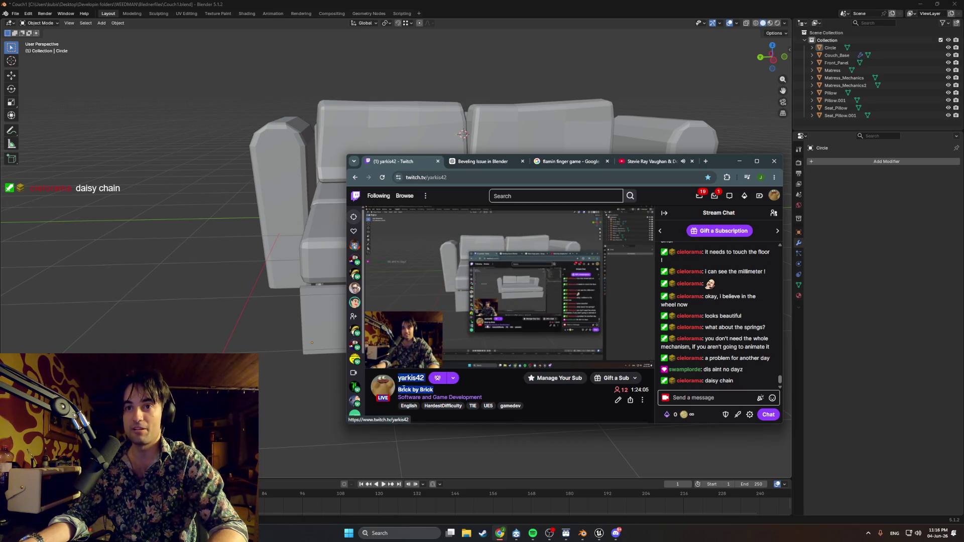
{"action": "mouse_move", "coordinate": [489, 225]}
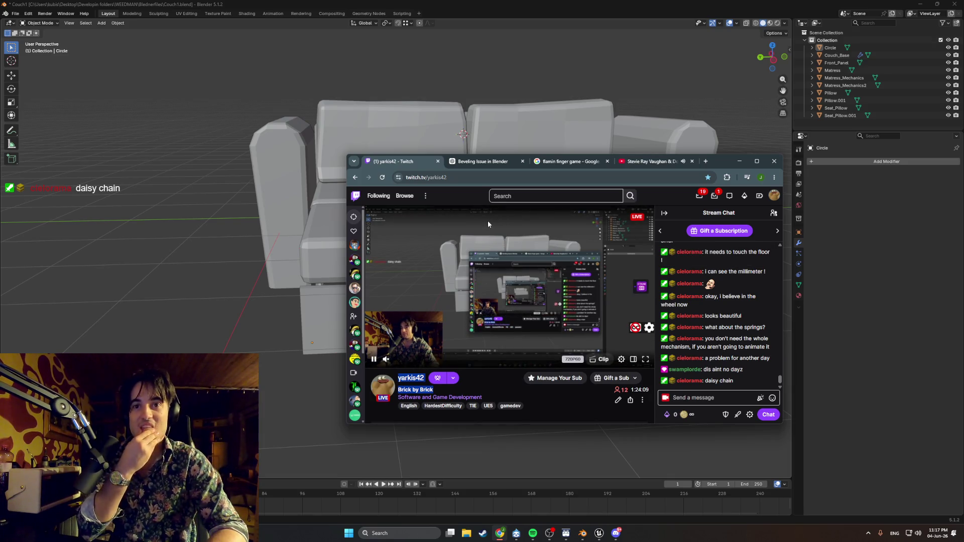
{"action": "left_click", "coordinate": [762, 160]}
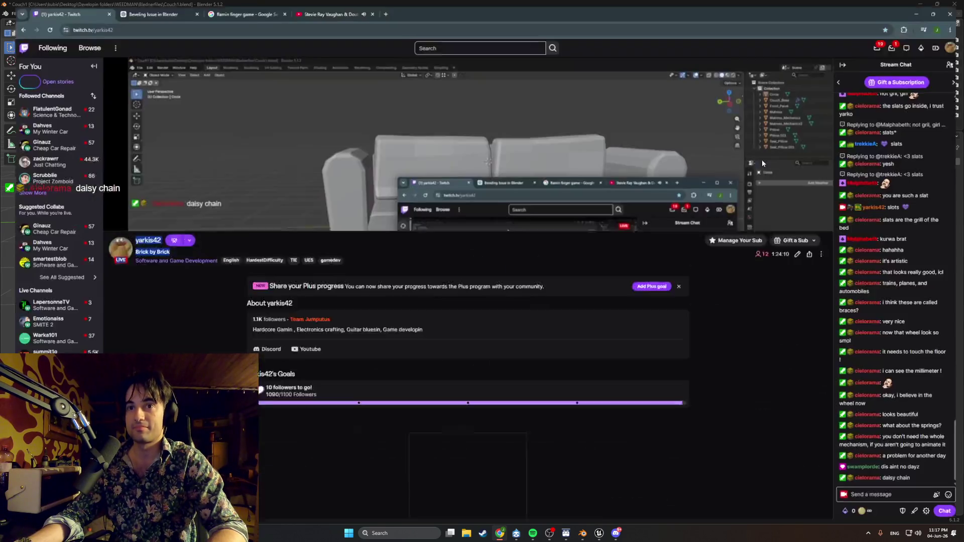
{"action": "scroll", "coordinate": [762, 160], "scroll_direction": "up", "scroll_amount": 3}
{"action": "left_click", "coordinate": [930, 7]}
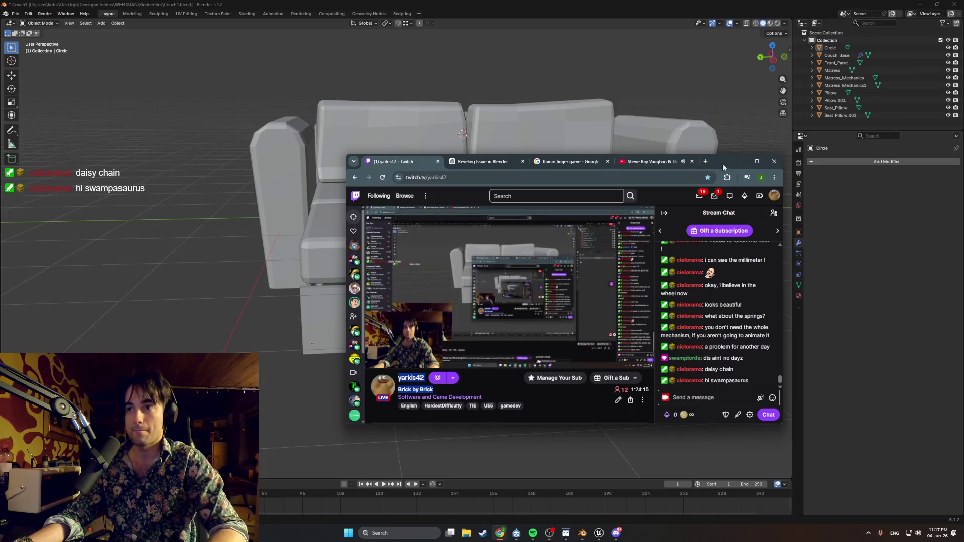
{"action": "left_click", "coordinate": [739, 161]}
{"action": "key", "text": "KP_3"}
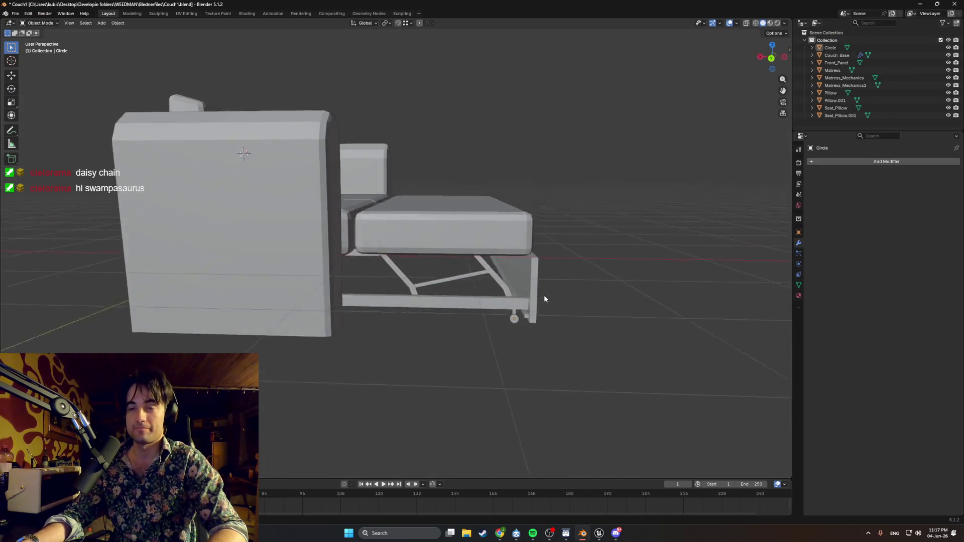
{"action": "scroll", "coordinate": [544, 295], "scroll_direction": "up", "scroll_amount": 3}
{"action": "middle_click_drag", "start_coordinate": [544, 299], "coordinate": [427, 280]}
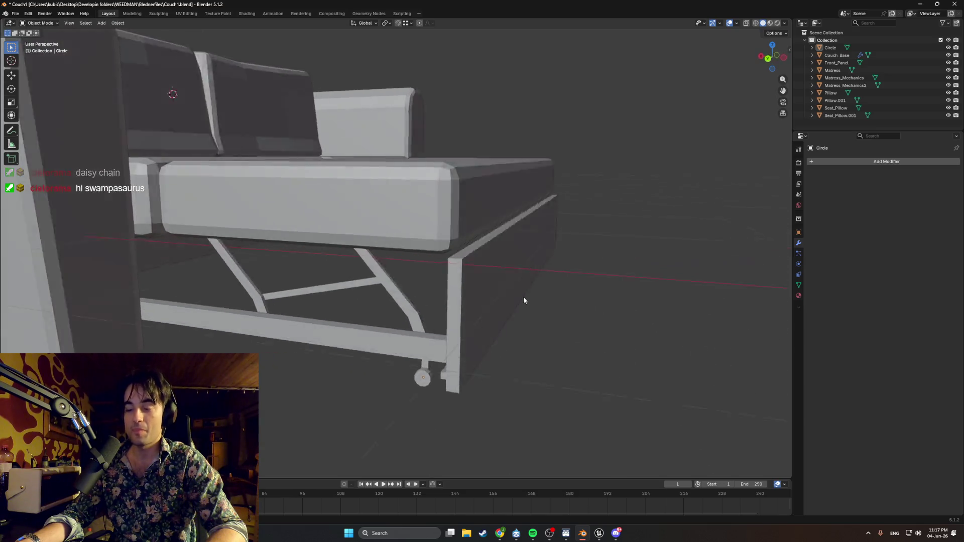
{"action": "scroll", "coordinate": [427, 280], "scroll_direction": "up", "scroll_amount": 5}
{"action": "scroll", "coordinate": [406, 279], "scroll_direction": "up", "scroll_amount": 3}
{"action": "mouse_move", "coordinate": [441, 249]}
{"action": "middle_mouse_down"}
{"action": "mouse_move", "coordinate": [519, 267]}
{"action": "mouse_move", "coordinate": [437, 263]}
{"action": "mouse_move", "coordinate": [609, 276]}
{"action": "mouse_move", "coordinate": [484, 298]}
{"action": "mouse_move", "coordinate": [388, 251]}
{"action": "middle_mouse_up"}
{"action": "scroll", "coordinate": [519, 270], "scroll_direction": "down", "scroll_amount": 2}
{"action": "scroll", "coordinate": [519, 272], "scroll_direction": "down", "scroll_amount": 5}
{"action": "scroll", "coordinate": [502, 264], "scroll_direction": "down", "scroll_amount": 4}
{"action": "scroll", "coordinate": [484, 299], "scroll_direction": "up", "scroll_amount": 5}
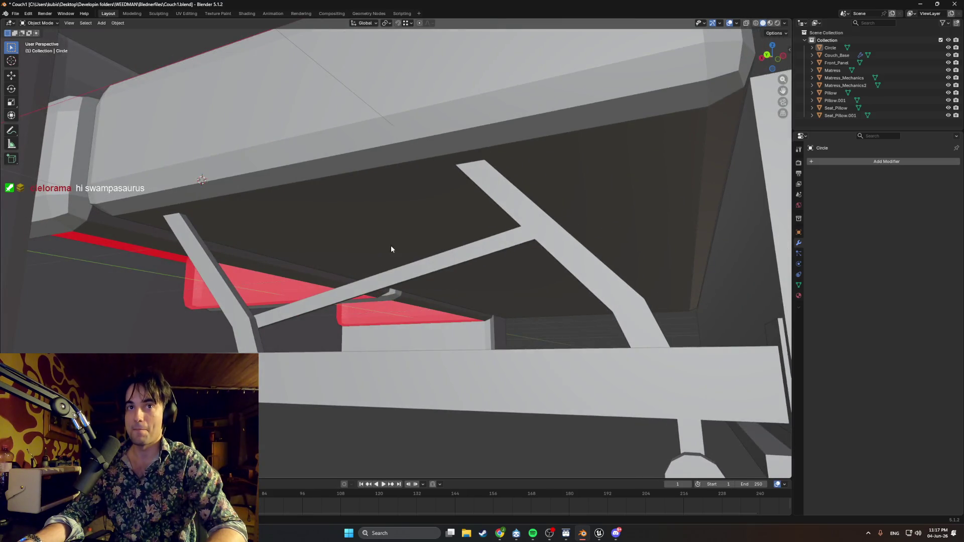
{"action": "left_click", "coordinate": [400, 230]}
{"action": "key", "text": "Tab"}
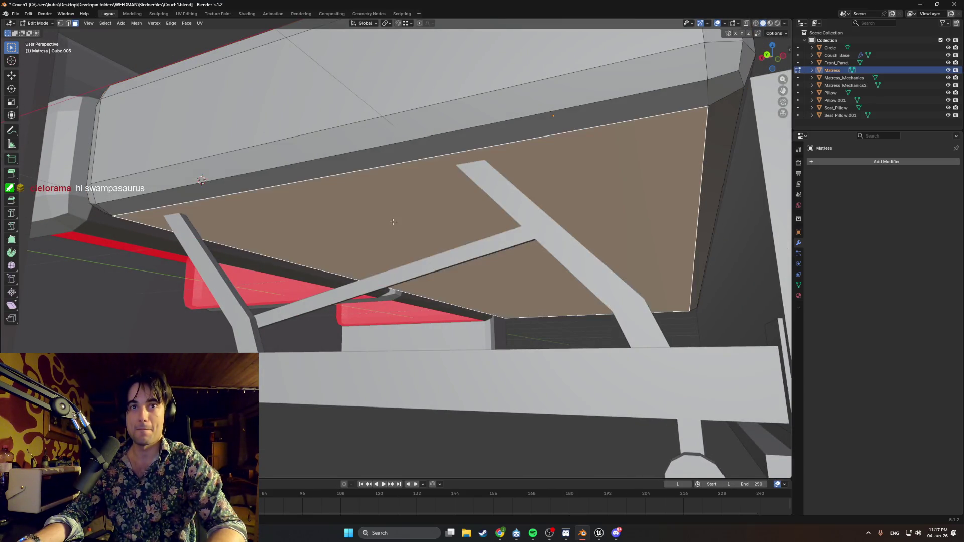
{"action": "scroll", "coordinate": [411, 223], "scroll_direction": "up", "scroll_amount": 3}
{"action": "middle_click_drag", "start_coordinate": [412, 223], "coordinate": [413, 227]}
{"action": "scroll", "coordinate": [424, 230], "scroll_direction": "down", "scroll_amount": 2}
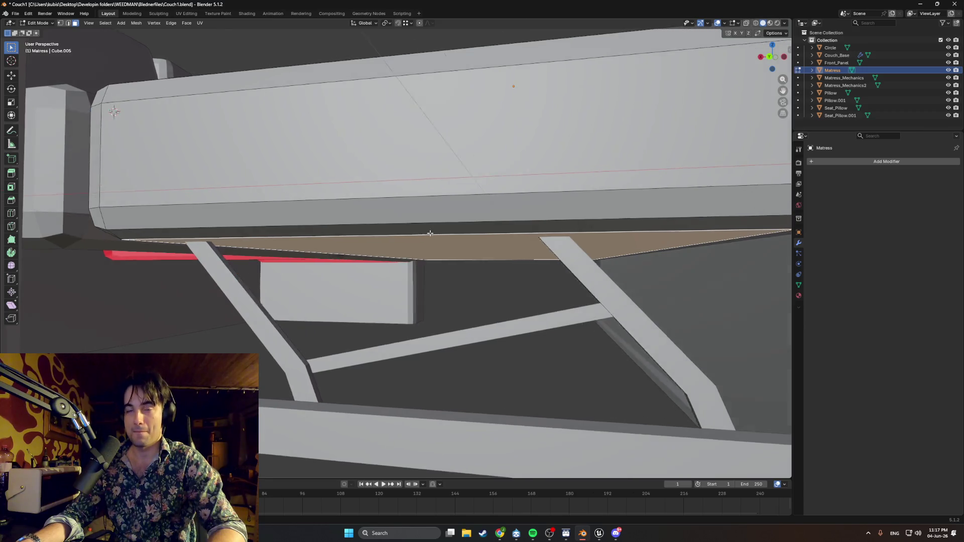
{"action": "scroll", "coordinate": [437, 237], "scroll_direction": "down", "scroll_amount": 2}
{"action": "scroll", "coordinate": [455, 249], "scroll_direction": "down", "scroll_amount": 2}
{"action": "mouse_move", "coordinate": [501, 251]}
{"action": "middle_mouse_down"}
{"action": "mouse_move", "coordinate": [511, 249]}
{"action": "mouse_move", "coordinate": [493, 218]}
{"action": "mouse_move", "coordinate": [461, 244]}
{"action": "mouse_move", "coordinate": [489, 246]}
{"action": "mouse_move", "coordinate": [525, 224]}
{"action": "mouse_move", "coordinate": [504, 204]}
{"action": "mouse_move", "coordinate": [457, 90]}
{"action": "middle_mouse_up"}
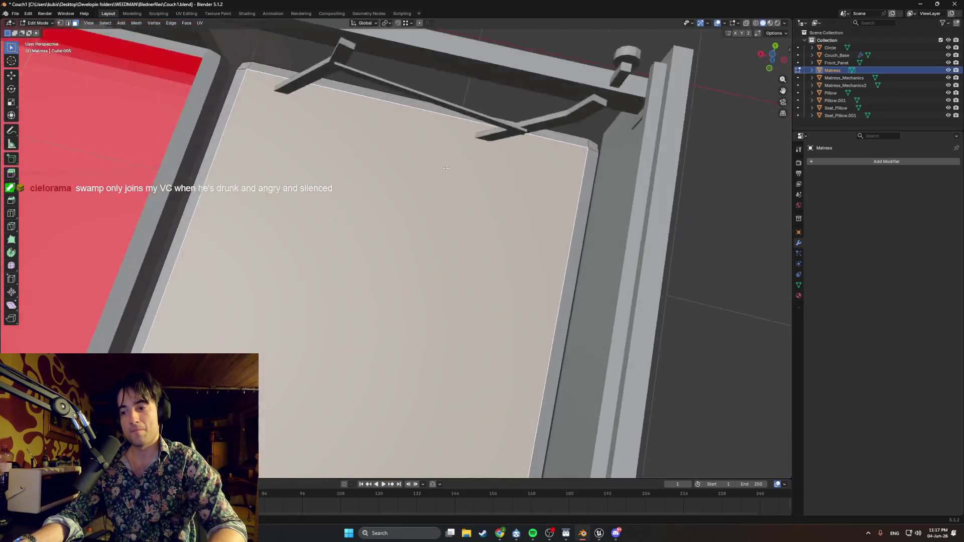
{"action": "mouse_move", "coordinate": [456, 90]}
{"action": "middle_mouse_down"}
{"action": "mouse_move", "coordinate": [446, 224]}
{"action": "mouse_move", "coordinate": [483, 266]}
{"action": "mouse_move", "coordinate": [430, 234]}
{"action": "mouse_move", "coordinate": [427, 212]}
{"action": "middle_mouse_up"}
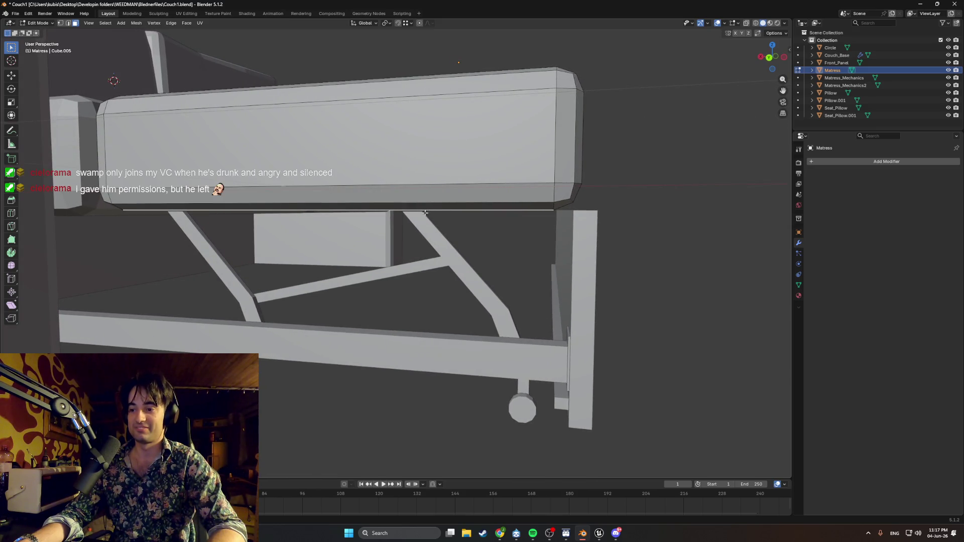
{"action": "scroll", "coordinate": [421, 218], "scroll_direction": "up", "scroll_amount": 3}
{"action": "mouse_move", "coordinate": [421, 218]}
{"action": "middle_mouse_down"}
{"action": "mouse_move", "coordinate": [403, 206]}
{"action": "mouse_move", "coordinate": [554, 235]}
{"action": "mouse_move", "coordinate": [554, 243]}
{"action": "middle_mouse_up"}
{"action": "scroll", "coordinate": [554, 235], "scroll_direction": "up", "scroll_amount": 2}
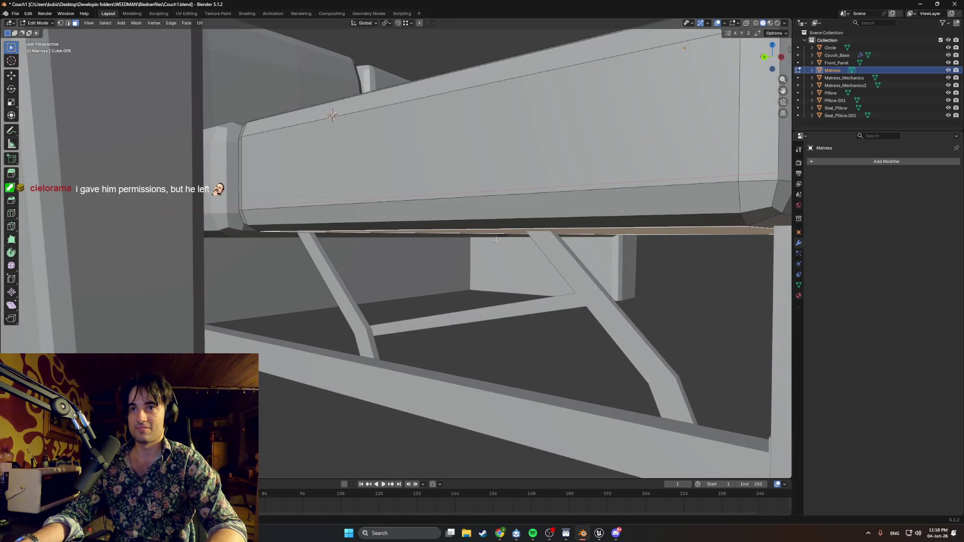
{"action": "scroll", "coordinate": [530, 238], "scroll_direction": "down", "scroll_amount": 3}
{"action": "mouse_move", "coordinate": [530, 238]}
{"action": "middle_mouse_down"}
{"action": "mouse_move", "coordinate": [430, 278]}
{"action": "mouse_move", "coordinate": [416, 251]}
{"action": "middle_mouse_up"}
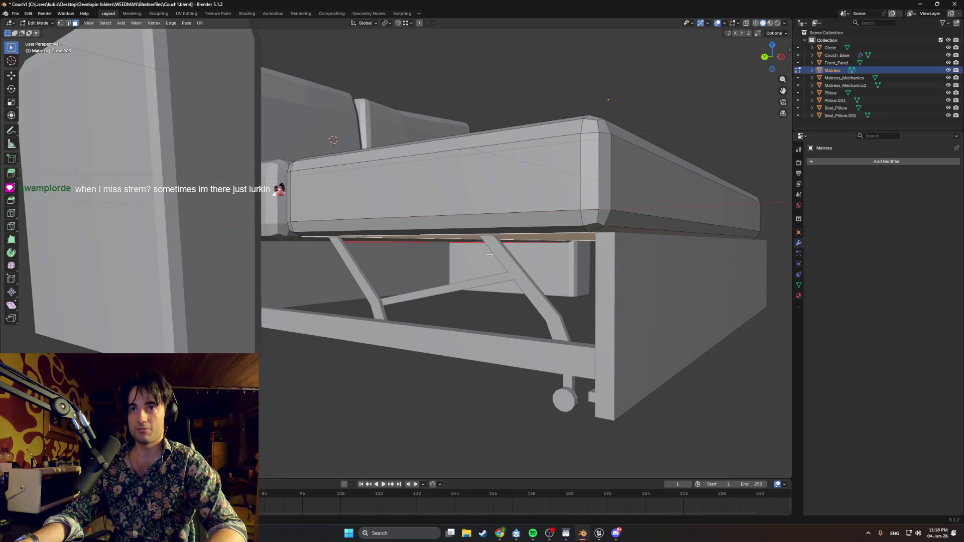
{"action": "middle_click_drag", "start_coordinate": [489, 254], "coordinate": [494, 267]}
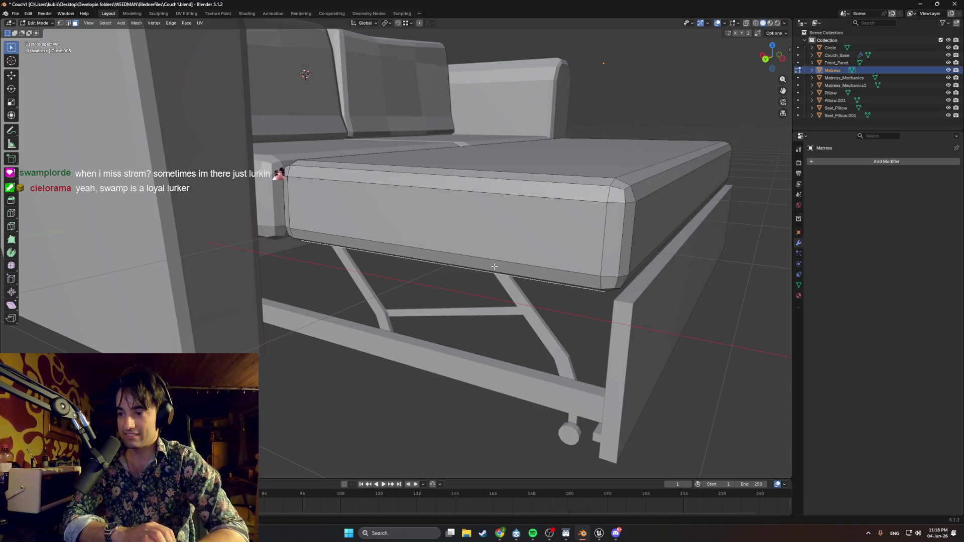
{"action": "key", "text": "Tab"}
- Select the lower rail, fold-out legs and wheel together and look over the frame up close
{"action": "left_click", "coordinate": [502, 376]}
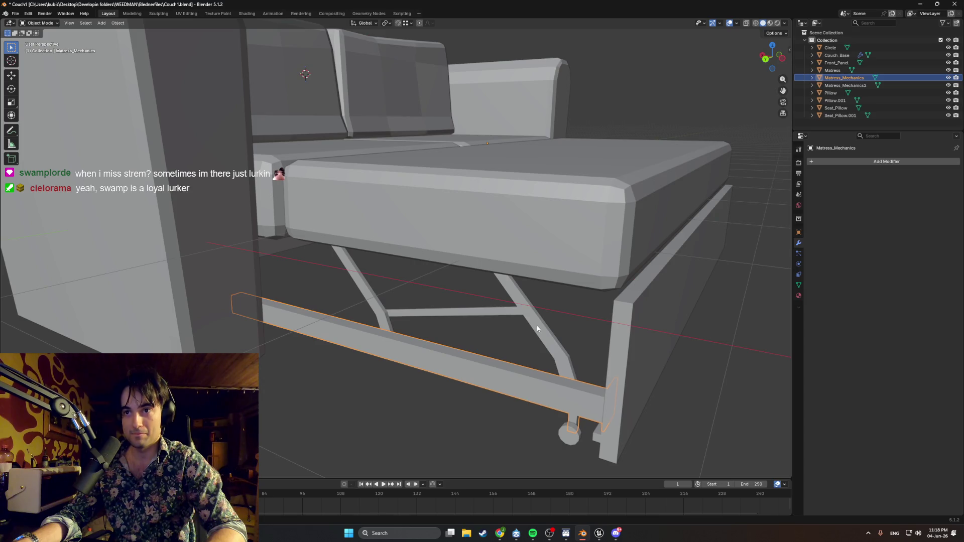
{"action": "left_click", "coordinate": [537, 329], "text": "shift"}
{"action": "left_click", "coordinate": [573, 431], "text": "shift"}
{"action": "mouse_move", "coordinate": [573, 432]}
{"action": "middle_mouse_down"}
{"action": "mouse_move", "coordinate": [534, 340]}
{"action": "mouse_move", "coordinate": [578, 327]}
{"action": "mouse_move", "coordinate": [499, 333]}
{"action": "middle_mouse_up"}
{"action": "scroll", "coordinate": [341, 329], "scroll_direction": "up", "scroll_amount": 4}
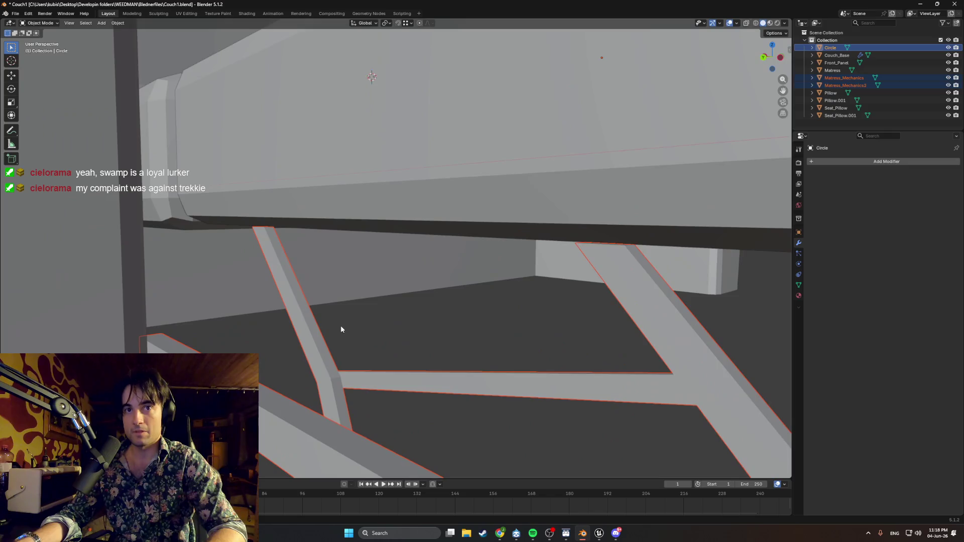
{"action": "middle_click_drag", "start_coordinate": [341, 329], "coordinate": [501, 248]}
{"action": "scroll", "coordinate": [411, 268], "scroll_direction": "up", "scroll_amount": 3}
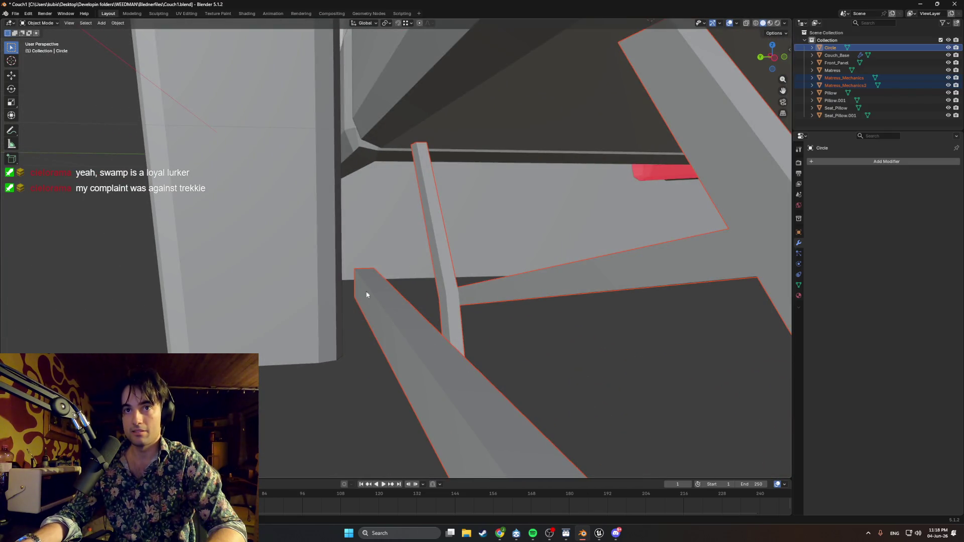
{"action": "mouse_move", "coordinate": [369, 283]}
{"action": "middle_mouse_down"}
{"action": "mouse_move", "coordinate": [359, 323]}
{"action": "mouse_move", "coordinate": [364, 306]}
{"action": "mouse_move", "coordinate": [304, 329]}
{"action": "mouse_move", "coordinate": [312, 305]}
{"action": "mouse_move", "coordinate": [646, 279]}
{"action": "mouse_move", "coordinate": [518, 276]}
{"action": "mouse_move", "coordinate": [575, 282]}
{"action": "mouse_move", "coordinate": [612, 243]}
{"action": "mouse_move", "coordinate": [418, 226]}
{"action": "mouse_move", "coordinate": [497, 248]}
{"action": "middle_mouse_up"}
- Edit the Couch_Base mesh, inspecting its inner walls, then move on to the fold-out legs
{"action": "left_click", "coordinate": [605, 247]}
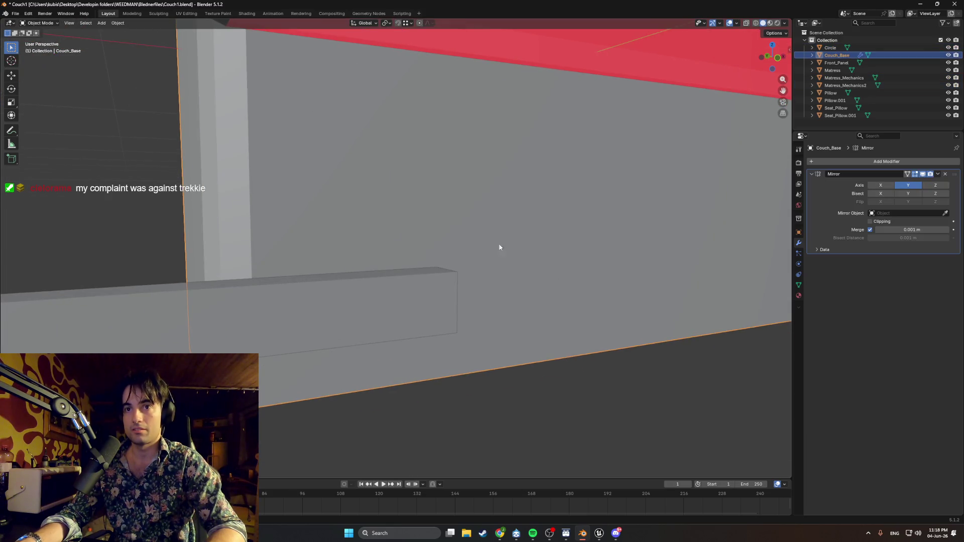
{"action": "key", "text": "Tab"}
{"action": "mouse_move", "coordinate": [573, 251]}
{"action": "middle_mouse_down"}
{"action": "mouse_move", "coordinate": [414, 221]}
{"action": "mouse_move", "coordinate": [504, 241]}
{"action": "mouse_move", "coordinate": [535, 189]}
{"action": "mouse_move", "coordinate": [525, 193]}
{"action": "mouse_move", "coordinate": [528, 181]}
{"action": "mouse_move", "coordinate": [513, 203]}
{"action": "middle_mouse_up"}
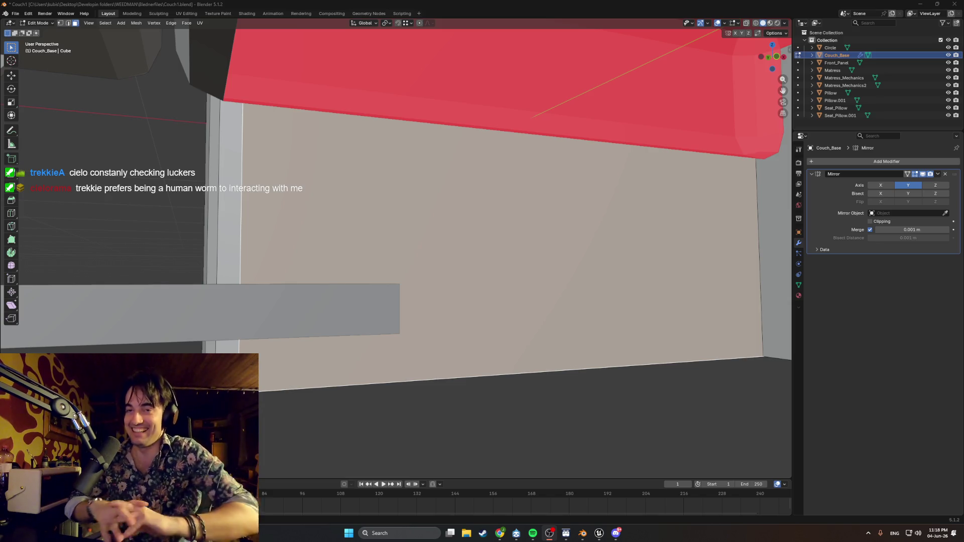
{"action": "mouse_move", "coordinate": [383, 327]}
{"action": "middle_mouse_down"}
{"action": "mouse_move", "coordinate": [464, 300]}
{"action": "mouse_move", "coordinate": [397, 310]}
{"action": "middle_mouse_up"}
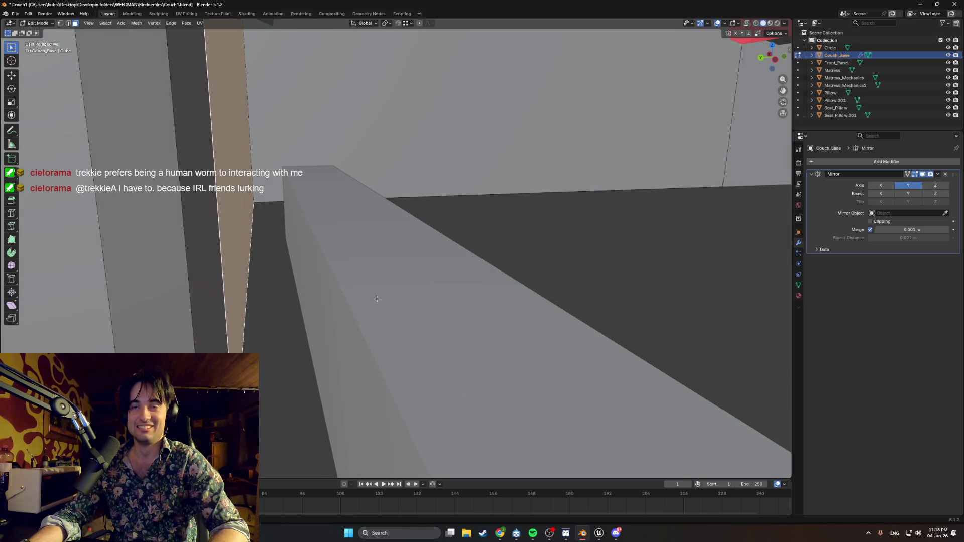
{"action": "mouse_move", "coordinate": [274, 277]}
{"action": "middle_mouse_down"}
{"action": "mouse_move", "coordinate": [298, 269]}
{"action": "mouse_move", "coordinate": [282, 269]}
{"action": "mouse_move", "coordinate": [283, 258]}
{"action": "middle_mouse_up"}
{"action": "scroll", "coordinate": [284, 257], "scroll_direction": "down", "scroll_amount": 3}
{"action": "scroll", "coordinate": [287, 267], "scroll_direction": "down", "scroll_amount": 1}
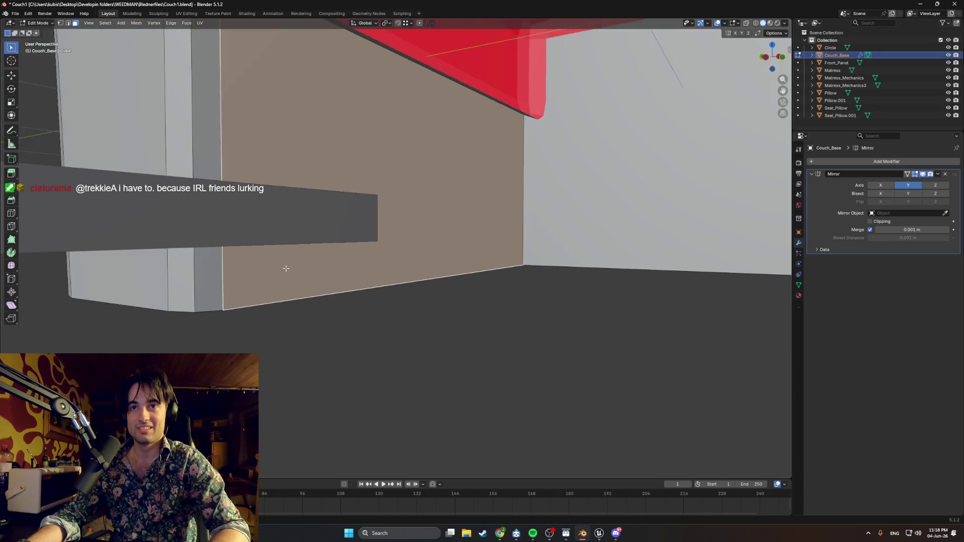
{"action": "scroll", "coordinate": [316, 259], "scroll_direction": "down", "scroll_amount": 2}
{"action": "middle_click_drag", "start_coordinate": [430, 260], "coordinate": [365, 327]}
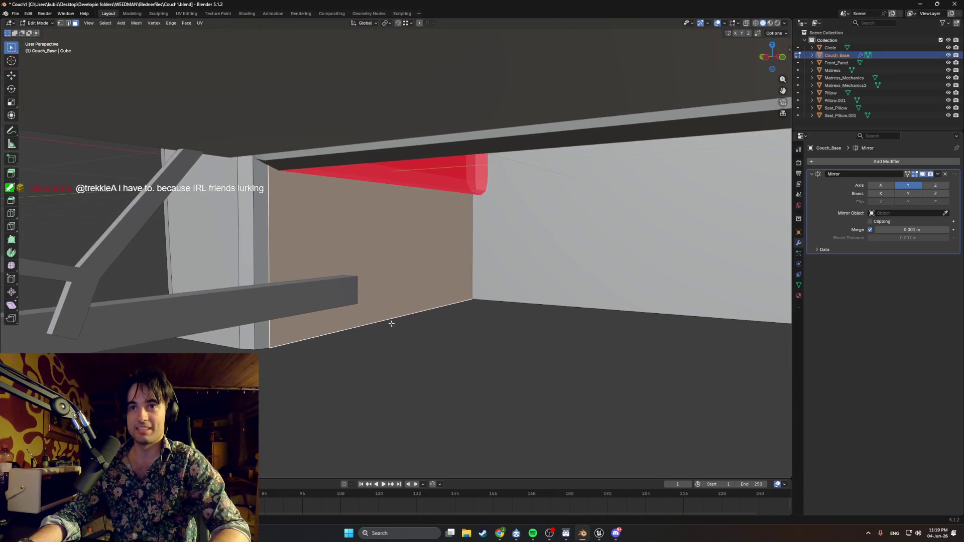
{"action": "mouse_move", "coordinate": [379, 293]}
{"action": "middle_mouse_down"}
{"action": "mouse_move", "coordinate": [419, 307]}
{"action": "mouse_move", "coordinate": [330, 326]}
{"action": "middle_mouse_up"}
{"action": "scroll", "coordinate": [384, 303], "scroll_direction": "up", "scroll_amount": 2}
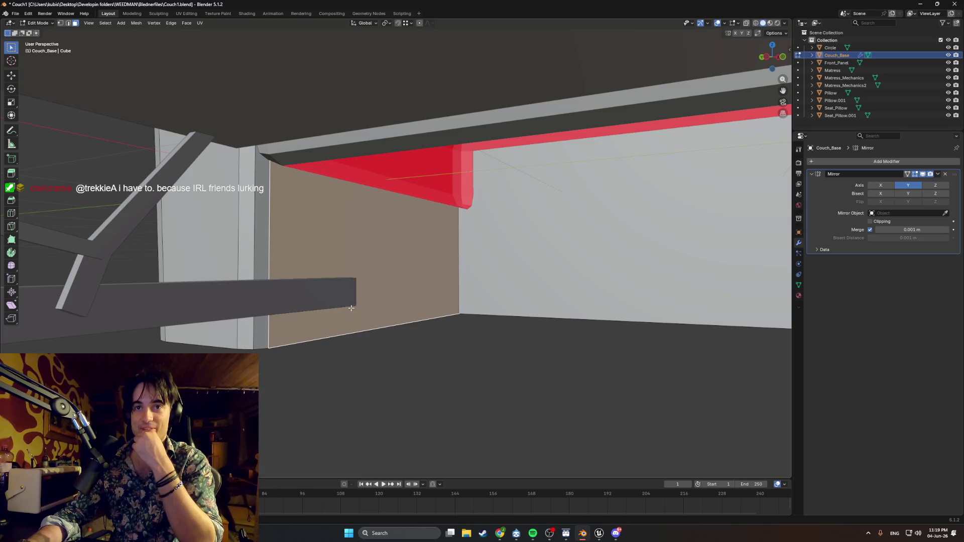
{"action": "scroll", "coordinate": [350, 309], "scroll_direction": "down", "scroll_amount": 3}
{"action": "middle_click_drag", "start_coordinate": [350, 309], "coordinate": [442, 312]}
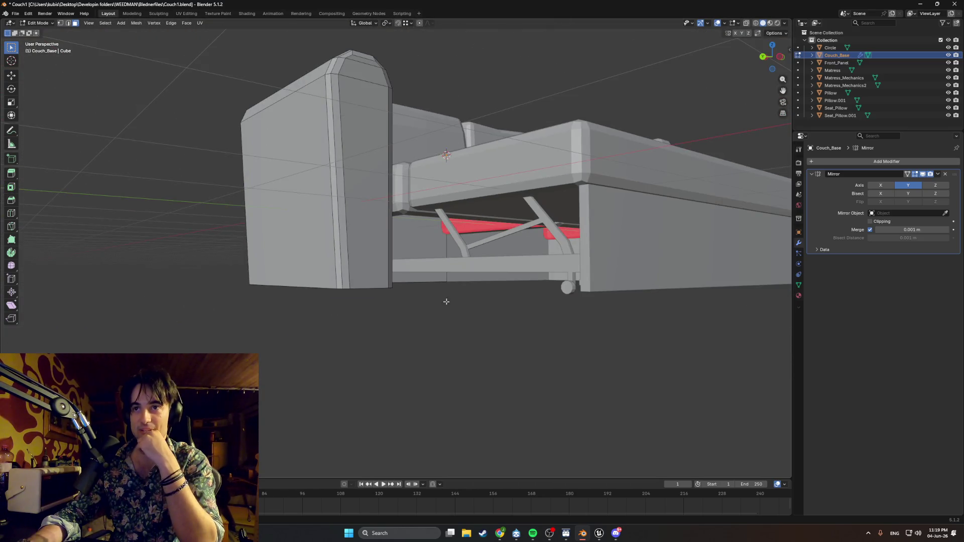
{"action": "scroll", "coordinate": [529, 248], "scroll_direction": "up", "scroll_amount": 2}
{"action": "scroll", "coordinate": [557, 224], "scroll_direction": "up", "scroll_amount": 1}
{"action": "scroll", "coordinate": [386, 308], "scroll_direction": "up", "scroll_amount": 3}
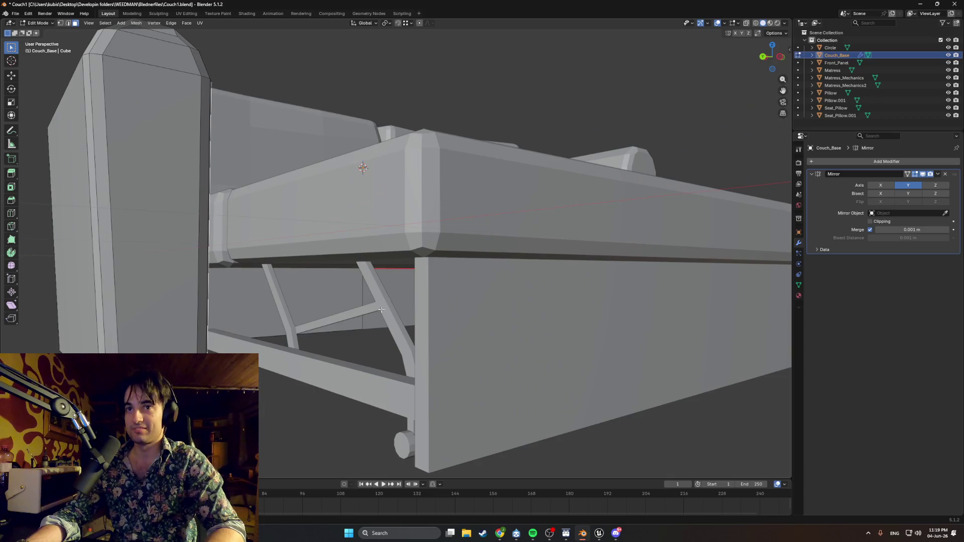
{"action": "key", "text": "Tab"}
{"action": "left_click", "coordinate": [370, 313]}
- Review the lower rail Matress_Mechanics head-on and bring up the Add object menu
{"action": "mouse_move", "coordinate": [381, 309]}
{"action": "middle_mouse_down"}
{"action": "mouse_move", "coordinate": [422, 298]}
{"action": "mouse_move", "coordinate": [447, 308]}
{"action": "mouse_move", "coordinate": [552, 285]}
{"action": "mouse_move", "coordinate": [527, 324]}
{"action": "mouse_move", "coordinate": [502, 334]}
{"action": "mouse_move", "coordinate": [534, 334]}
{"action": "mouse_move", "coordinate": [483, 330]}
{"action": "mouse_move", "coordinate": [504, 332]}
{"action": "middle_mouse_up"}
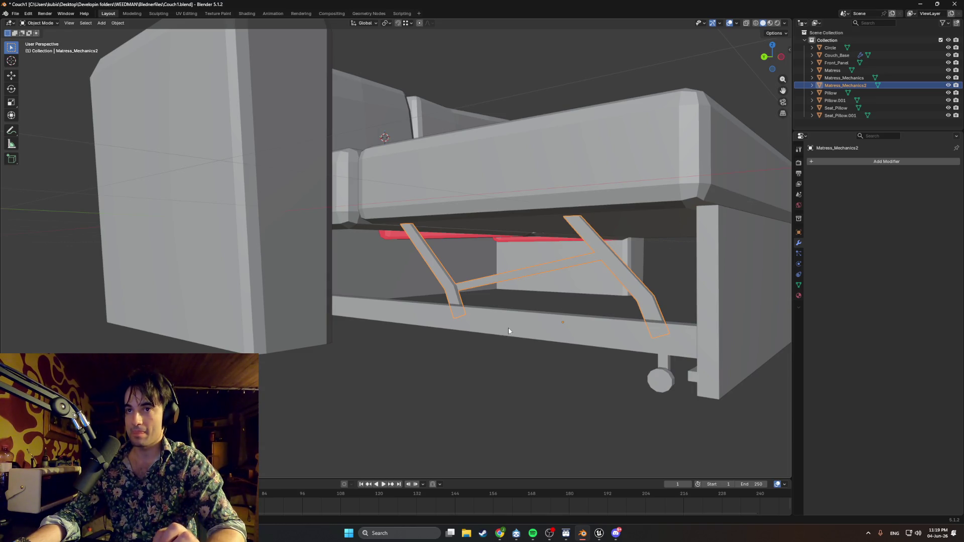
{"action": "middle_click_drag", "start_coordinate": [509, 331], "coordinate": [485, 333]}
{"action": "scroll", "coordinate": [484, 334], "scroll_direction": "up", "scroll_amount": 5}
{"action": "scroll", "coordinate": [429, 334], "scroll_direction": "up", "scroll_amount": 3}
{"action": "mouse_move", "coordinate": [383, 355]}
{"action": "middle_mouse_down"}
{"action": "mouse_move", "coordinate": [300, 343]}
{"action": "mouse_move", "coordinate": [441, 373]}
{"action": "mouse_move", "coordinate": [353, 351]}
{"action": "middle_mouse_up"}
{"action": "left_click", "coordinate": [353, 350]}
{"action": "mouse_move", "coordinate": [430, 351]}
{"action": "middle_mouse_down"}
{"action": "mouse_move", "coordinate": [382, 349]}
{"action": "mouse_move", "coordinate": [416, 356]}
{"action": "mouse_move", "coordinate": [459, 343]}
{"action": "middle_mouse_up"}
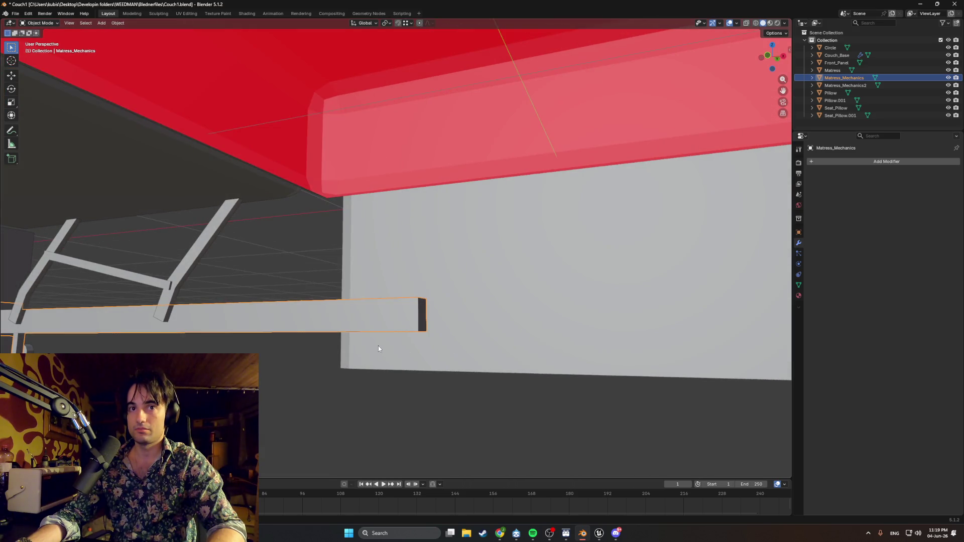
{"action": "mouse_move", "coordinate": [354, 344]}
{"action": "middle_mouse_down"}
{"action": "mouse_move", "coordinate": [510, 352]}
{"action": "mouse_move", "coordinate": [463, 329]}
{"action": "mouse_move", "coordinate": [443, 342]}
{"action": "middle_mouse_up"}
{"action": "scroll", "coordinate": [510, 352], "scroll_direction": "down", "scroll_amount": 5}
{"action": "scroll", "coordinate": [499, 336], "scroll_direction": "down", "scroll_amount": 5}
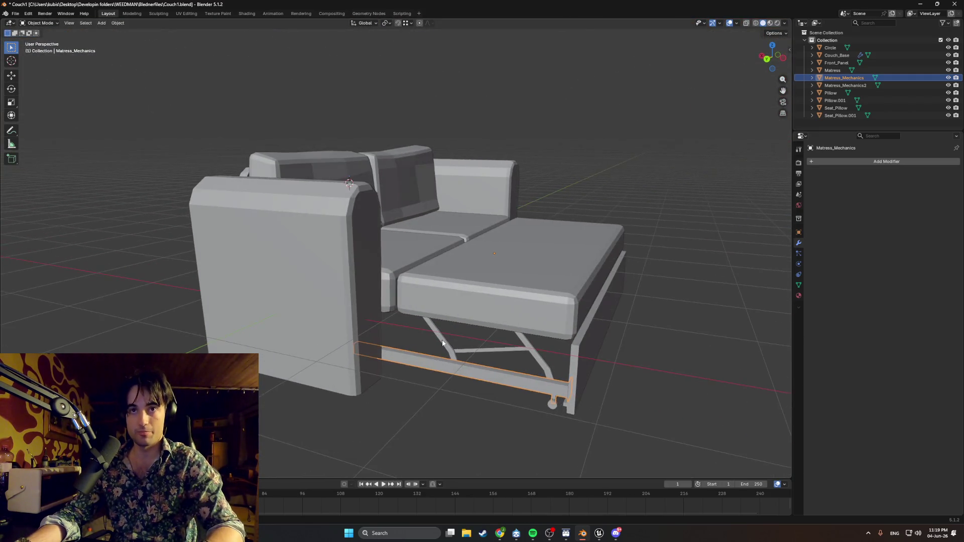
{"action": "scroll", "coordinate": [444, 343], "scroll_direction": "down", "scroll_amount": 1}
{"action": "key", "text": "shift+a"}
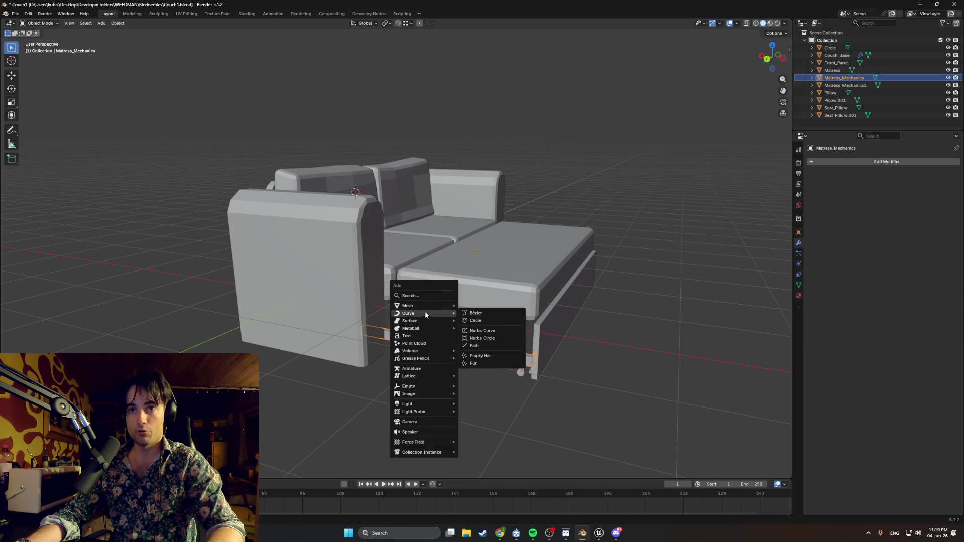
- Add a plane, move it along Y and rotate it about X to stand upright across the sofa bed
{"action": "left_click", "coordinate": [468, 306]}
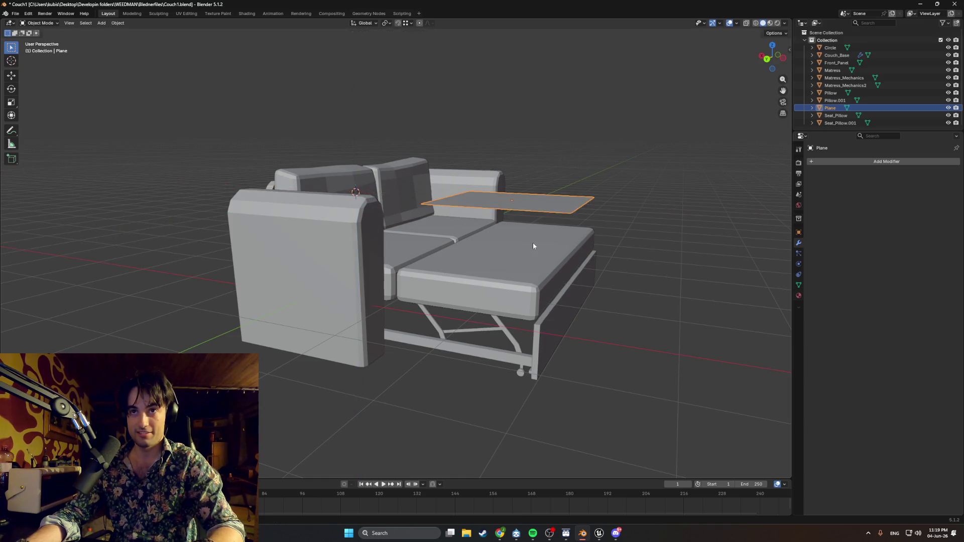
{"action": "middle_click_drag", "start_coordinate": [533, 242], "coordinate": [493, 241], "text": "alt"}
{"action": "key", "text": "y"}
{"action": "middle_click_drag", "start_coordinate": [353, 235], "coordinate": [439, 241]}
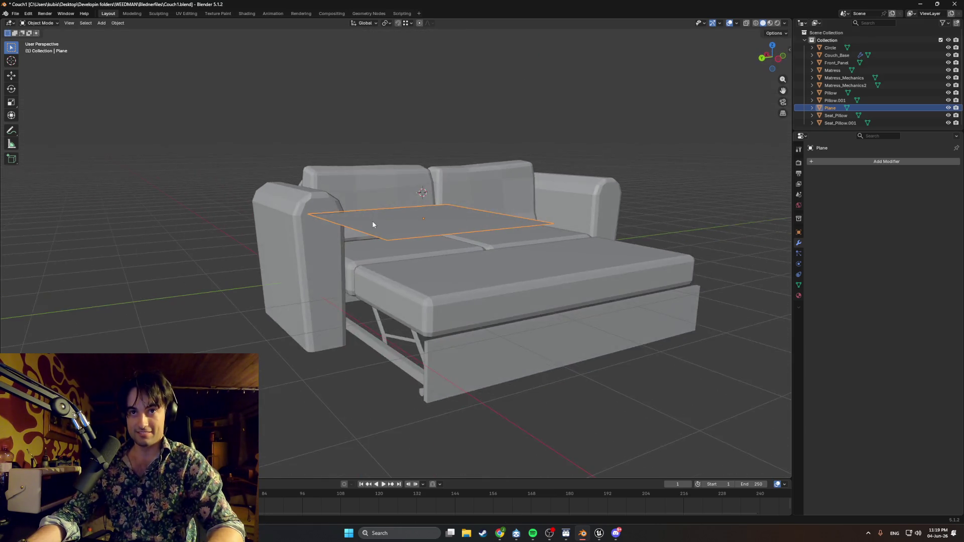
{"action": "key", "text": "r"}
{"action": "key", "text": "x"}
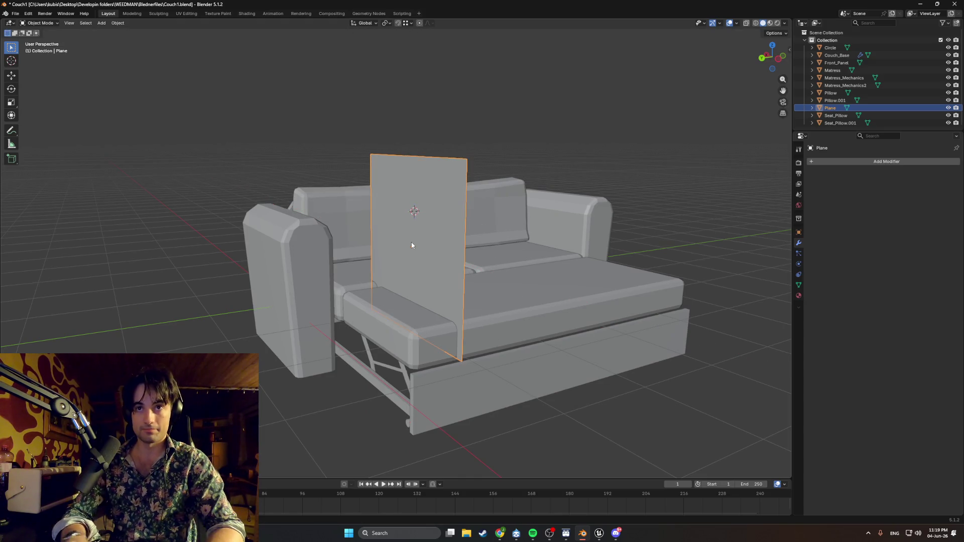
- Enter Edit Mode on the plane and switch over to the Unreal project
{"action": "key", "text": "Tab"}
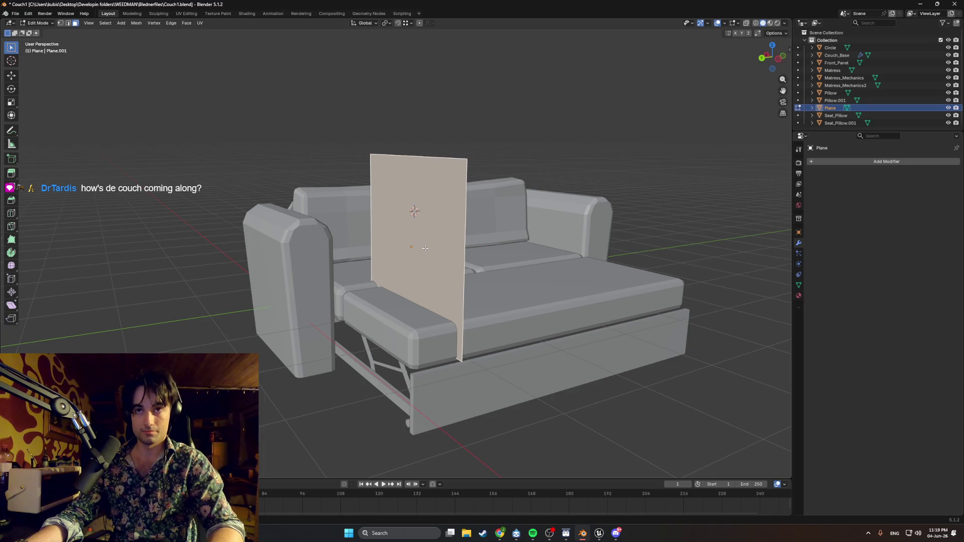
{"action": "mouse_move", "coordinate": [500, 249]}
{"action": "middle_mouse_down"}
{"action": "mouse_move", "coordinate": [499, 238]}
{"action": "mouse_move", "coordinate": [403, 249]}
{"action": "mouse_move", "coordinate": [442, 240]}
{"action": "middle_mouse_up"}
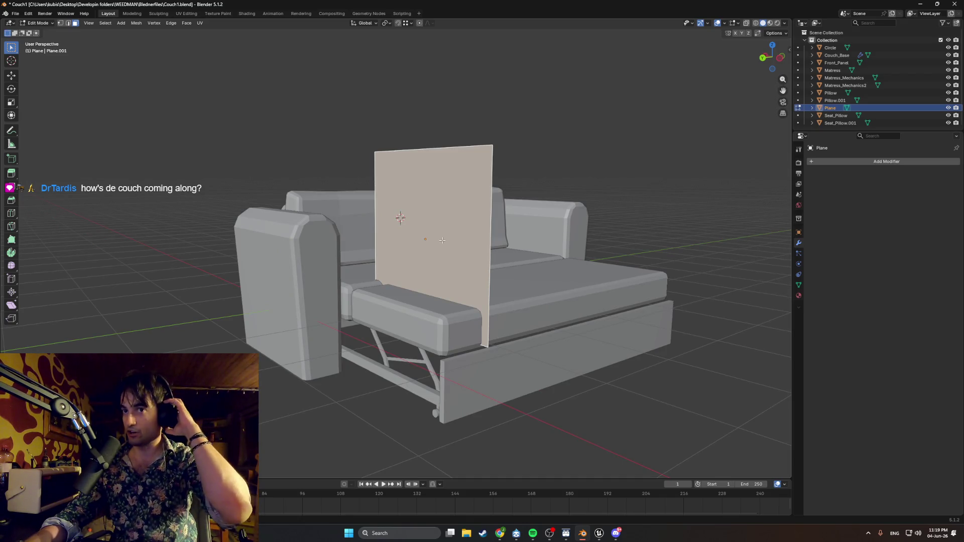
{"action": "left_click", "coordinate": [598, 534]}
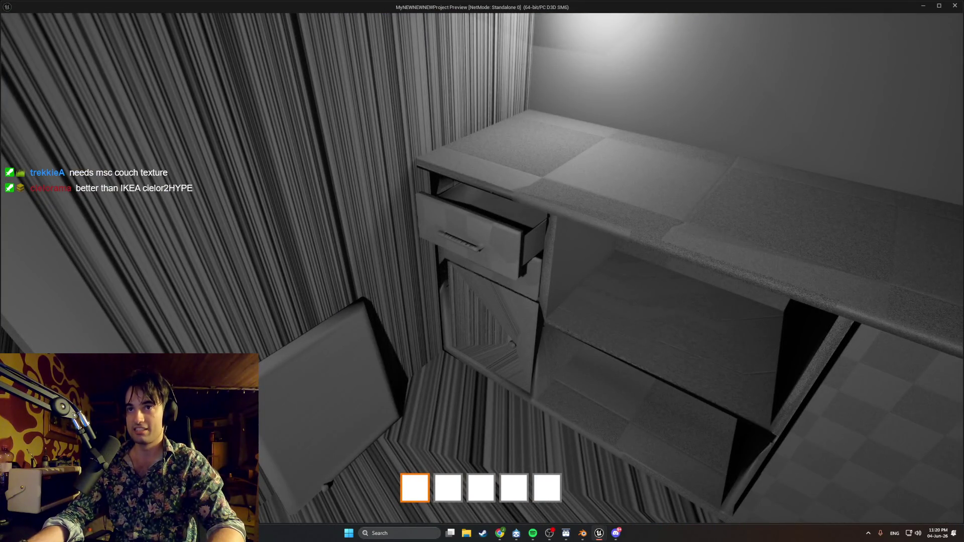
- Close the drawer in the Unreal playtest, stop the preview and return to Blender
{"action": "key", "text": "e"}
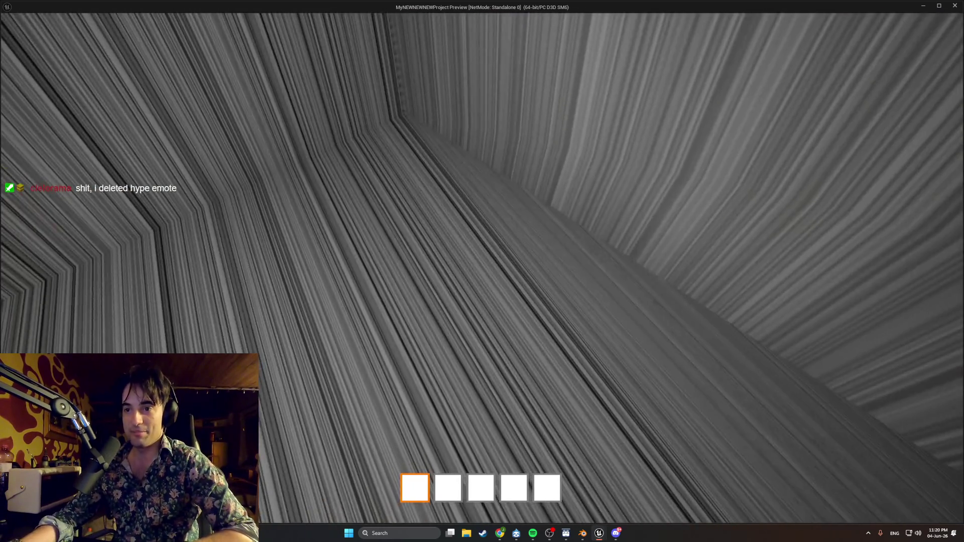
{"action": "key", "text": "Escape"}
{"action": "left_click", "coordinate": [582, 533]}
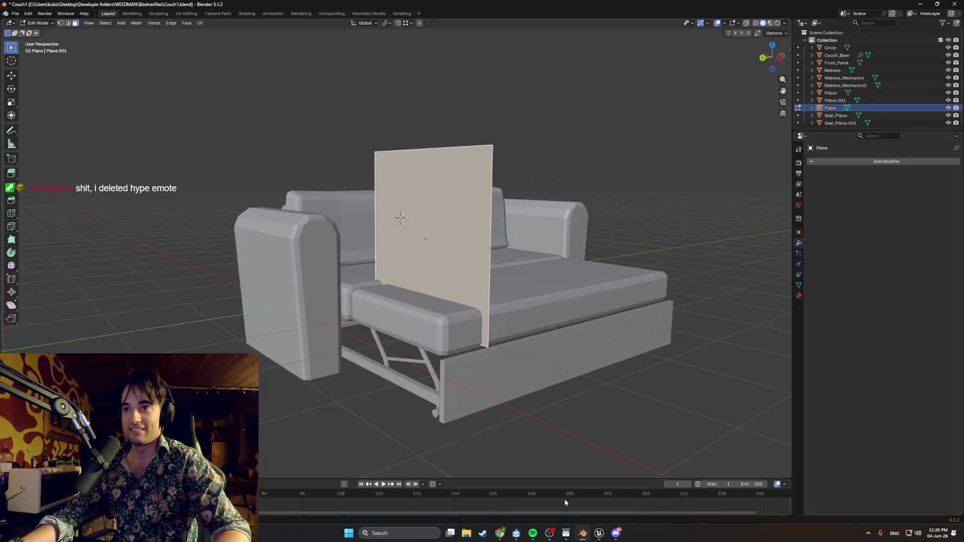
{"action": "middle_click_drag", "start_coordinate": [569, 508], "coordinate": [482, 238]}
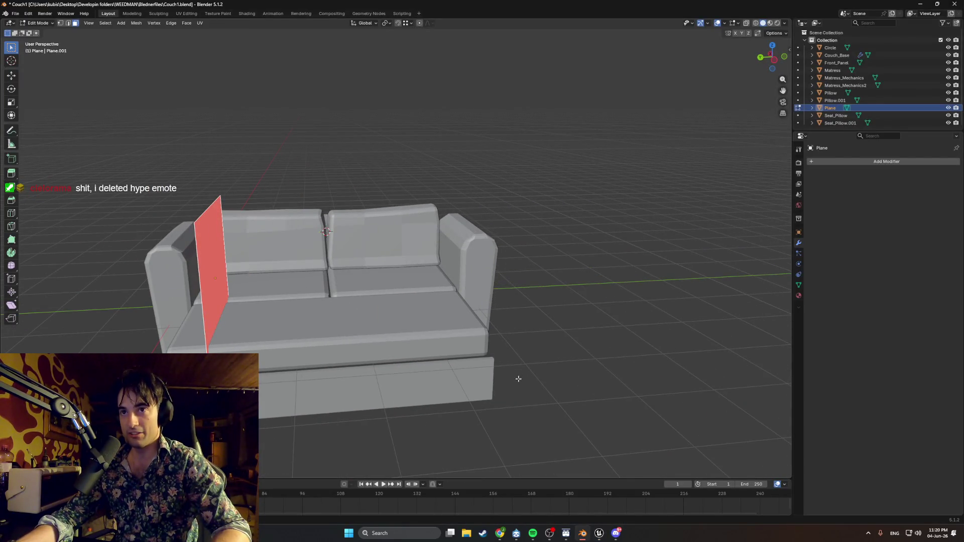
{"action": "middle_click_drag", "start_coordinate": [579, 344], "coordinate": [413, 353]}
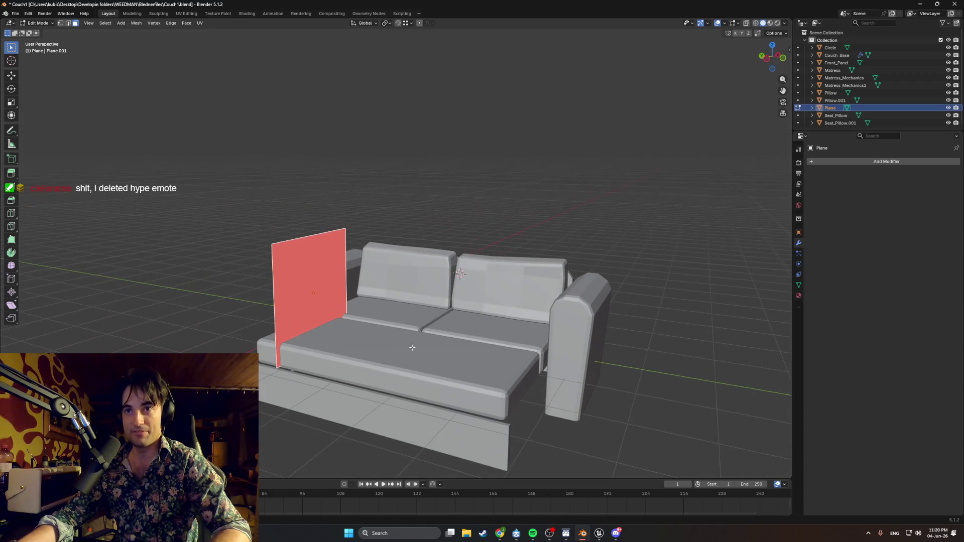
{"action": "mouse_move", "coordinate": [560, 366]}
{"action": "middle_mouse_down"}
{"action": "mouse_move", "coordinate": [296, 199]}
{"action": "mouse_move", "coordinate": [406, 181]}
{"action": "middle_mouse_up"}
{"action": "scroll", "coordinate": [295, 198], "scroll_direction": "up", "scroll_amount": 3}
{"action": "scroll", "coordinate": [295, 199], "scroll_direction": "up", "scroll_amount": 2}
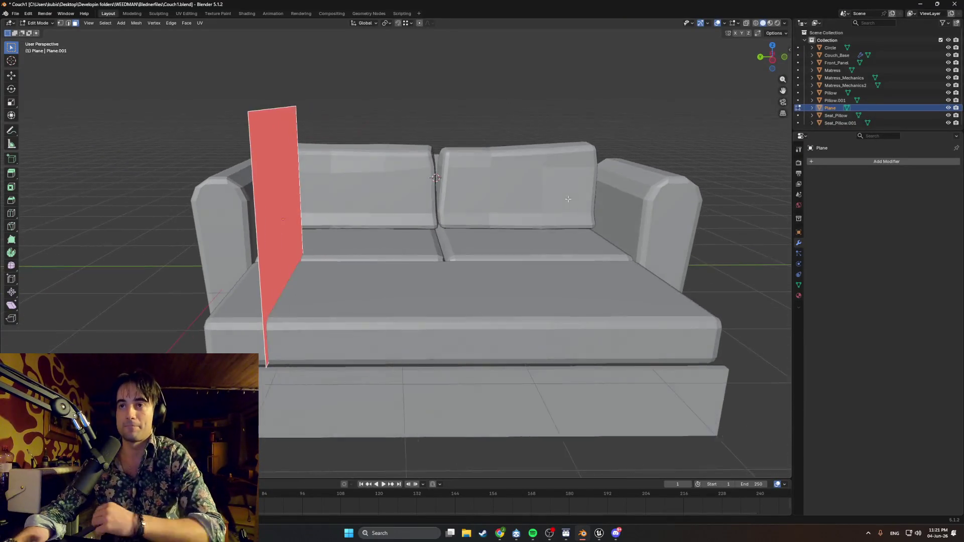
- Orbit around the sofa to inspect the upright plane from several sides
{"action": "mouse_move", "coordinate": [505, 162]}
{"action": "middle_mouse_down"}
{"action": "mouse_move", "coordinate": [561, 298]}
{"action": "mouse_move", "coordinate": [528, 188]}
{"action": "middle_mouse_up"}
{"action": "scroll", "coordinate": [562, 298], "scroll_direction": "up", "scroll_amount": 3}
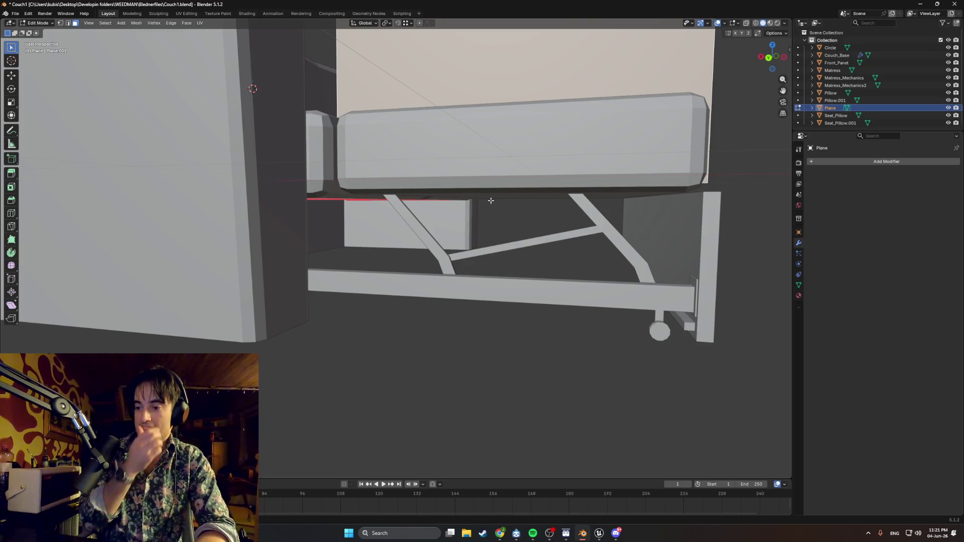
{"action": "scroll", "coordinate": [511, 194], "scroll_direction": "down", "scroll_amount": 5}
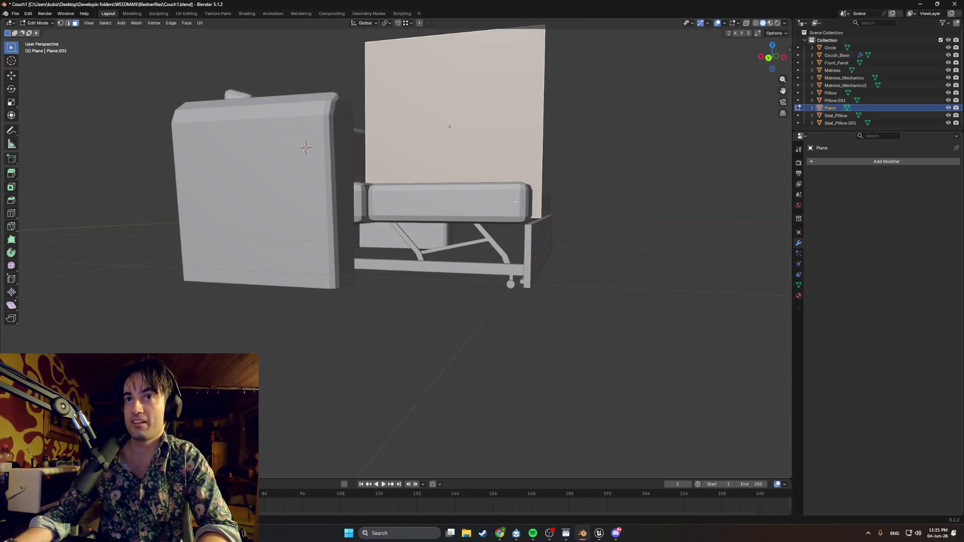
{"action": "middle_click_drag", "start_coordinate": [511, 195], "coordinate": [465, 274]}
{"action": "mouse_move", "coordinate": [569, 329]}
{"action": "middle_mouse_down"}
{"action": "mouse_move", "coordinate": [525, 320]}
{"action": "mouse_move", "coordinate": [653, 309]}
{"action": "mouse_move", "coordinate": [596, 294]}
{"action": "middle_mouse_up"}
{"action": "scroll", "coordinate": [595, 294], "scroll_direction": "up", "scroll_amount": 3}
{"action": "mouse_move", "coordinate": [513, 277]}
{"action": "middle_mouse_down"}
{"action": "mouse_move", "coordinate": [544, 274]}
{"action": "mouse_move", "coordinate": [557, 299]}
{"action": "mouse_move", "coordinate": [511, 308]}
{"action": "middle_mouse_up"}
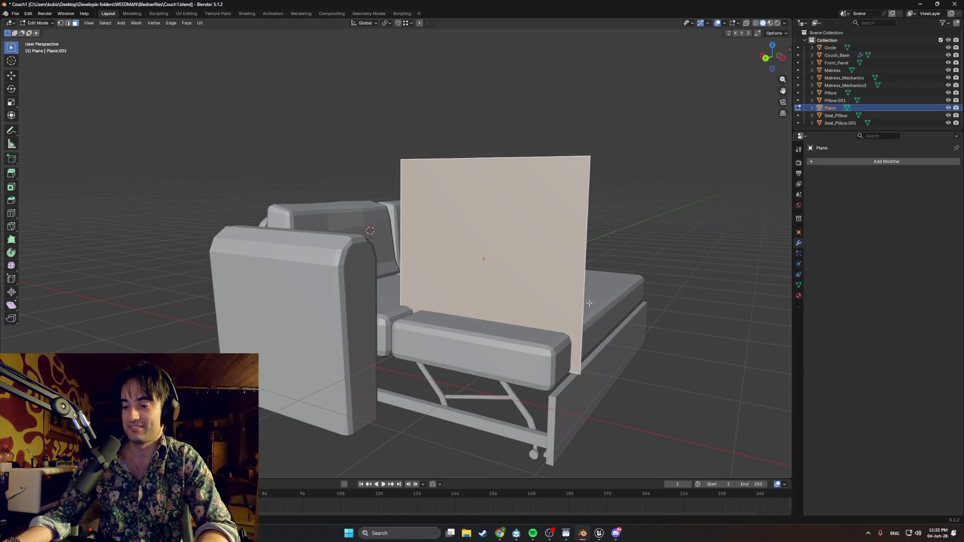
{"action": "middle_click_drag", "start_coordinate": [589, 303], "coordinate": [565, 288]}
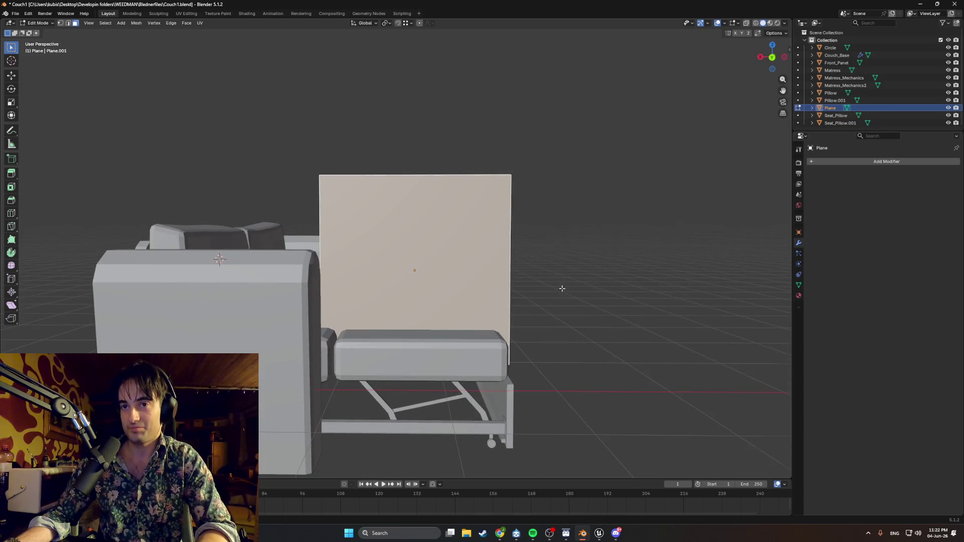
{"action": "scroll", "coordinate": [565, 288], "scroll_direction": "down", "scroll_amount": 3}
{"action": "middle_click_drag", "start_coordinate": [565, 288], "coordinate": [505, 296]}
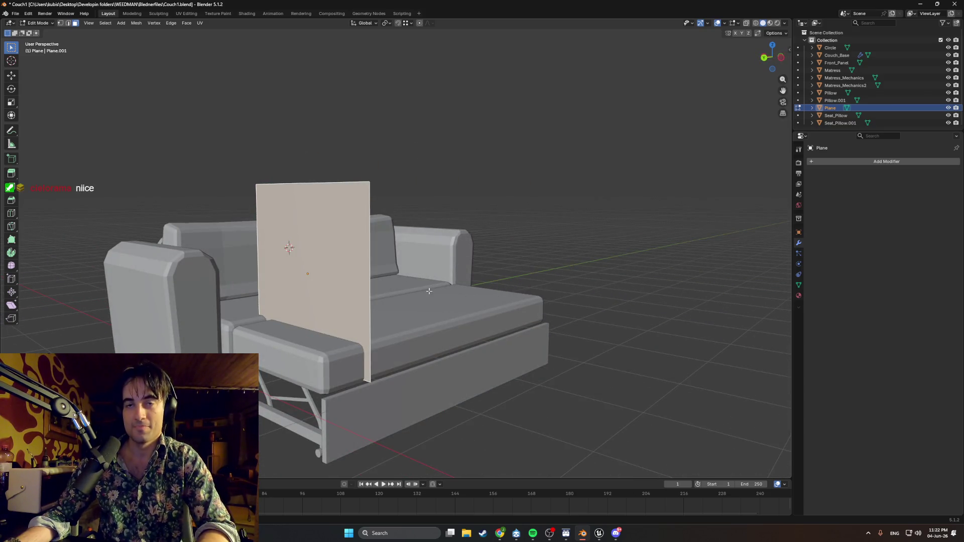
- Flip the plane's normals, select its top edge, then bring up the browser with the Twitch stream
{"action": "right_click", "coordinate": [332, 262]}
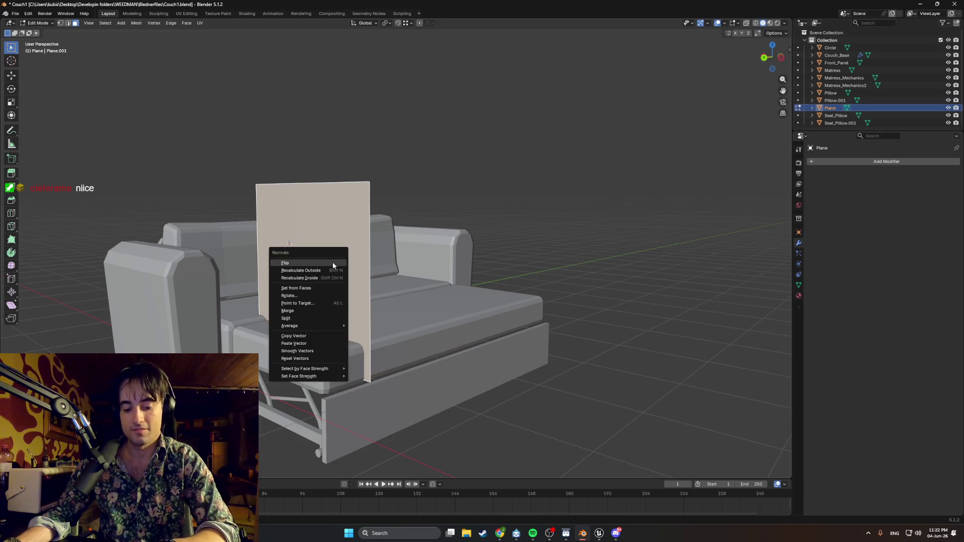
{"action": "left_click", "coordinate": [317, 272]}
{"action": "mouse_move", "coordinate": [317, 271]}
{"action": "middle_mouse_down"}
{"action": "mouse_move", "coordinate": [279, 218]}
{"action": "mouse_move", "coordinate": [273, 179]}
{"action": "middle_mouse_up"}
{"action": "key", "text": "2"}
{"action": "left_click", "coordinate": [259, 195]}
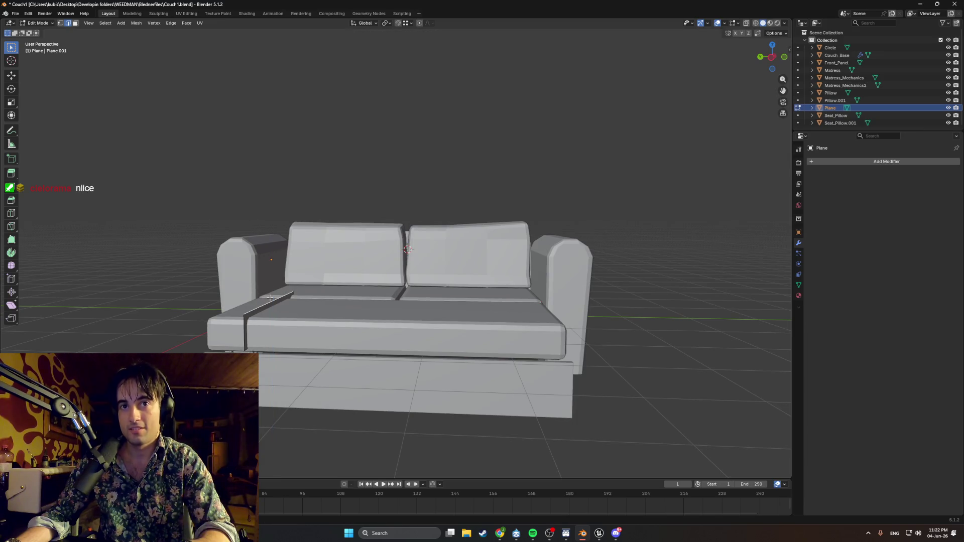
{"action": "middle_click_drag", "start_coordinate": [251, 301], "coordinate": [551, 327]}
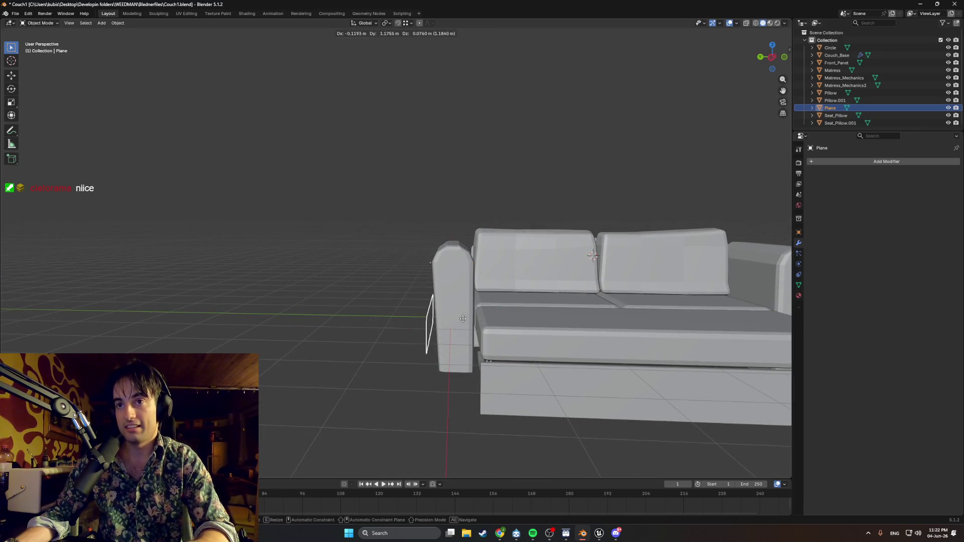
{"action": "mouse_move", "coordinate": [413, 310]}
{"action": "middle_mouse_down"}
{"action": "mouse_move", "coordinate": [397, 318]}
{"action": "mouse_move", "coordinate": [452, 359]}
{"action": "middle_mouse_up"}
{"action": "key", "text": "Tab"}
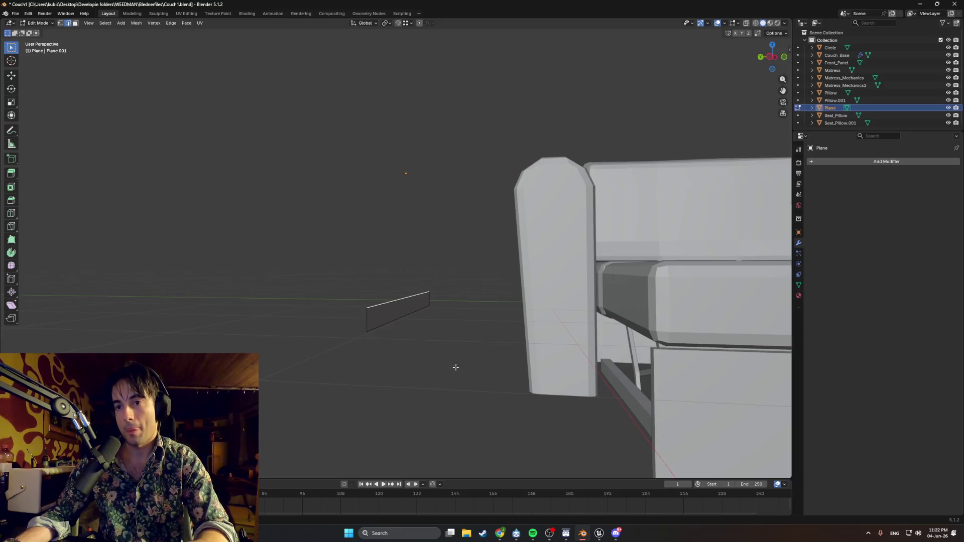
{"action": "left_click", "coordinate": [501, 535]}
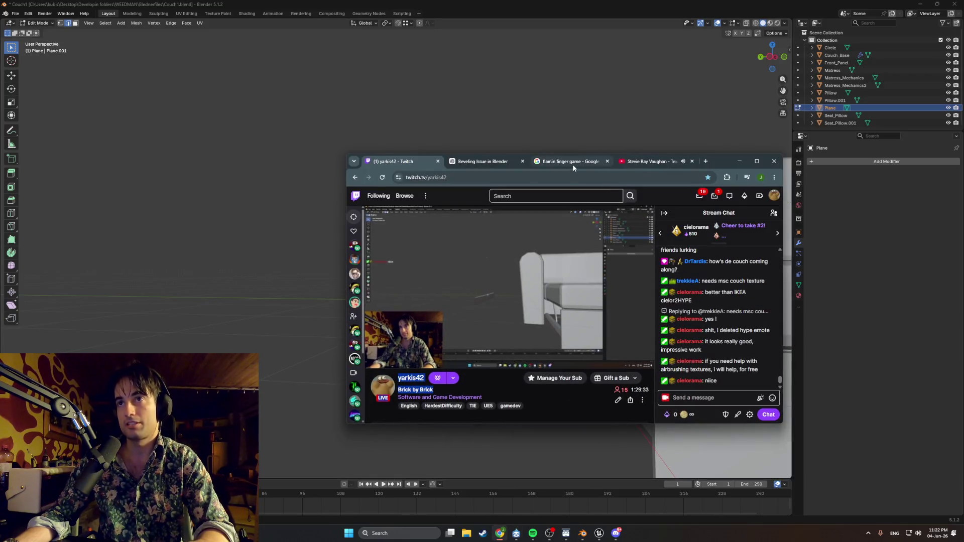
- Search Google Images for 'couch texture' and preview The Spruce grey fabric image maximized
{"action": "left_click", "coordinate": [571, 161]}
{"action": "type", "text": "couc"}
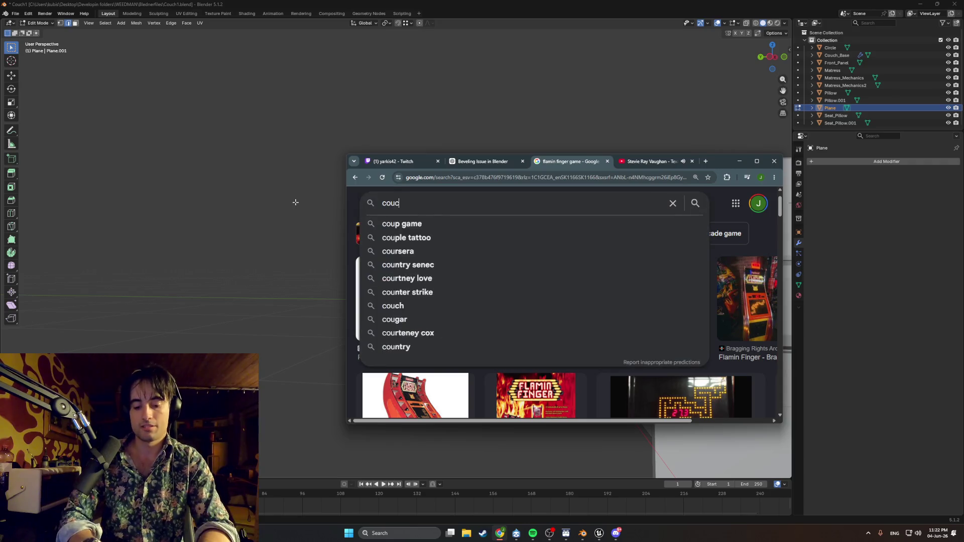
{"action": "type", "text": "h texture"}
{"action": "key", "text": "Return"}
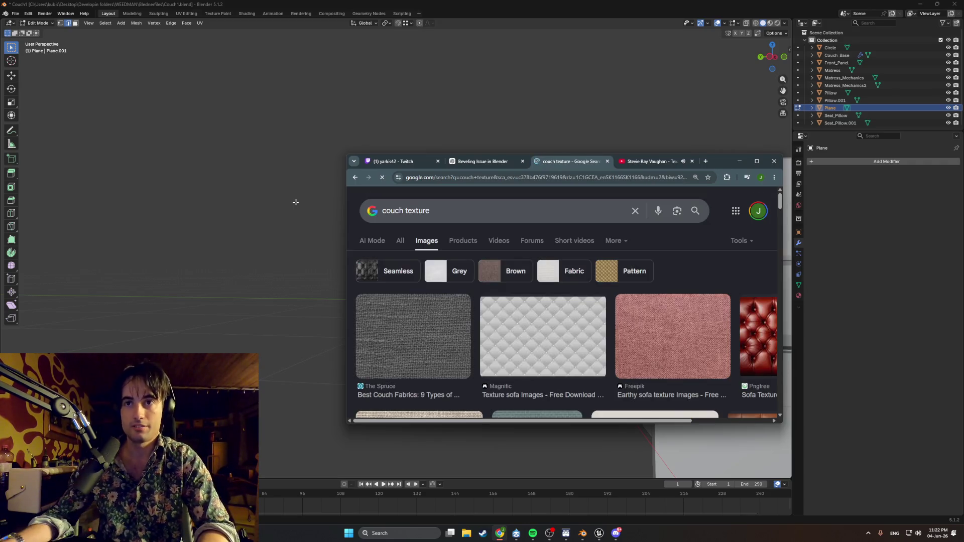
{"action": "left_click", "coordinate": [455, 335]}
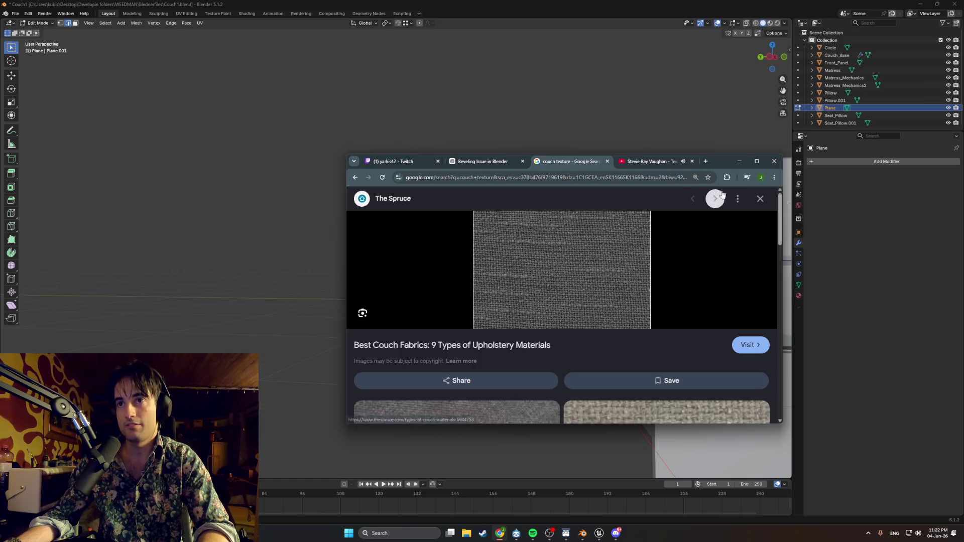
{"action": "left_click", "coordinate": [756, 161]}
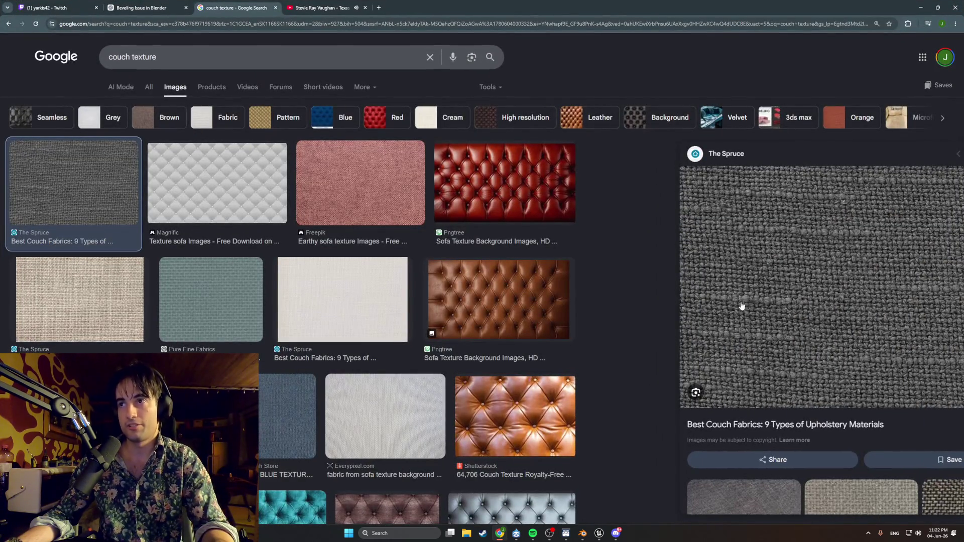
- Snip a screenshot of the fabric preview and launch Adobe Photoshop
{"action": "key", "text": "super+shift+s"}
{"action": "left_click_drag", "start_coordinate": [960, 171], "coordinate": [692, 386]}
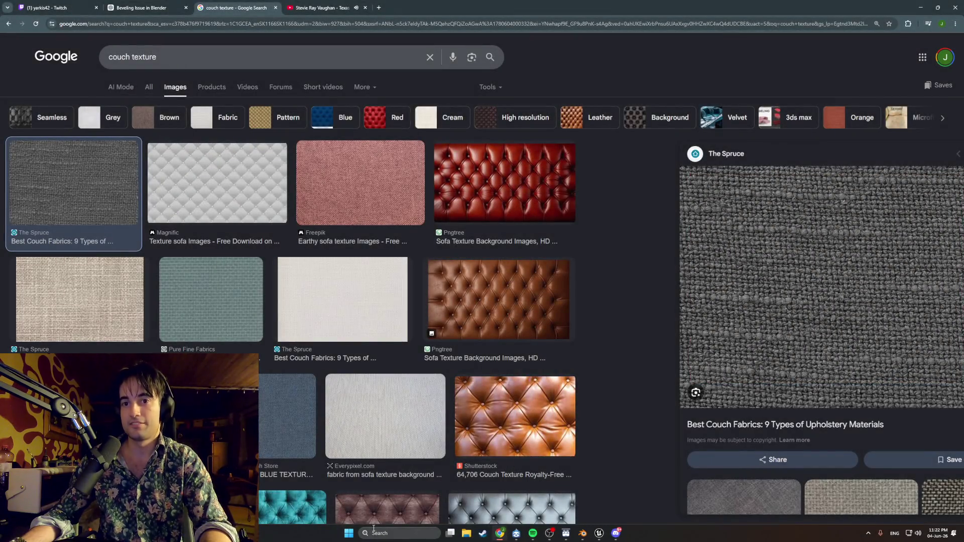
{"action": "left_click", "coordinate": [376, 534]}
{"action": "type", "text": "photoshop"}
{"action": "key", "text": "Return"}
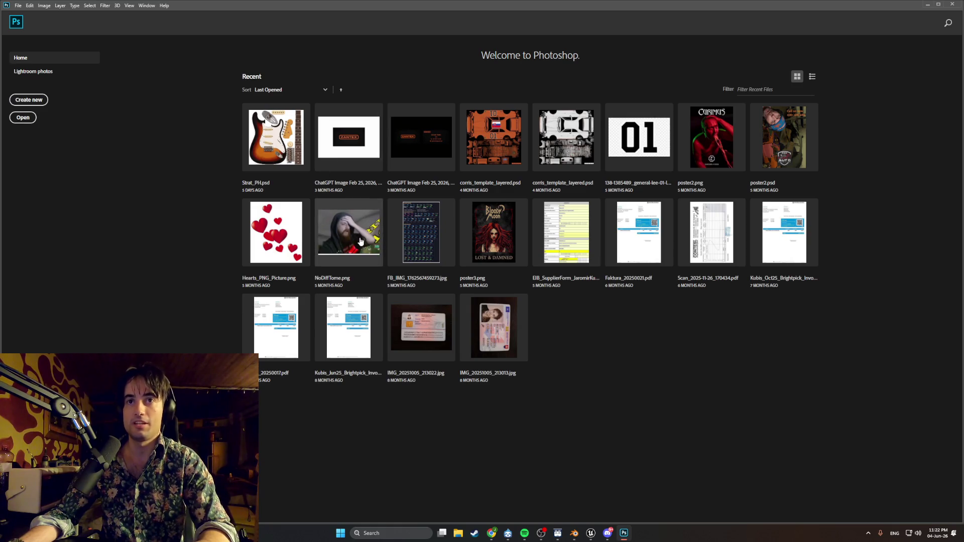
- Create a new document, paste the captured fabric texture as a layer and hide the rulers
{"action": "left_click", "coordinate": [28, 100]}
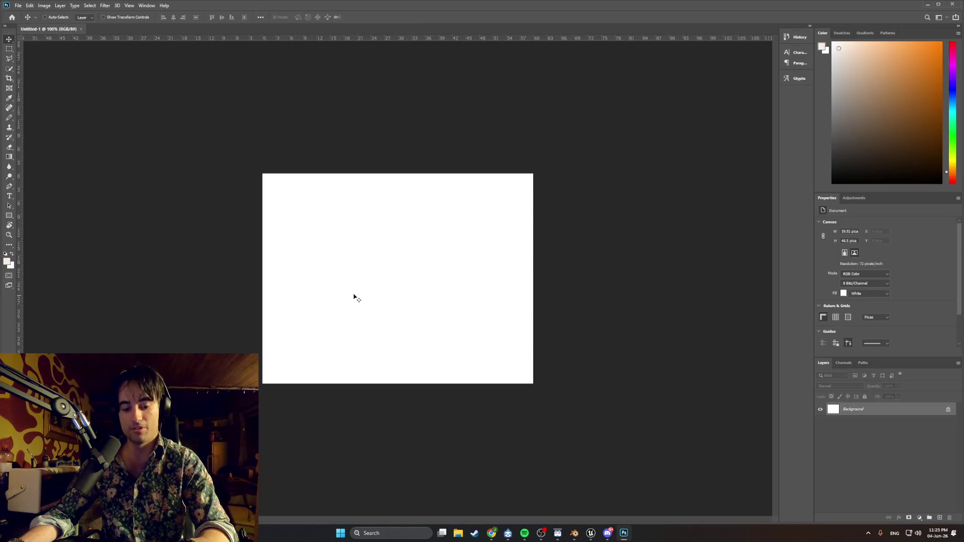
{"action": "key", "text": "ctrl+v"}
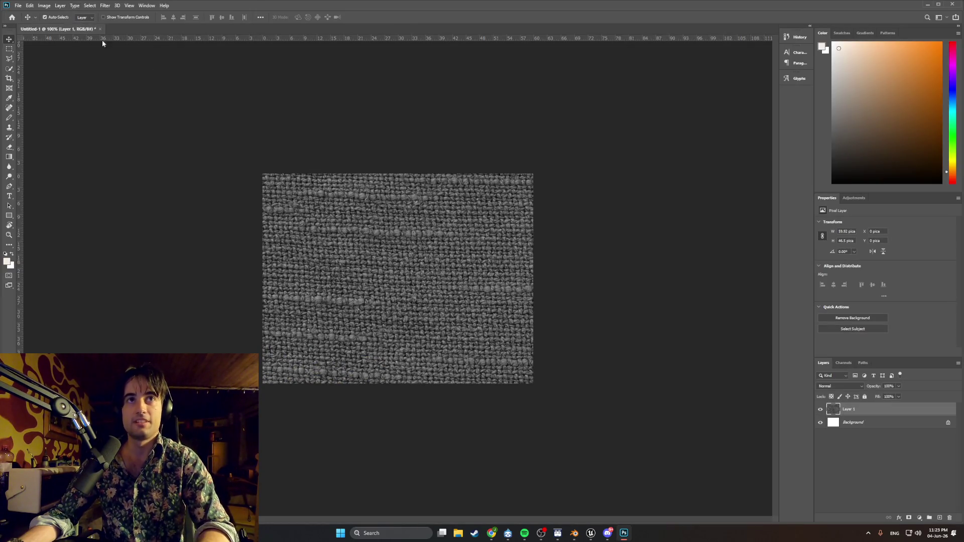
{"action": "key", "text": "ctrl+r"}
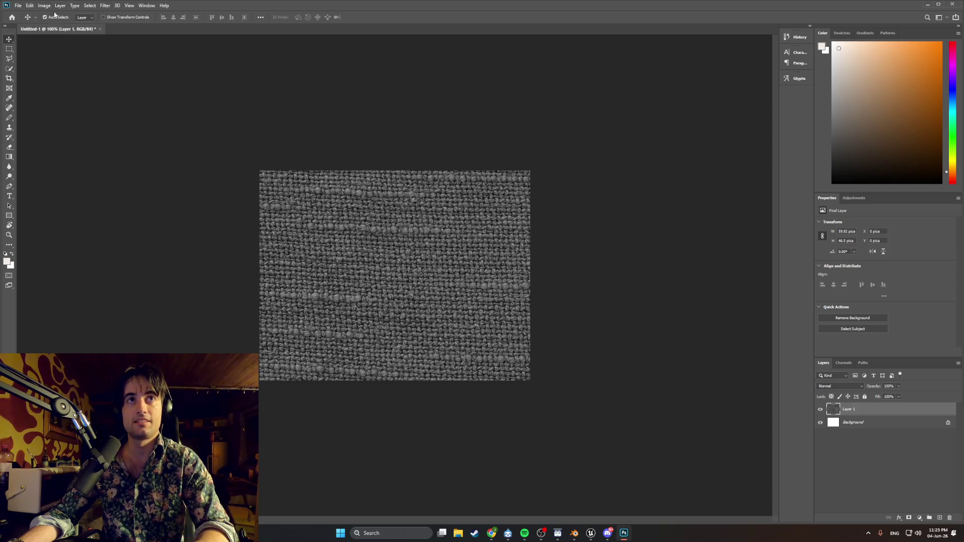
- Try Image > Mode > Indexed Color with the Exact palette, flattening layers, then cancel the conversion
{"action": "left_click", "coordinate": [44, 5]}
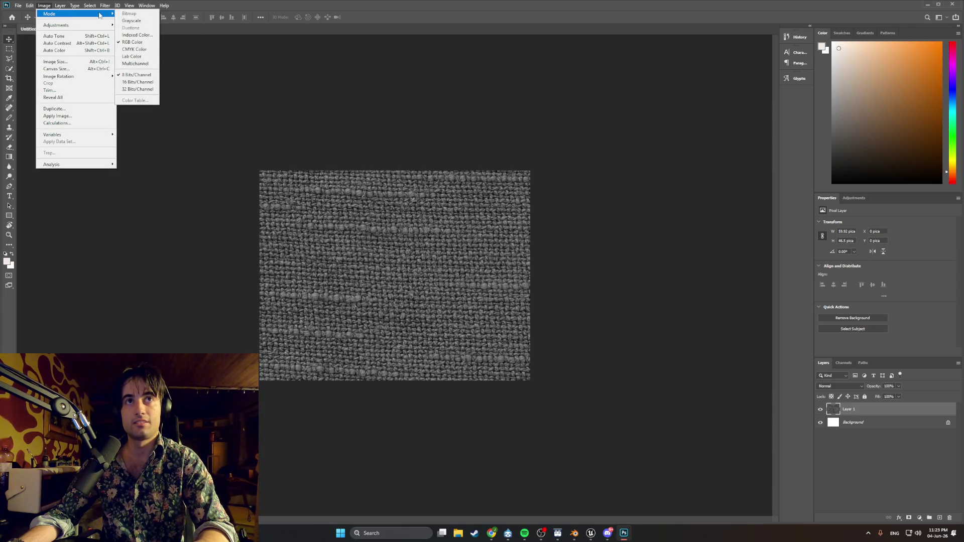
{"action": "left_click", "coordinate": [149, 35]}
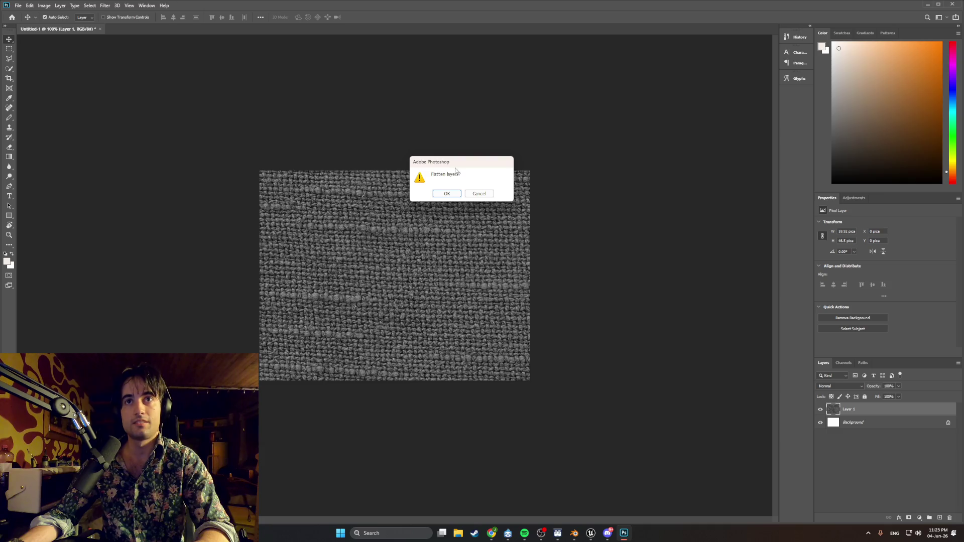
{"action": "left_click", "coordinate": [447, 194]}
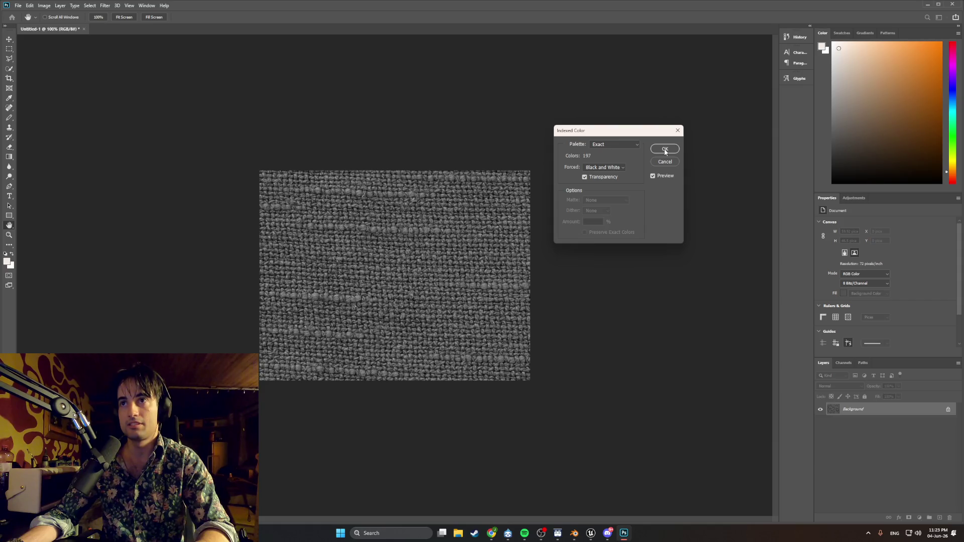
{"action": "left_click", "coordinate": [606, 144]}
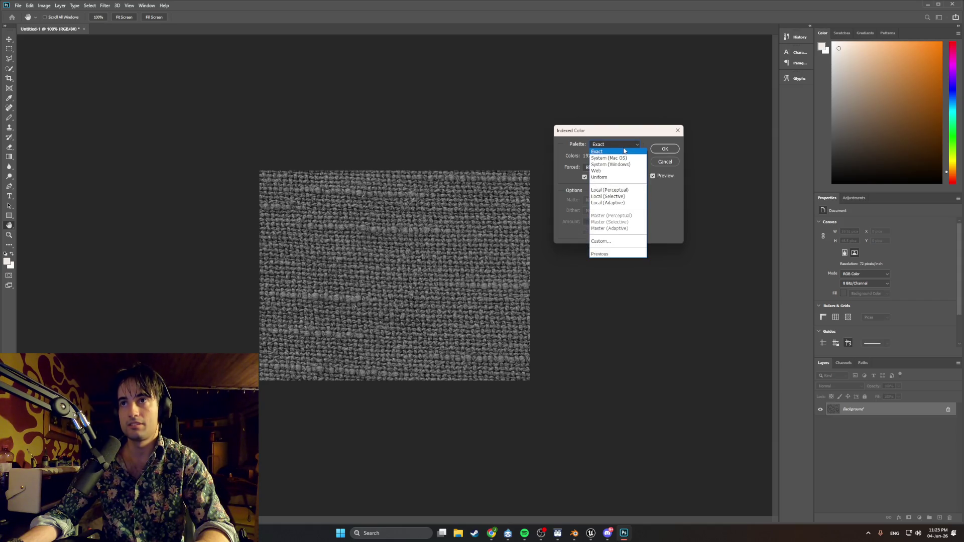
{"action": "left_click", "coordinate": [624, 151]}
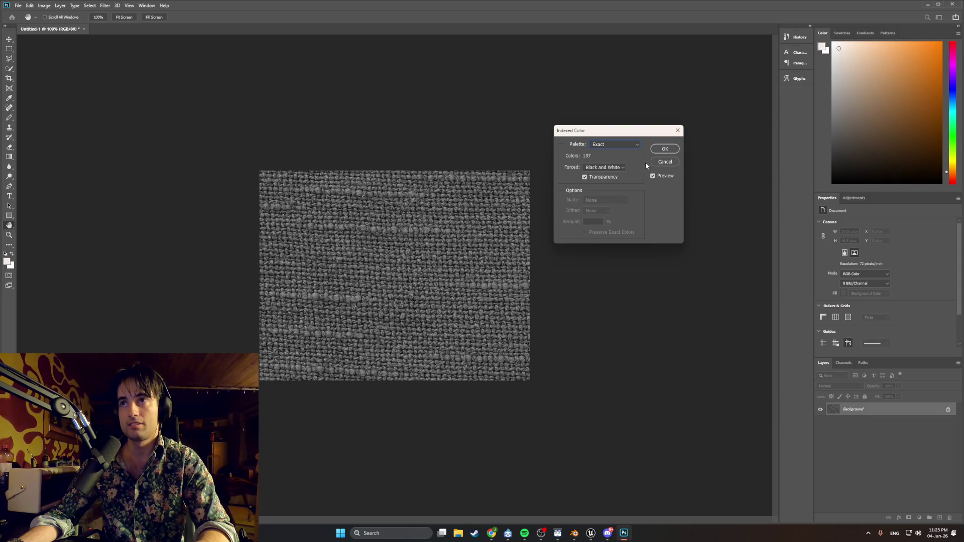
{"action": "left_click", "coordinate": [664, 162]}
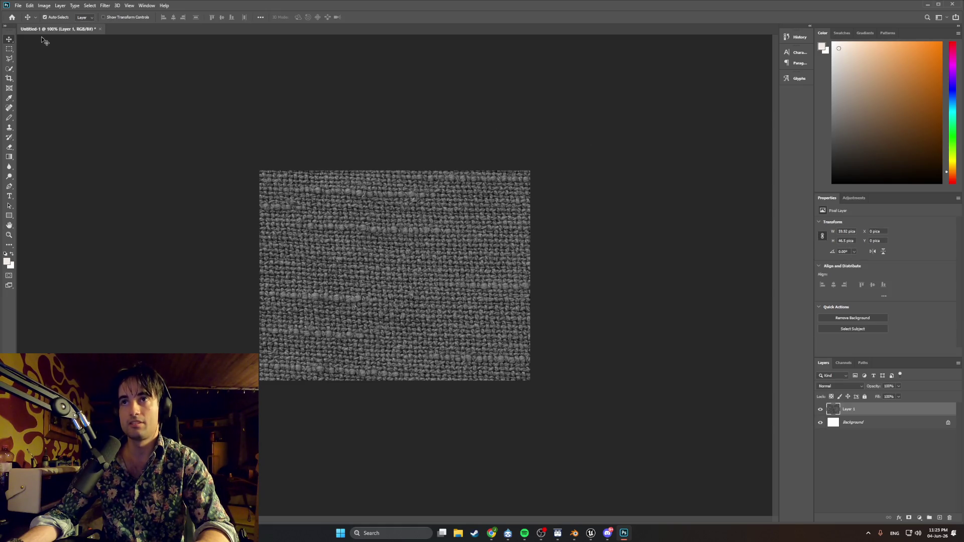
{"action": "left_click", "coordinate": [44, 5]}
{"action": "mouse_move", "coordinate": [49, 14]}
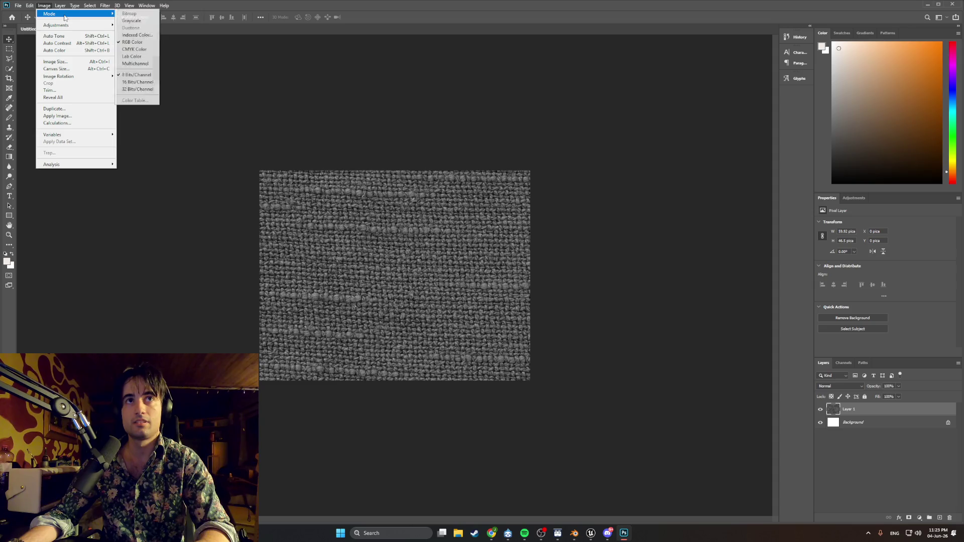
- Start the Indexed Color conversion again, flatten the layers and try a Custom palette
{"action": "left_click", "coordinate": [138, 34]}
{"action": "left_click", "coordinate": [447, 193]}
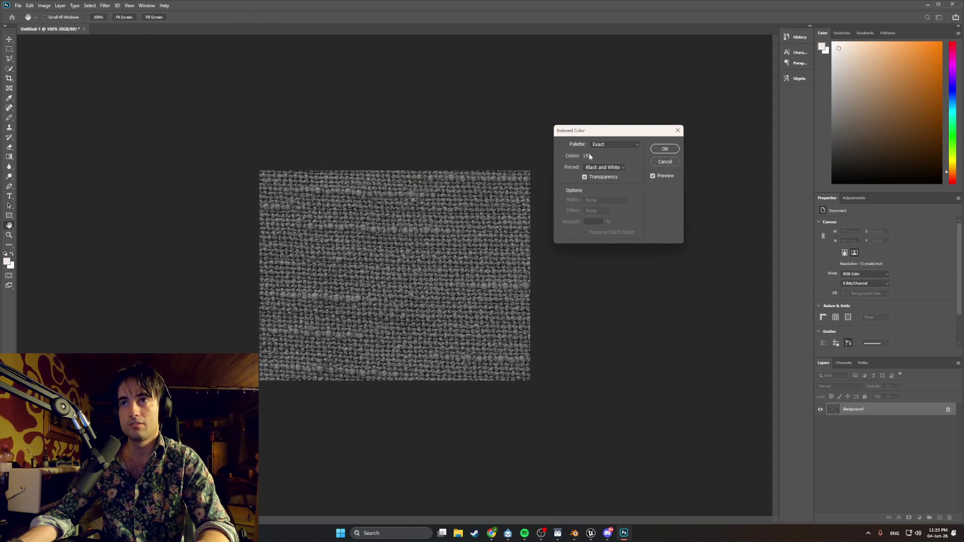
{"action": "left_click", "coordinate": [614, 144]}
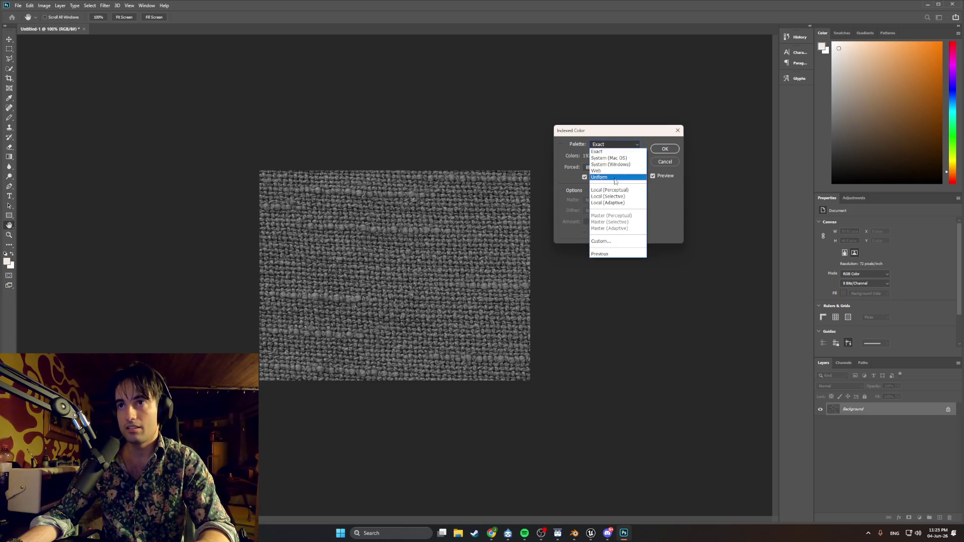
{"action": "left_click", "coordinate": [610, 243]}
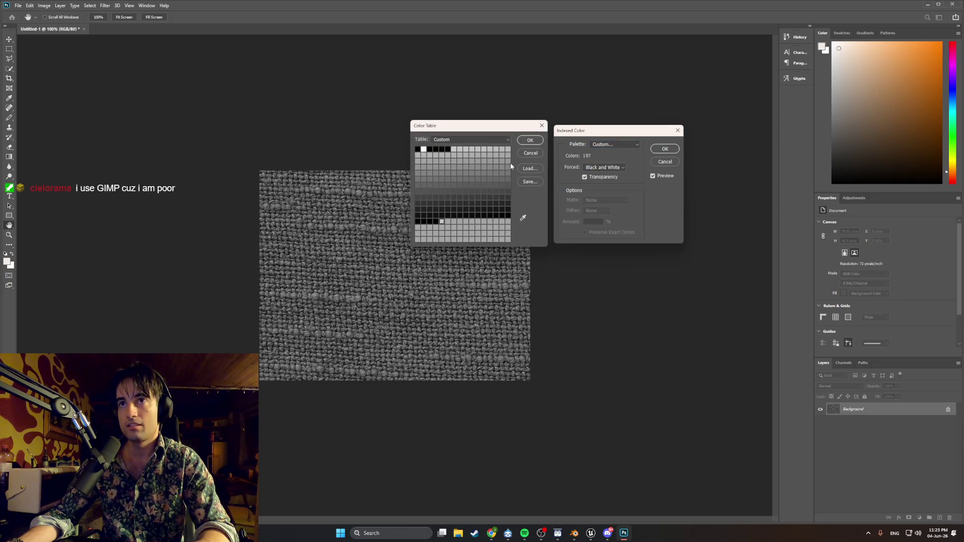
{"action": "left_click", "coordinate": [542, 126]}
- Cycle the Forced colours between None, Primaries and Web, dismissing the colour-count range errors
{"action": "left_click", "coordinate": [611, 167]}
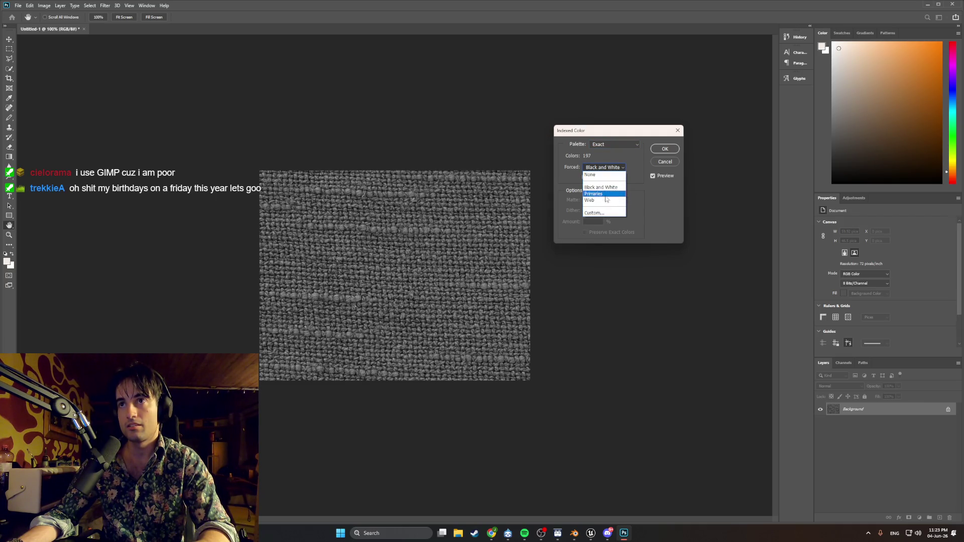
{"action": "left_click", "coordinate": [597, 173]}
{"action": "left_click", "coordinate": [609, 169]}
{"action": "left_click", "coordinate": [603, 187]}
{"action": "key", "text": "Down"}
{"action": "key", "text": "Return"}
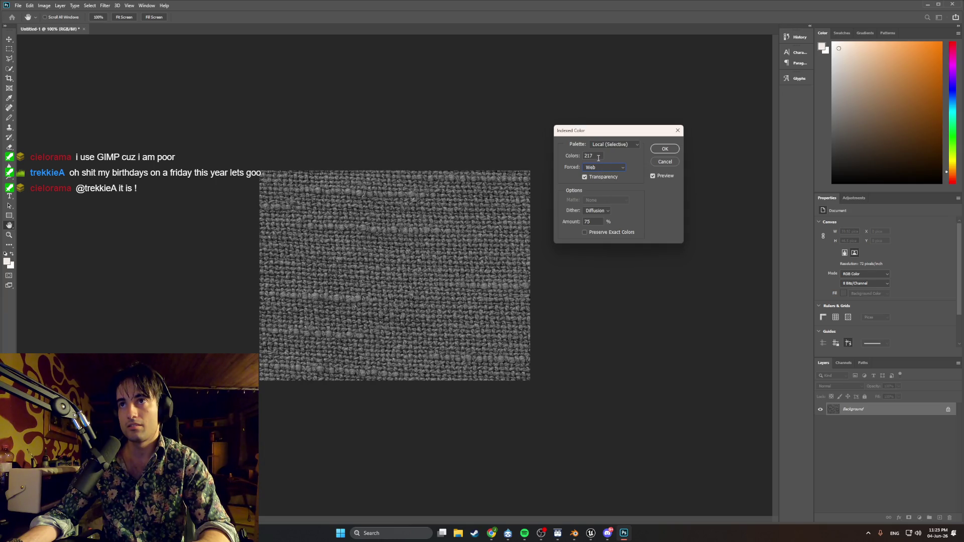
{"action": "type", "text": "2"}
{"action": "key", "text": "Tab"}
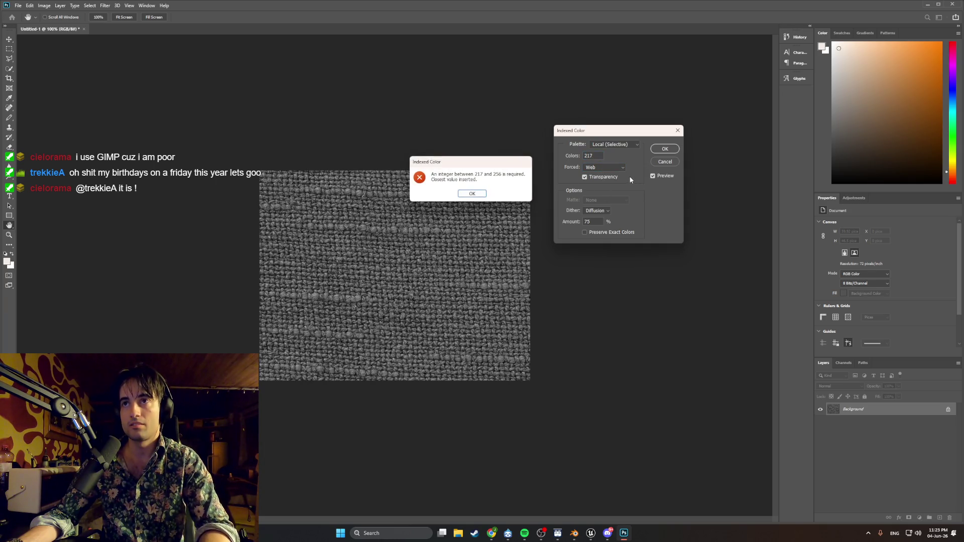
{"action": "left_click", "coordinate": [477, 193]}
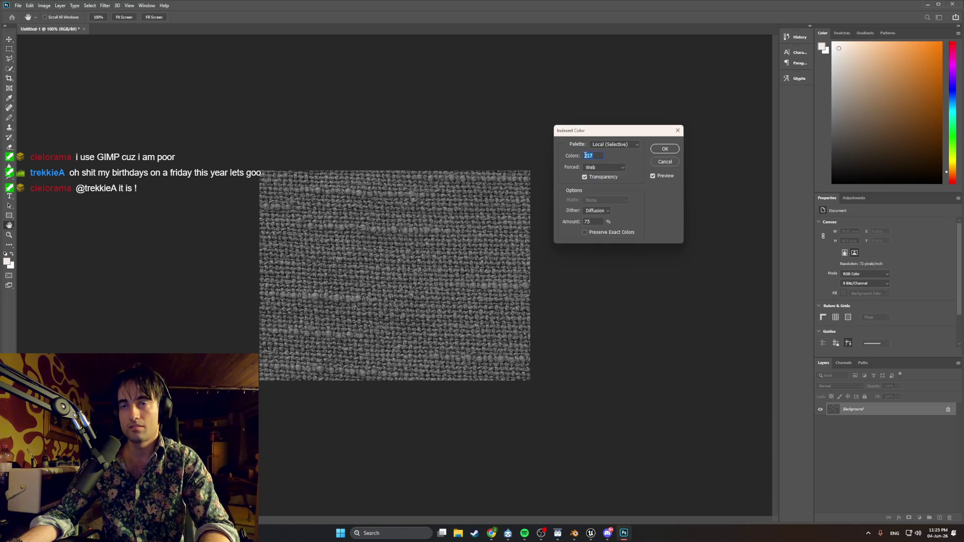
{"action": "type", "text": "2"}
{"action": "key", "text": "Tab"}
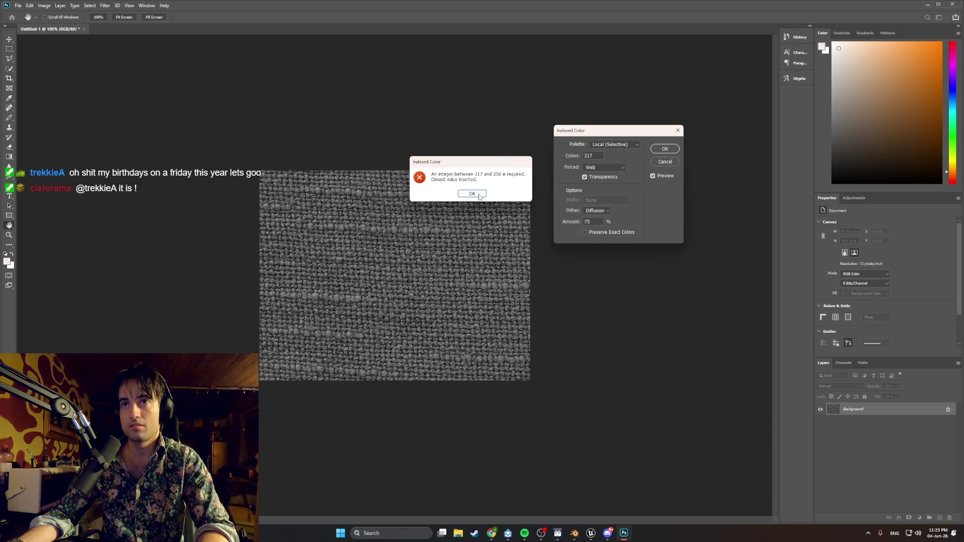
{"action": "left_click", "coordinate": [478, 194]}
- Set Forced to None, apply the one-colour indexed conversion, then undo it with Ctrl+Z
{"action": "left_click", "coordinate": [603, 168]}
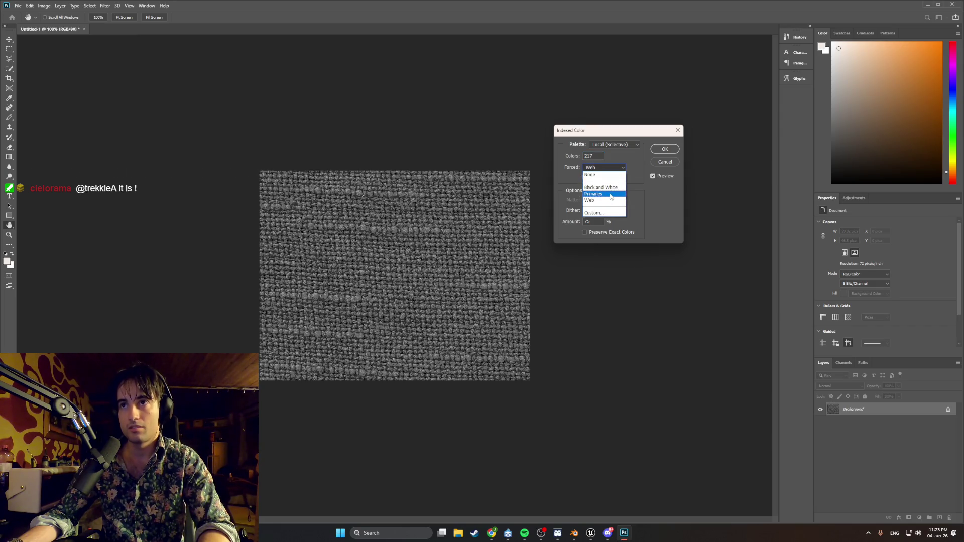
{"action": "left_click", "coordinate": [610, 196]}
{"action": "left_click", "coordinate": [605, 168]}
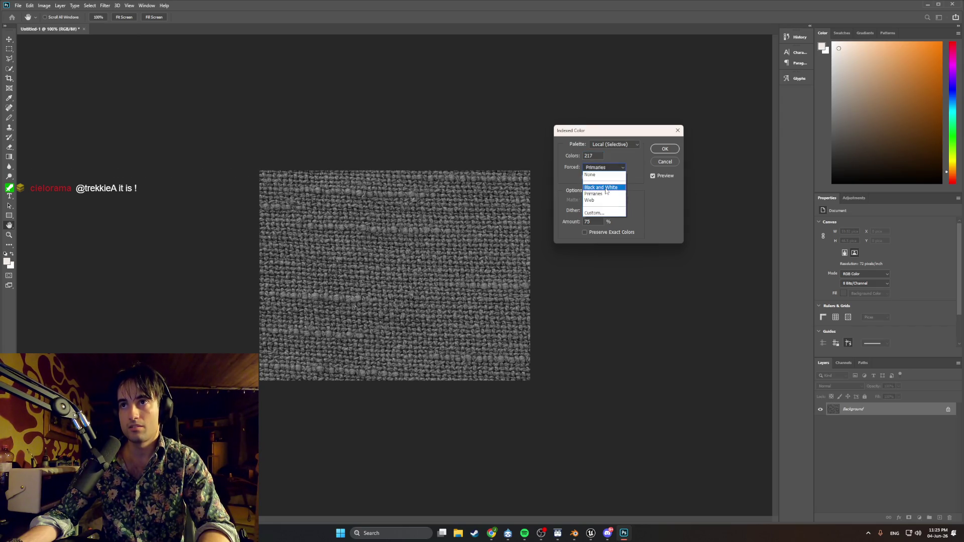
{"action": "left_click", "coordinate": [603, 174]}
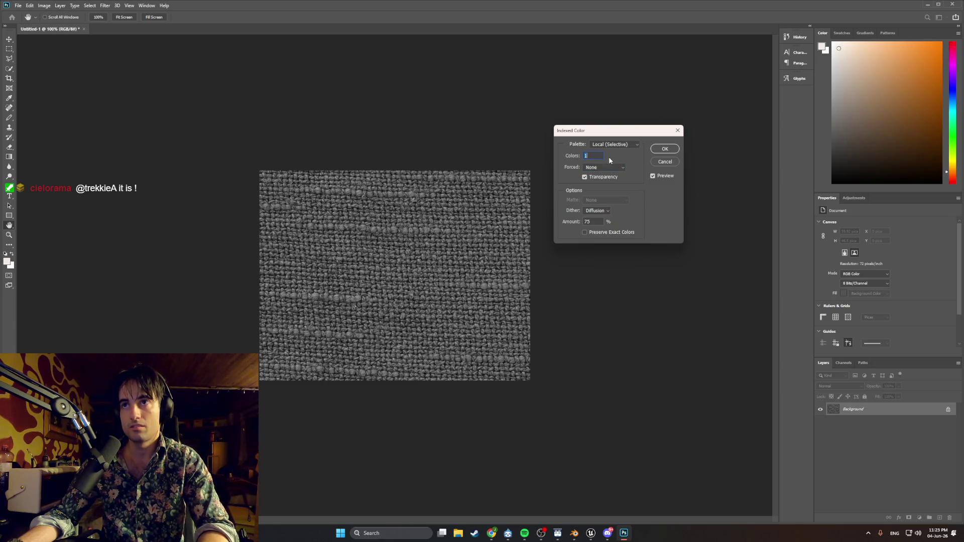
{"action": "type", "text": "1"}
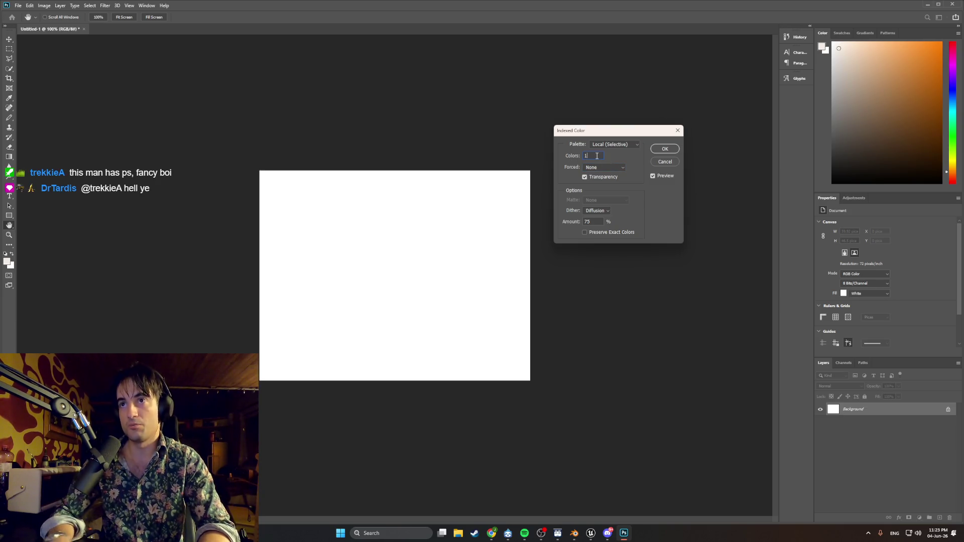
{"action": "left_click", "coordinate": [665, 149]}
{"action": "key", "text": "ctrl+z"}
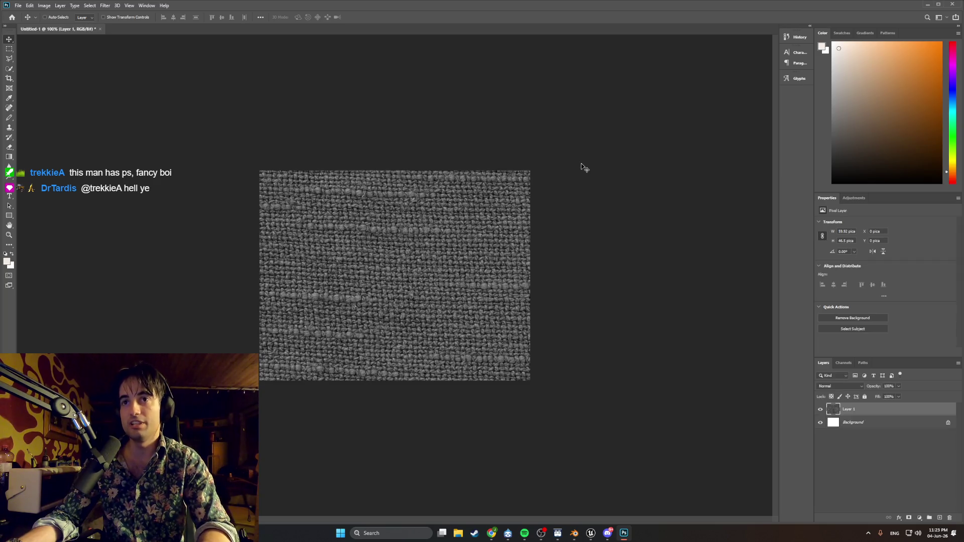
- Start the Indexed Color conversion once more and agree to flatten the layers
{"action": "left_click", "coordinate": [43, 6]}
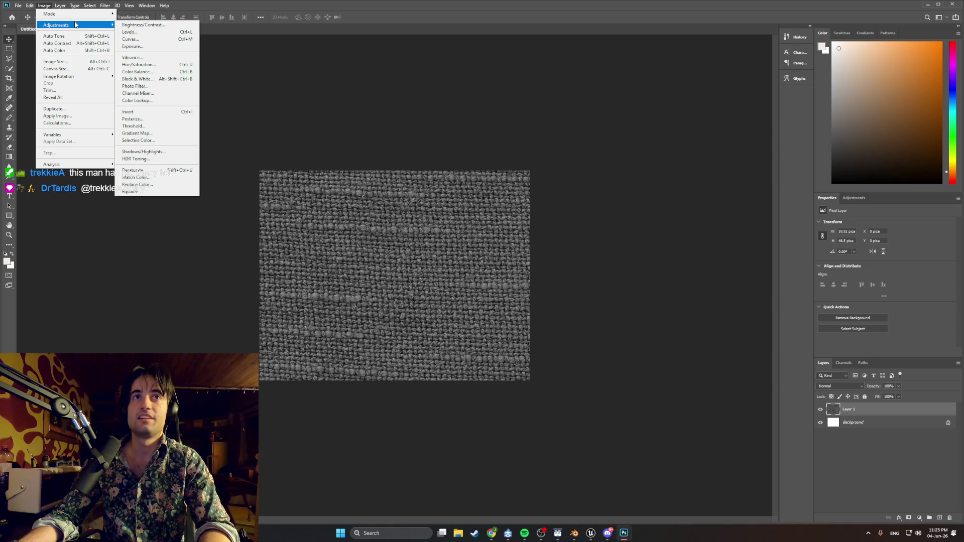
{"action": "mouse_move", "coordinate": [76, 14]}
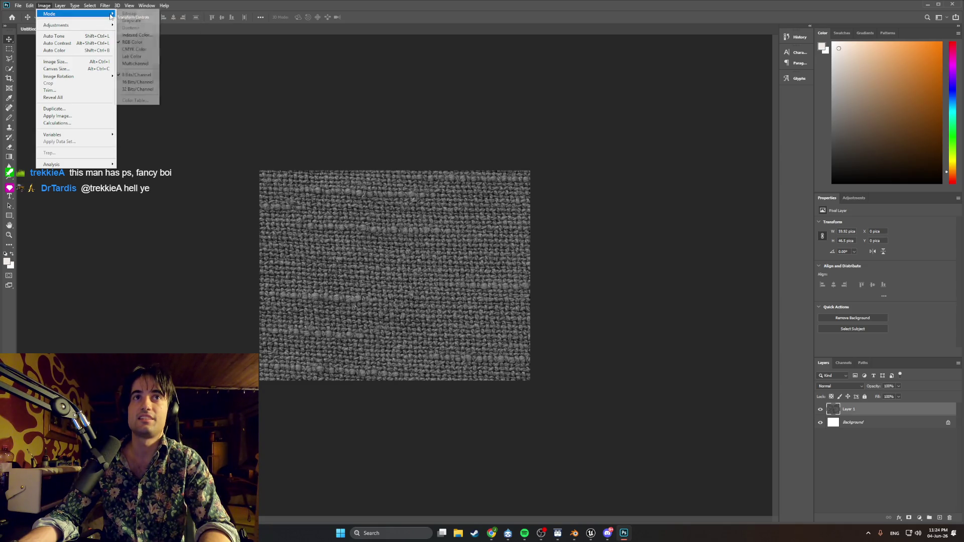
{"action": "left_click", "coordinate": [147, 35]}
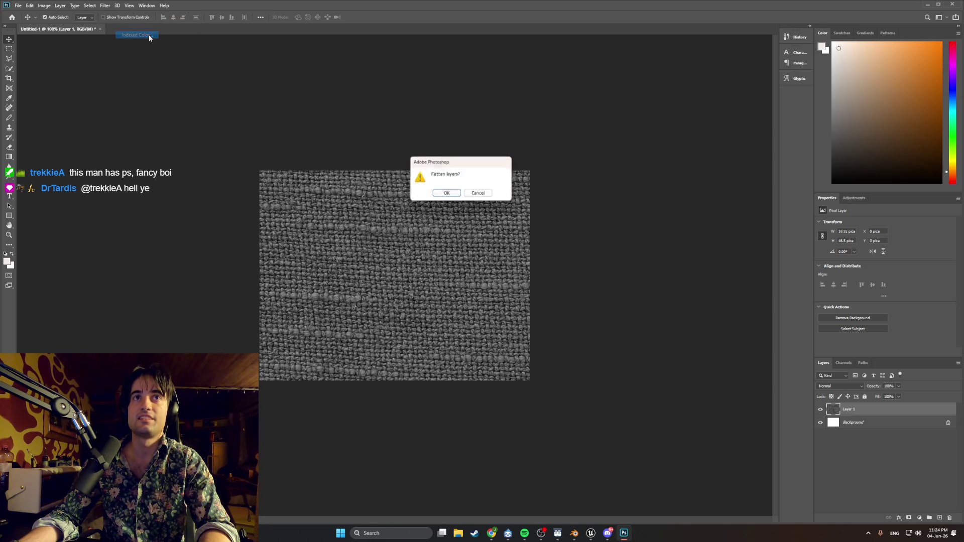
{"action": "left_click", "coordinate": [447, 194]}
- Try Custom, Primaries and Web forced colours before settling on Forced: None
{"action": "left_click", "coordinate": [603, 167]}
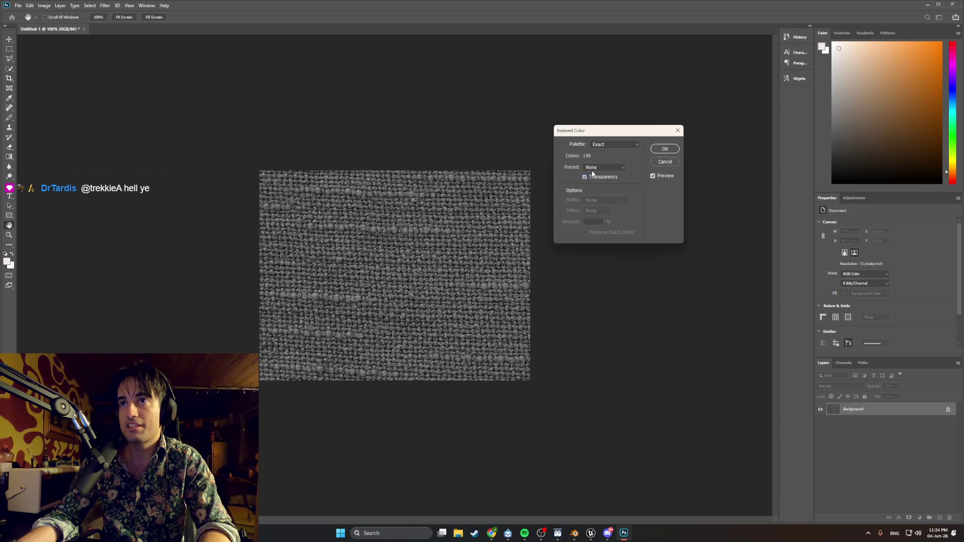
{"action": "left_click", "coordinate": [603, 167]}
{"action": "left_click", "coordinate": [608, 214]}
{"action": "left_click", "coordinate": [534, 143]}
{"action": "left_click", "coordinate": [602, 168]}
{"action": "left_click", "coordinate": [607, 194]}
{"action": "left_click", "coordinate": [607, 169]}
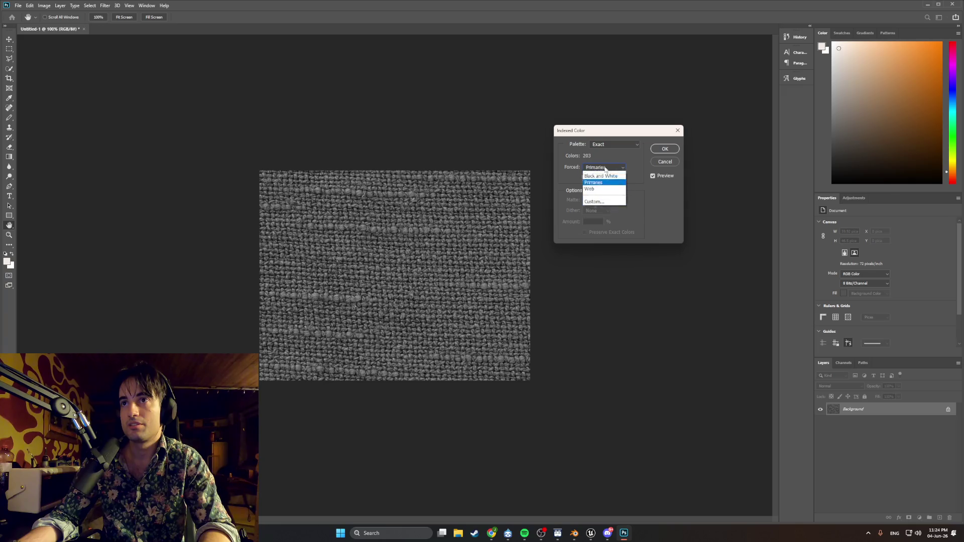
{"action": "left_click", "coordinate": [607, 200]}
{"action": "left_click", "coordinate": [605, 168]}
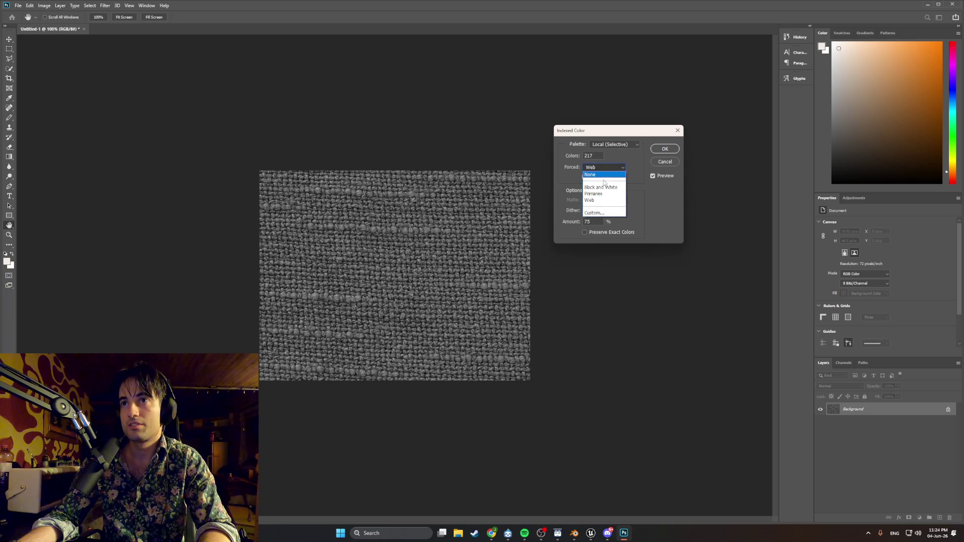
{"action": "left_click", "coordinate": [601, 175]}
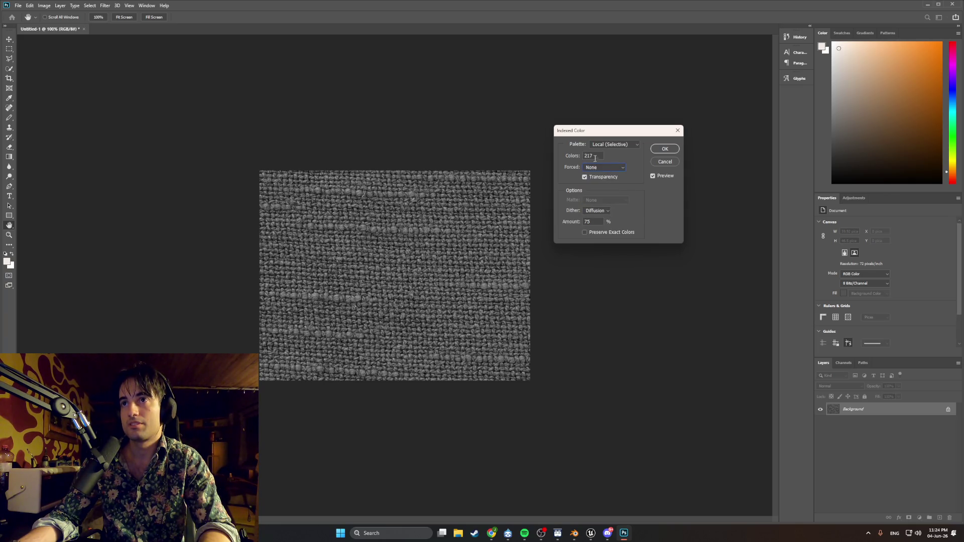
- Enter a low Colors value and confirm the indexed colour conversion to a few grey tones
{"action": "key", "text": "BackSpace"}
{"action": "key", "text": "BackSpace"}
{"action": "key", "text": "BackSpace"}
{"action": "type", "text": "6"}
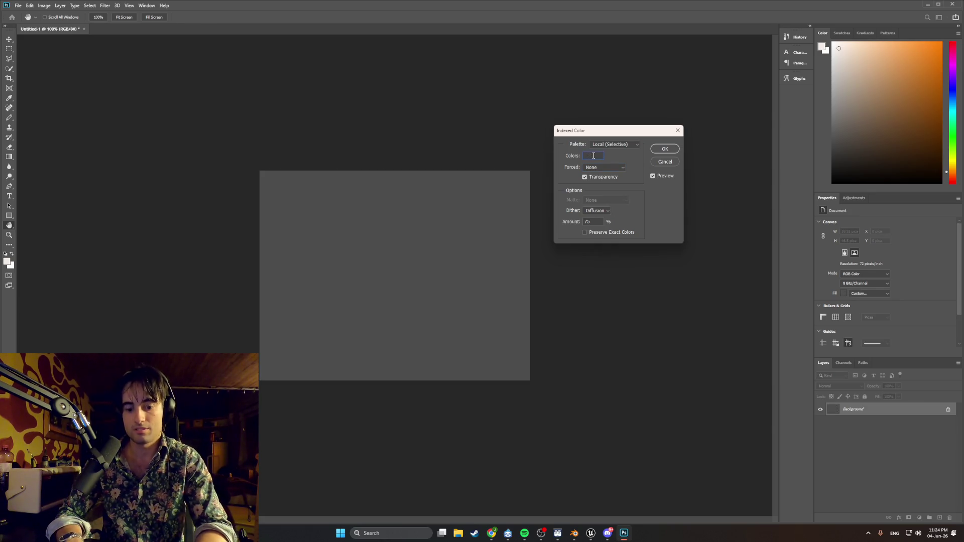
{"action": "key", "text": "BackSpace"}
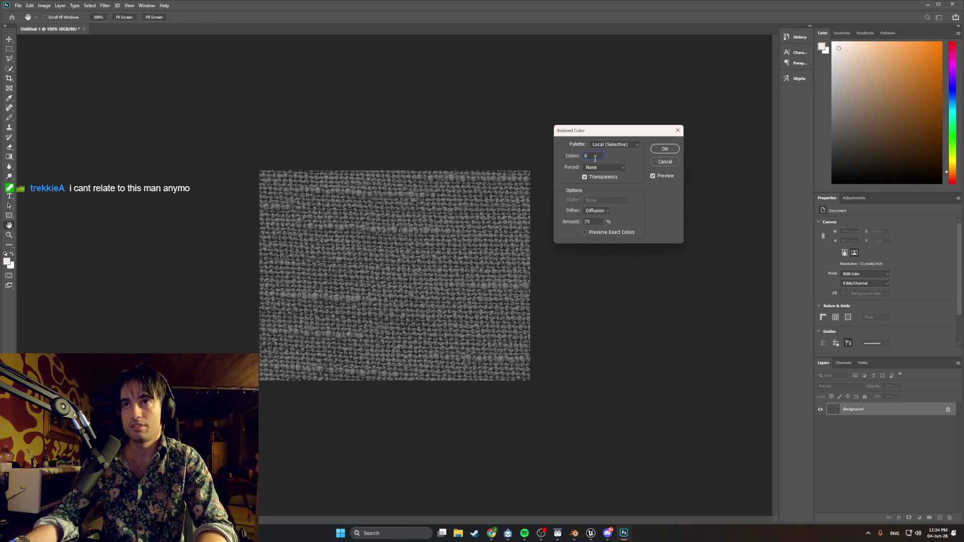
{"action": "type", "text": "5"}
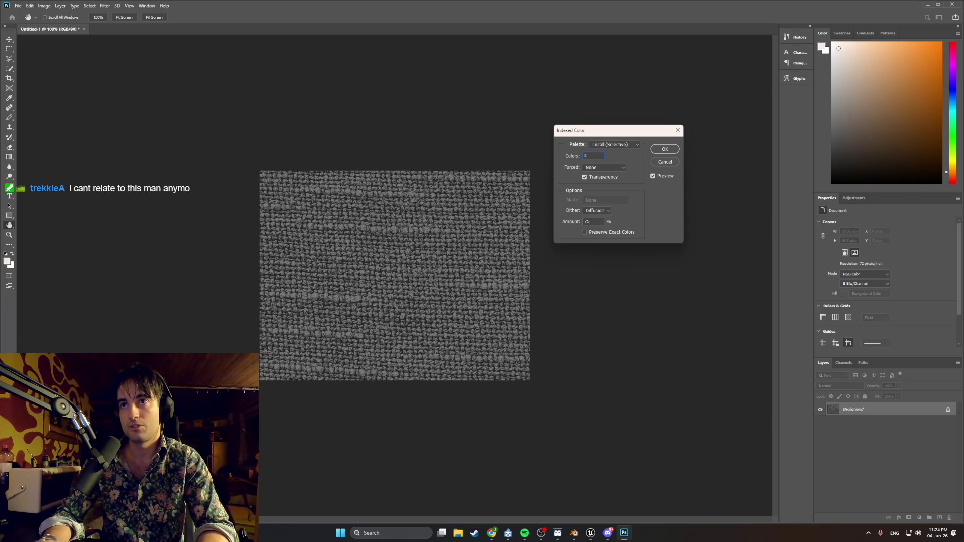
{"action": "key", "text": "Return"}
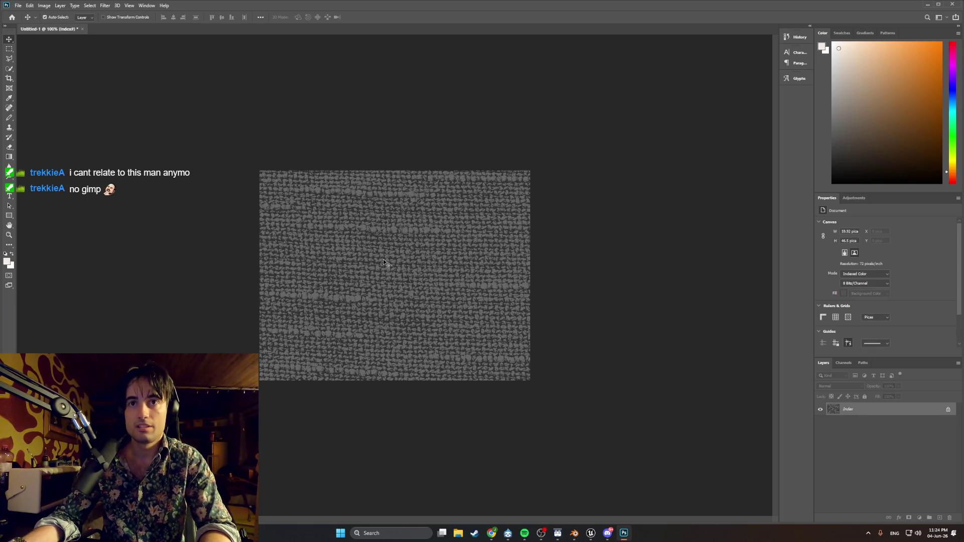
{"action": "scroll", "coordinate": [354, 270], "scroll_direction": "up", "scroll_amount": 1, "text": "alt"}
{"action": "scroll", "coordinate": [354, 269], "scroll_direction": "up", "scroll_amount": 3, "text": "alt"}
{"action": "scroll", "coordinate": [400, 258], "scroll_direction": "down", "scroll_amount": 1, "text": "alt"}
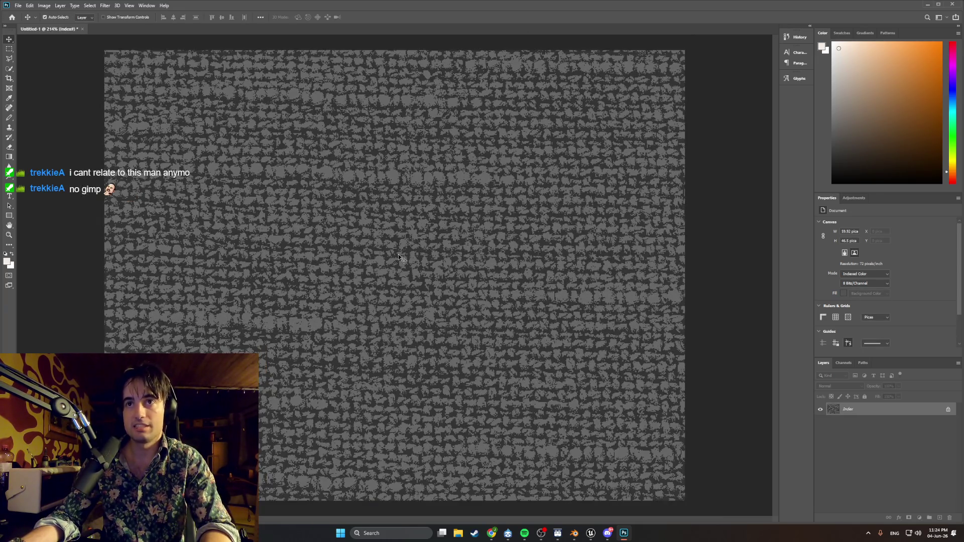
{"action": "scroll", "coordinate": [399, 258], "scroll_direction": "down", "scroll_amount": 1, "text": "alt"}
{"action": "scroll", "coordinate": [492, 280], "scroll_direction": "up", "scroll_amount": 1, "text": "alt"}
{"action": "scroll", "coordinate": [492, 280], "scroll_direction": "up", "scroll_amount": 1, "text": "alt"}
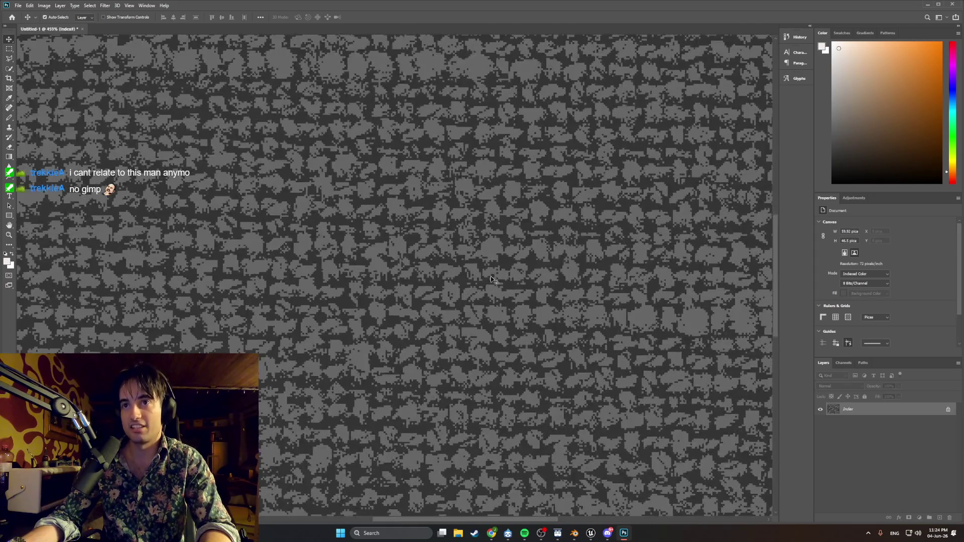
{"action": "scroll", "coordinate": [492, 280], "scroll_direction": "down", "scroll_amount": 2, "text": "alt"}
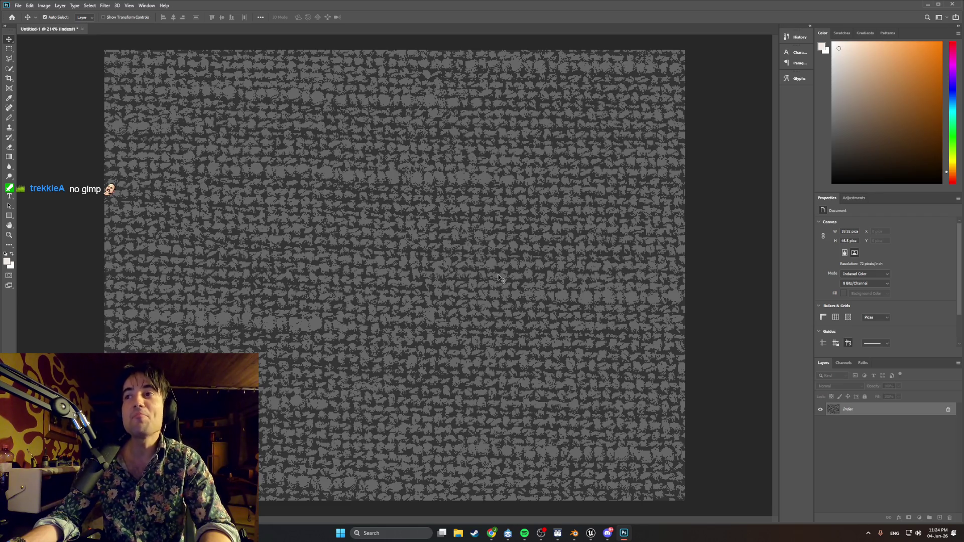
{"action": "scroll", "coordinate": [483, 249], "scroll_direction": "down", "scroll_amount": 2, "text": "alt"}
{"action": "scroll", "coordinate": [483, 249], "scroll_direction": "up", "scroll_amount": 1, "text": "alt"}
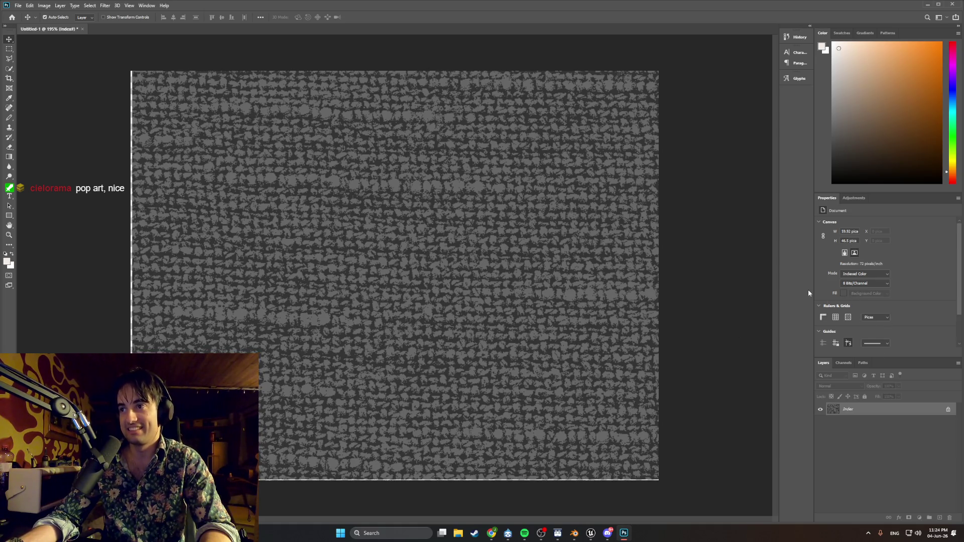
{"action": "scroll", "coordinate": [866, 319], "scroll_direction": "down", "scroll_amount": 2}
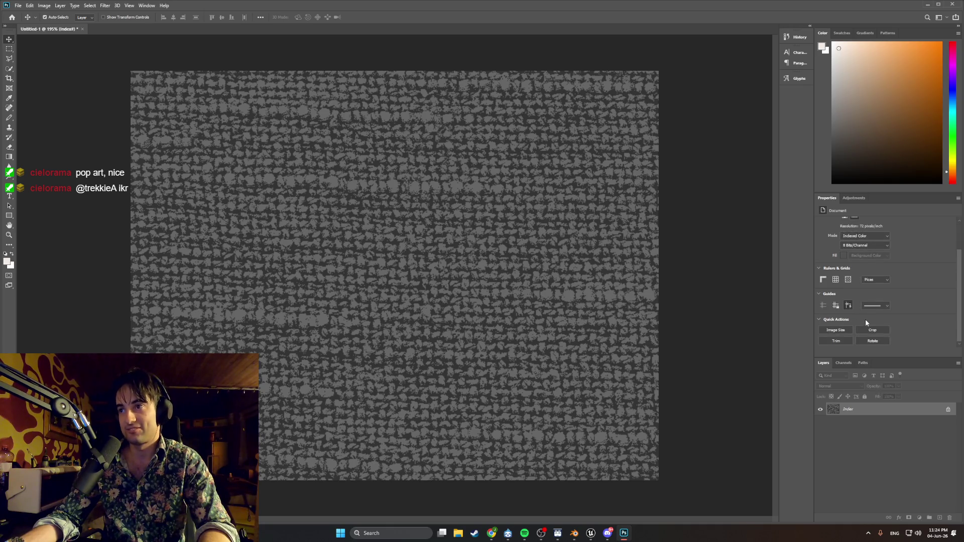
{"action": "left_click", "coordinate": [836, 330]}
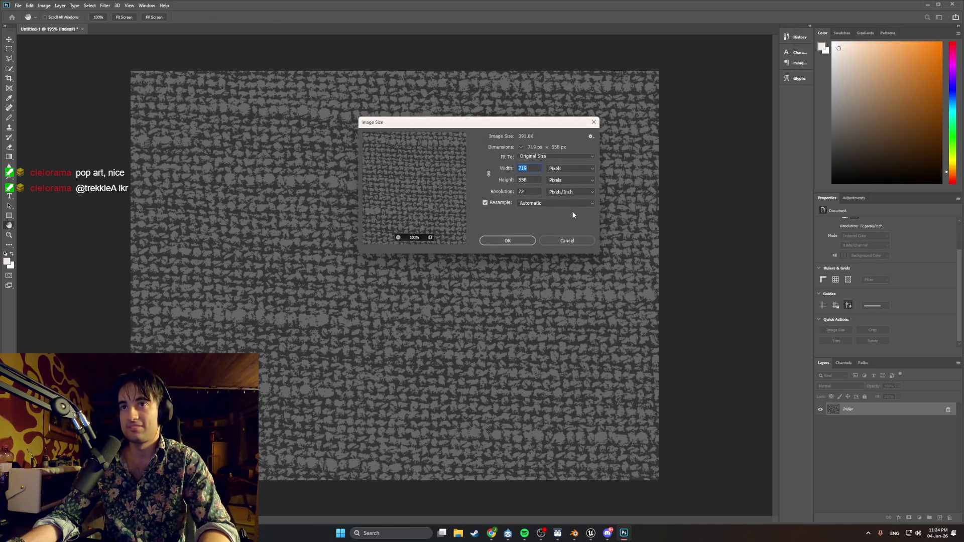
{"action": "type", "text": "512"}
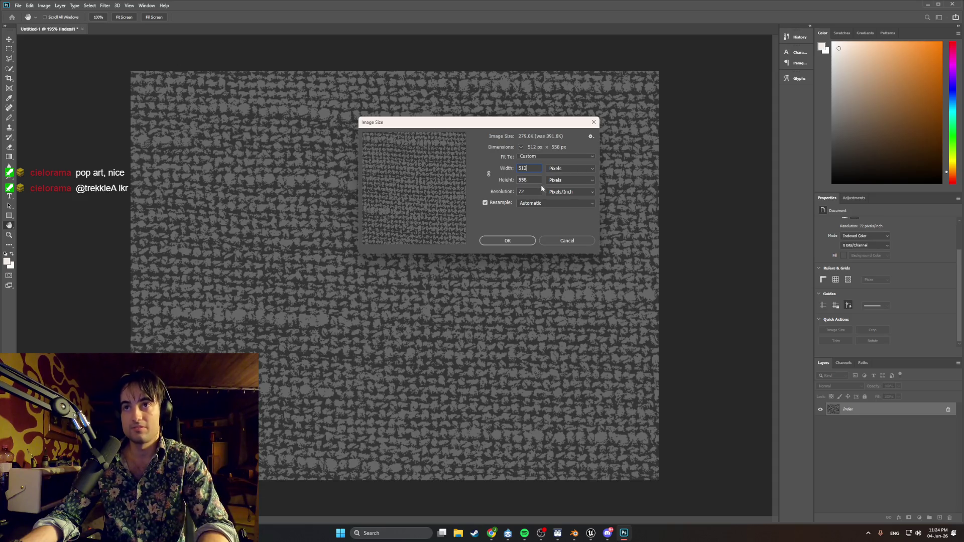
{"action": "type", "text": "52"}
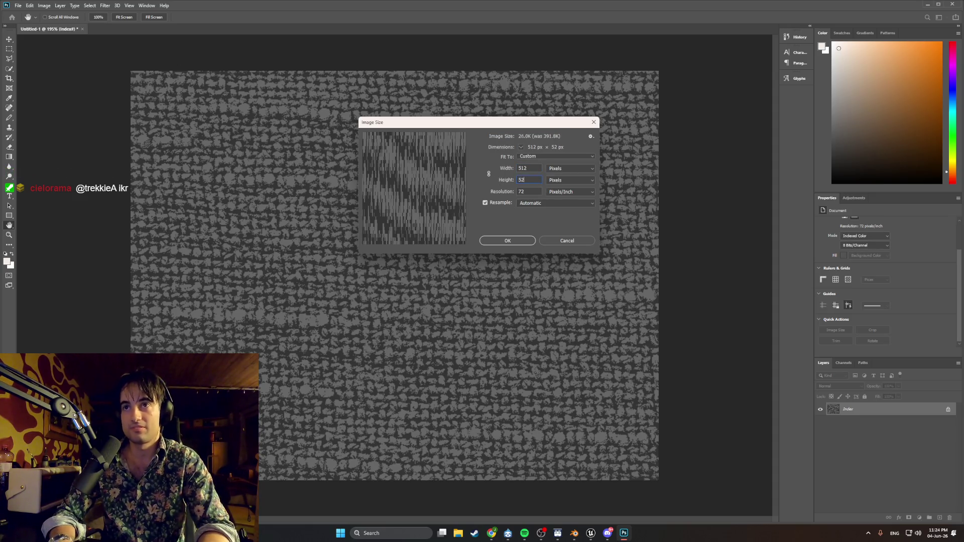
{"action": "type", "text": "12"}
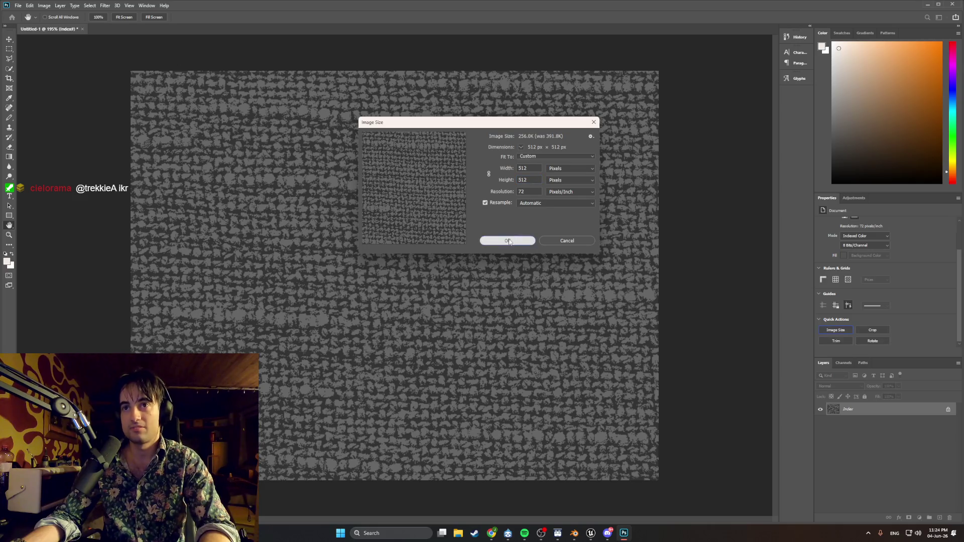
{"action": "left_click", "coordinate": [508, 242]}
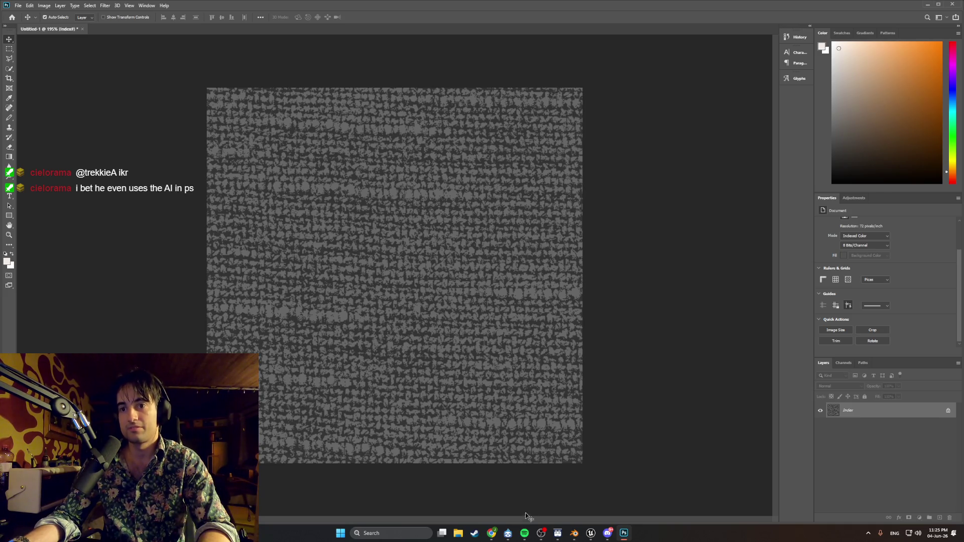
{"action": "left_click", "coordinate": [492, 534]}
- Search 'materialize' in a new tab and check the documentation, materialize.com and Getting Started results
{"action": "key", "text": "ctrl+t"}
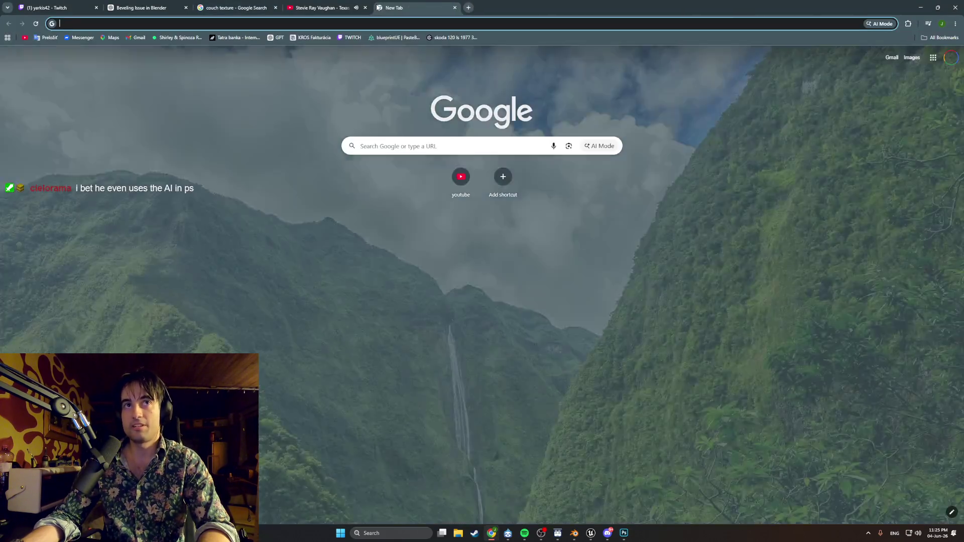
{"action": "type", "text": "materialize"}
{"action": "key", "text": "Return"}
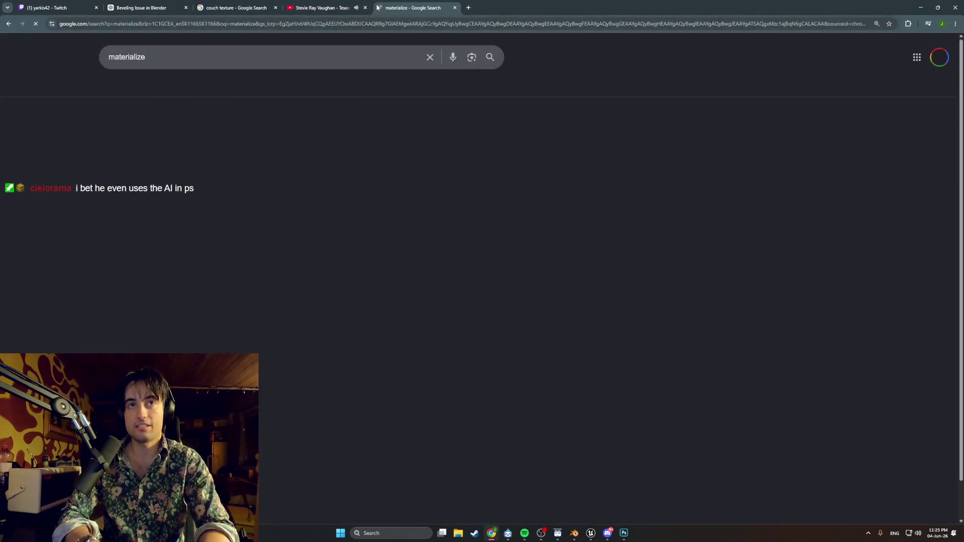
{"action": "left_click", "coordinate": [192, 157]}
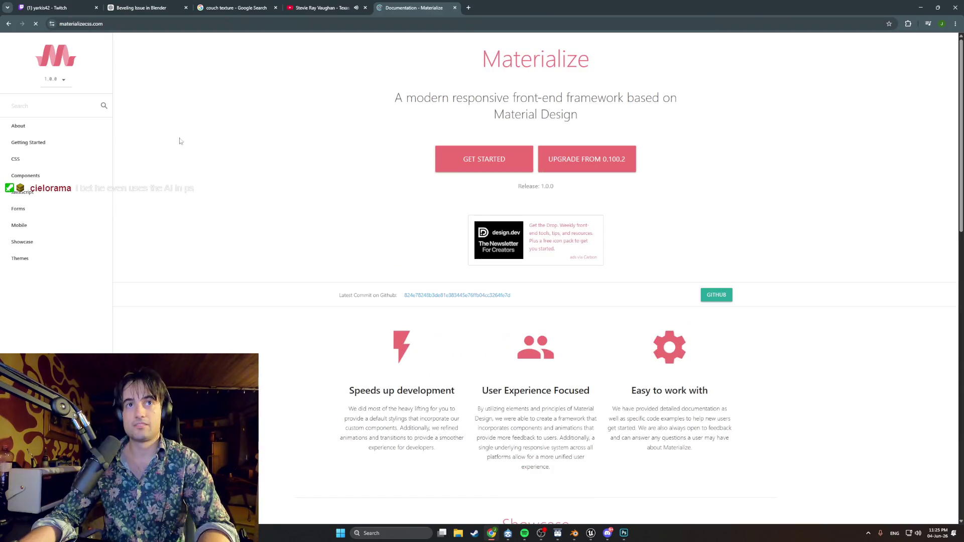
{"action": "key", "text": "alt+Left"}
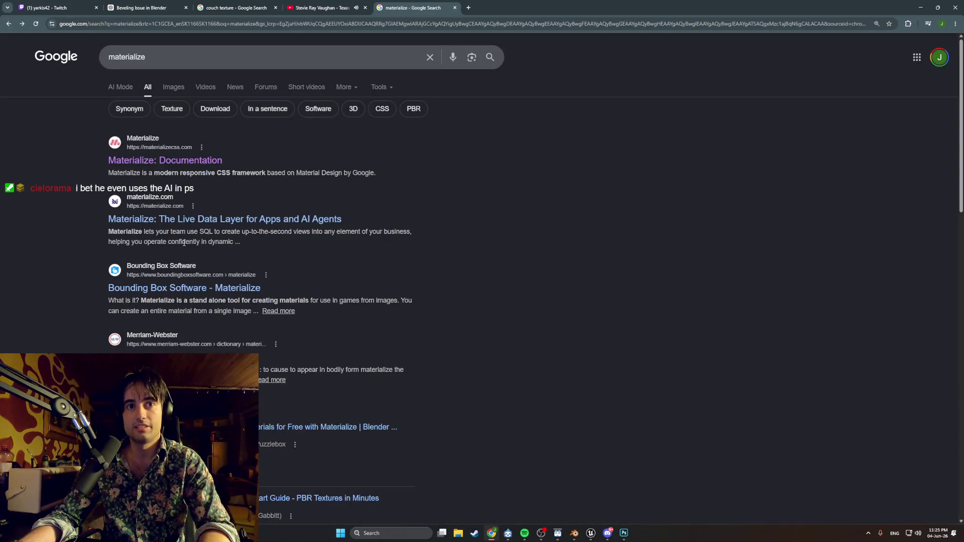
{"action": "left_click", "coordinate": [181, 221]}
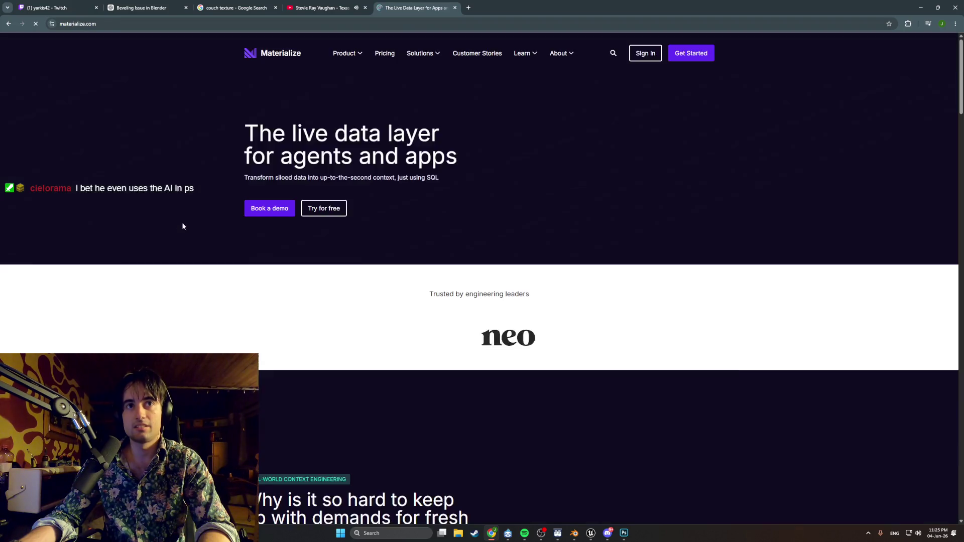
{"action": "left_click", "coordinate": [8, 24]}
{"action": "scroll", "coordinate": [181, 344], "scroll_direction": "down", "scroll_amount": 4}
{"action": "scroll", "coordinate": [181, 345], "scroll_direction": "down", "scroll_amount": 1}
{"action": "key", "text": "alt+Right"}
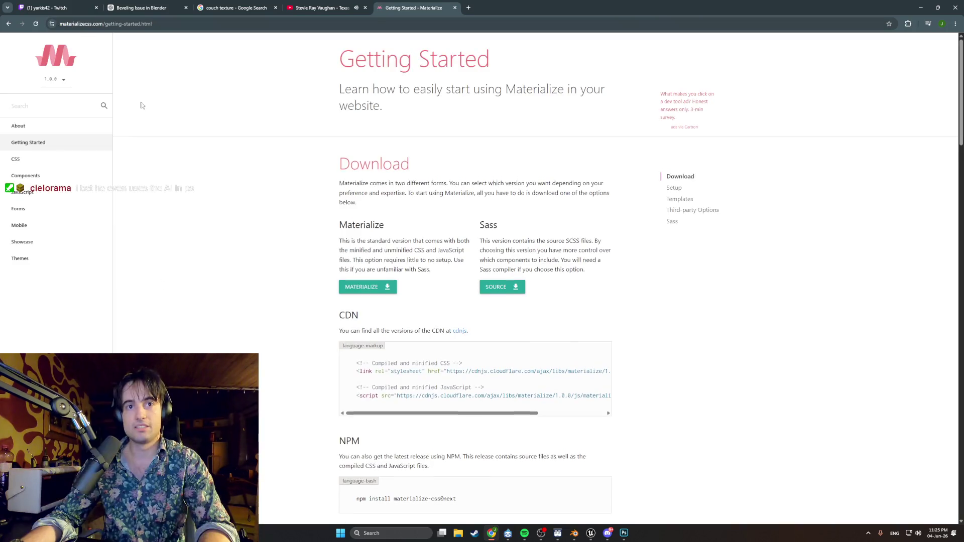
{"action": "key", "text": "alt+Left"}
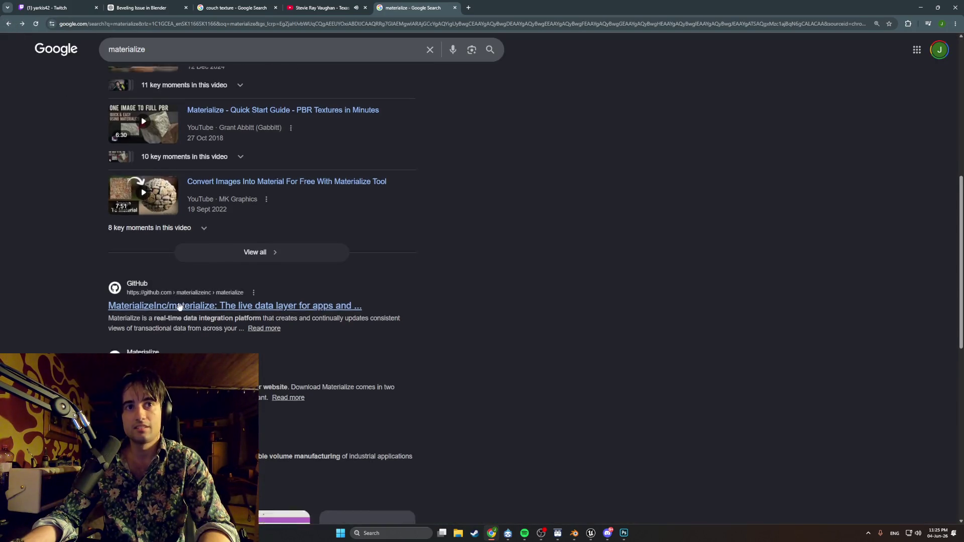
{"action": "scroll", "coordinate": [181, 309], "scroll_direction": "down", "scroll_amount": 1}
{"action": "scroll", "coordinate": [189, 311], "scroll_direction": "down", "scroll_amount": 2}
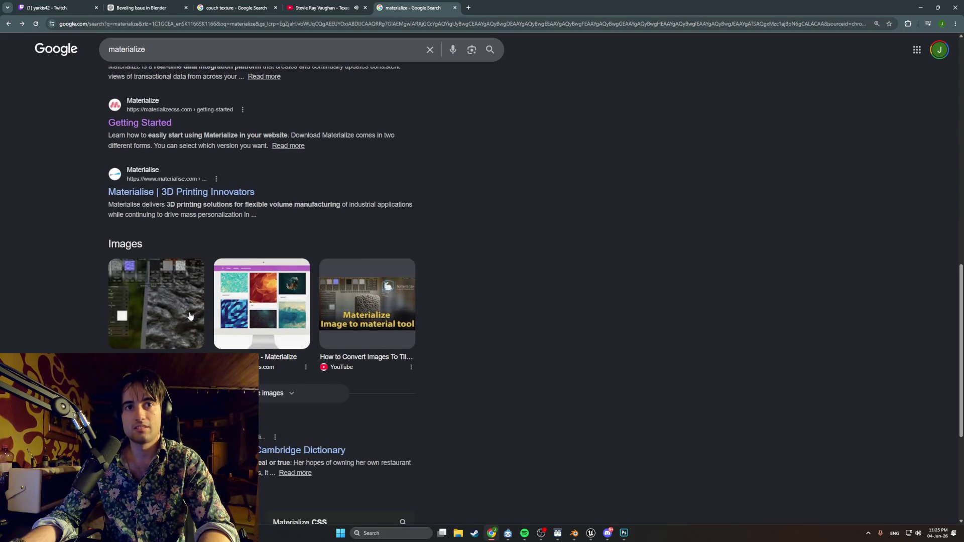
{"action": "scroll", "coordinate": [189, 316], "scroll_direction": "down", "scroll_amount": 2}
{"action": "scroll", "coordinate": [190, 315], "scroll_direction": "down", "scroll_amount": 1}
{"action": "scroll", "coordinate": [189, 316], "scroll_direction": "up", "scroll_amount": 3}
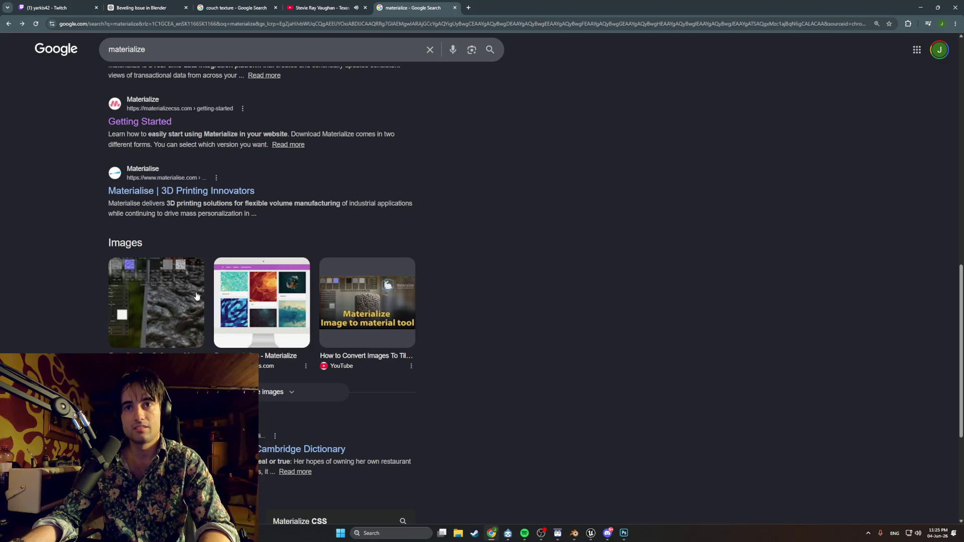
{"action": "scroll", "coordinate": [280, 253], "scroll_direction": "up", "scroll_amount": 2}
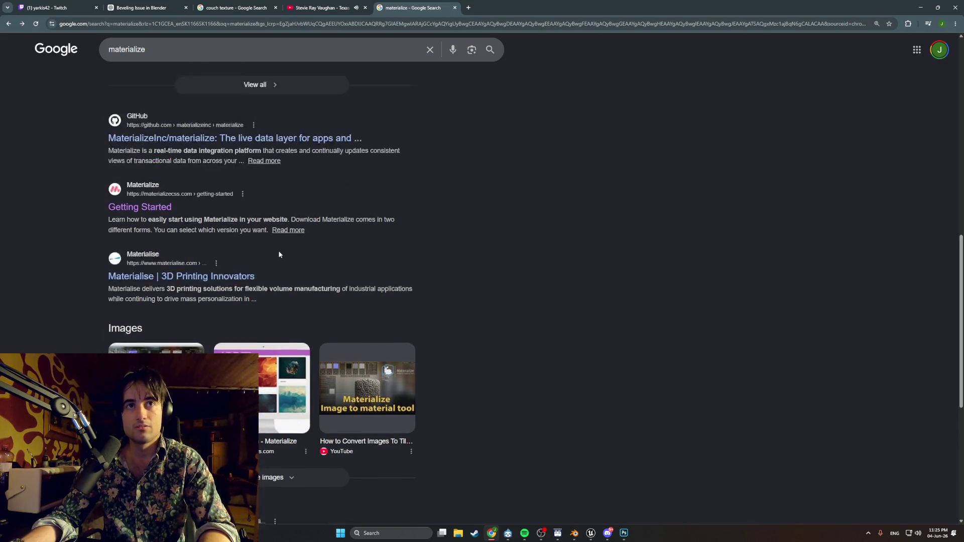
{"action": "scroll", "coordinate": [280, 254], "scroll_direction": "up", "scroll_amount": 3}
{"action": "scroll", "coordinate": [280, 254], "scroll_direction": "up", "scroll_amount": 2}
{"action": "scroll", "coordinate": [280, 254], "scroll_direction": "up", "scroll_amount": 1}
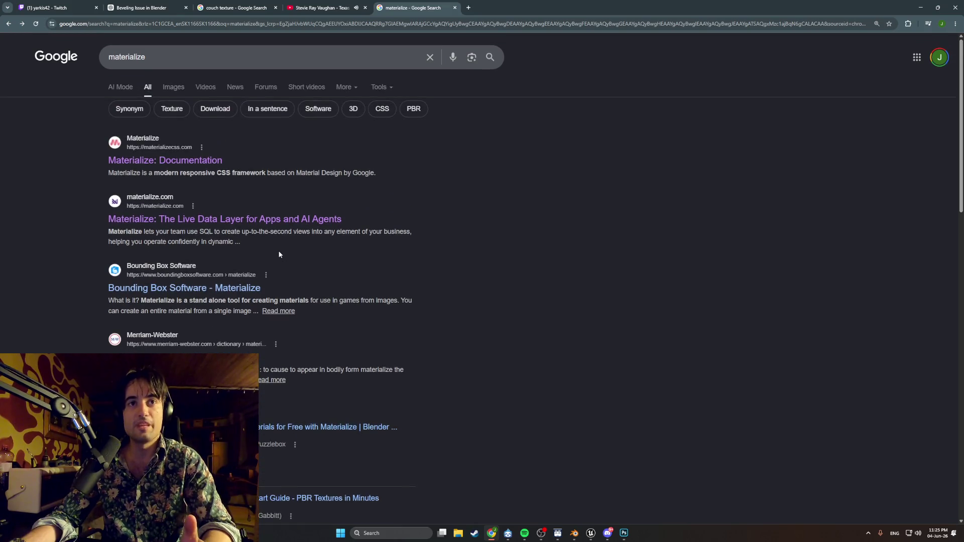
{"action": "scroll", "coordinate": [280, 254], "scroll_direction": "down", "scroll_amount": 5}
{"action": "scroll", "coordinate": [280, 254], "scroll_direction": "down", "scroll_amount": 4}
{"action": "scroll", "coordinate": [276, 249], "scroll_direction": "down", "scroll_amount": 1}
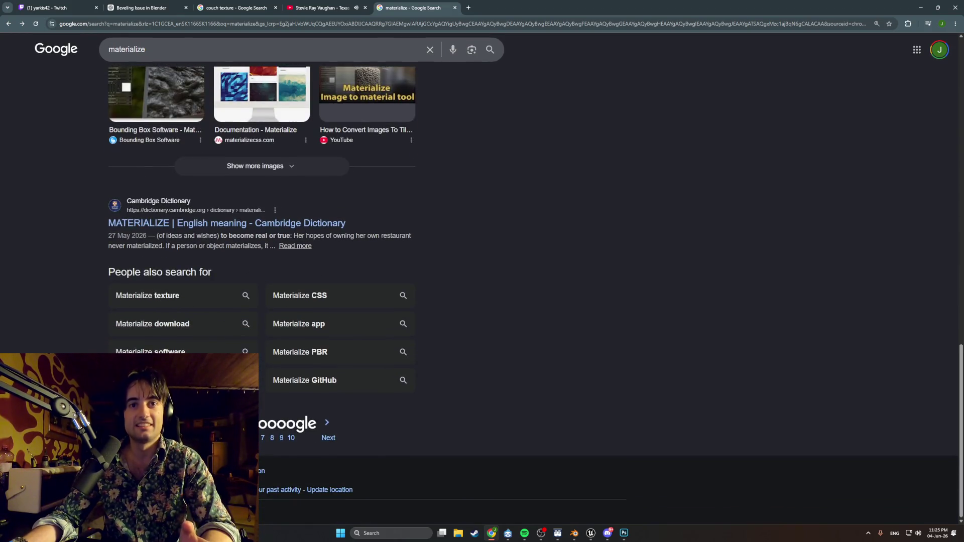
- Check the SourceForge download on page two, then open the Materialize Quick Start Guide video
{"action": "left_click", "coordinate": [215, 438]}
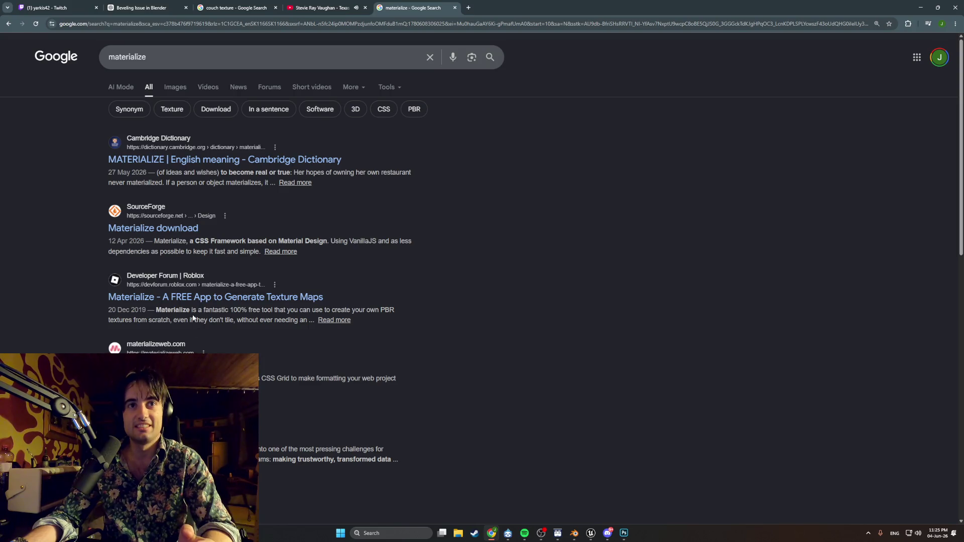
{"action": "left_click", "coordinate": [180, 228]}
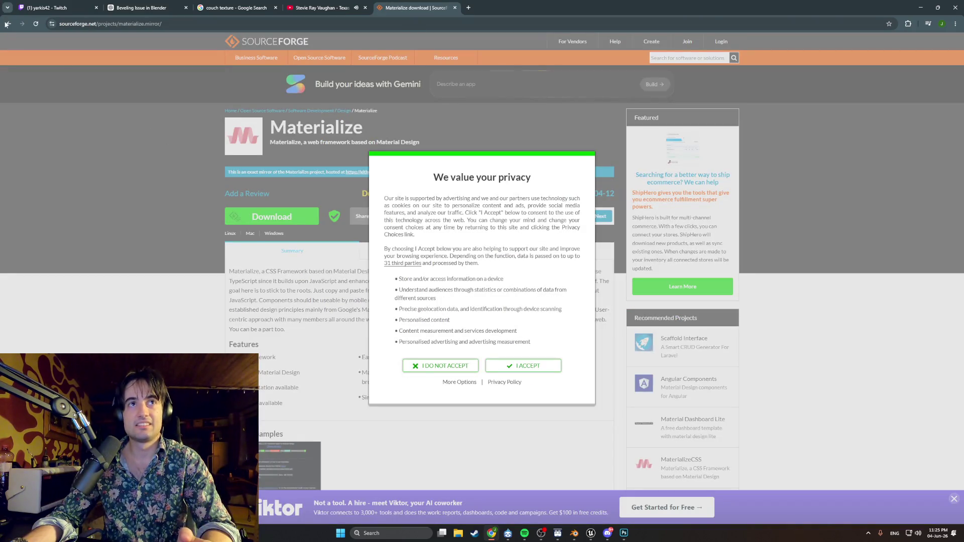
{"action": "left_click", "coordinate": [8, 24]}
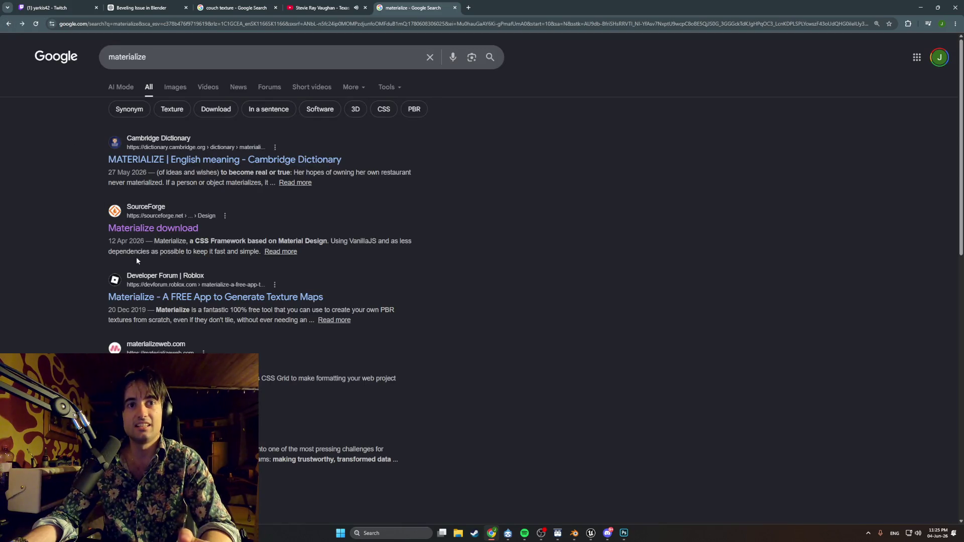
{"action": "scroll", "coordinate": [154, 308], "scroll_direction": "down", "scroll_amount": 3}
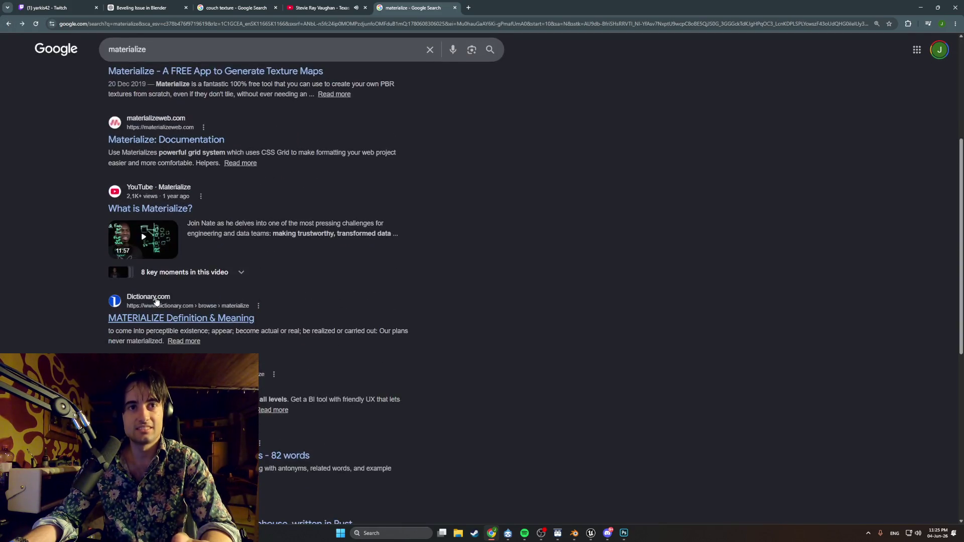
{"action": "scroll", "coordinate": [155, 301], "scroll_direction": "down", "scroll_amount": 1}
{"action": "scroll", "coordinate": [156, 301], "scroll_direction": "down", "scroll_amount": 2}
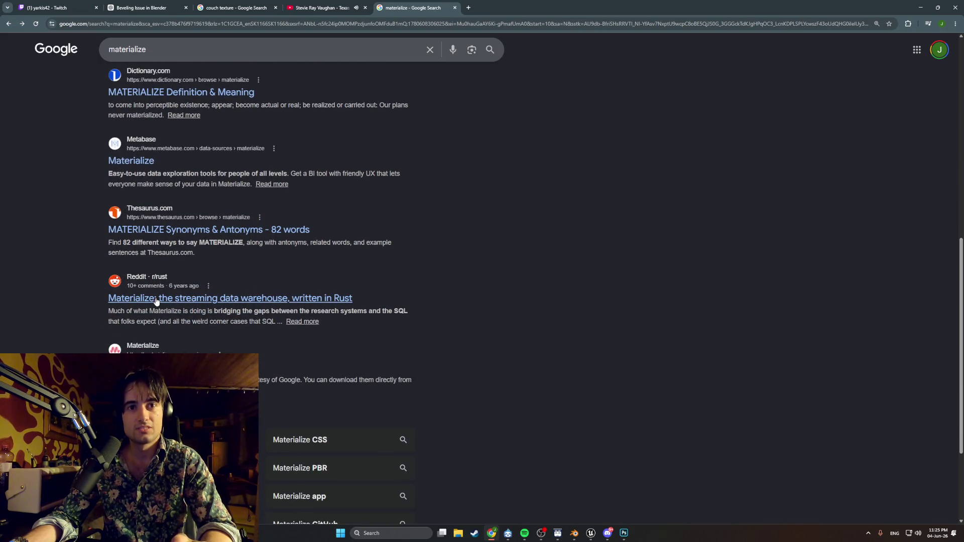
{"action": "scroll", "coordinate": [156, 300], "scroll_direction": "down", "scroll_amount": 2}
{"action": "left_click", "coordinate": [243, 428]}
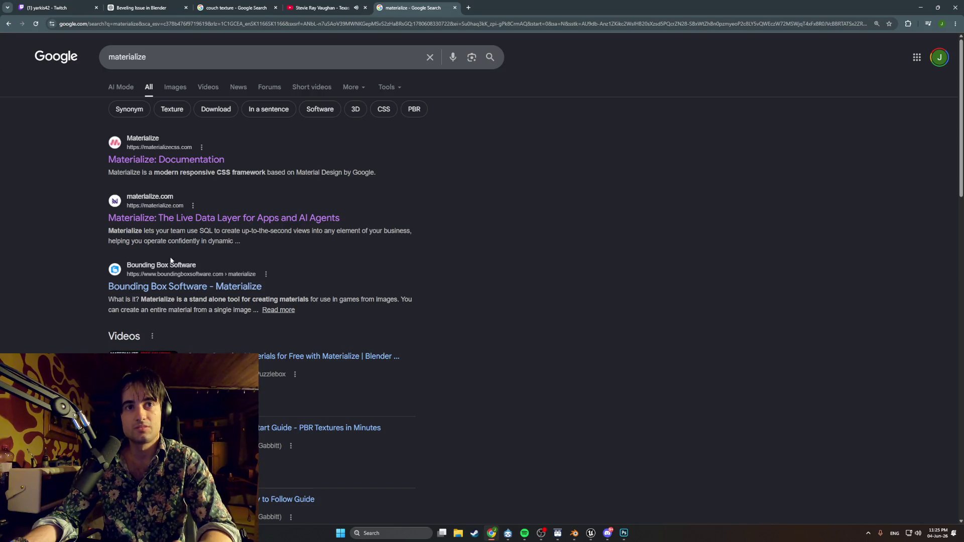
{"action": "scroll", "coordinate": [170, 259], "scroll_direction": "down", "scroll_amount": 2}
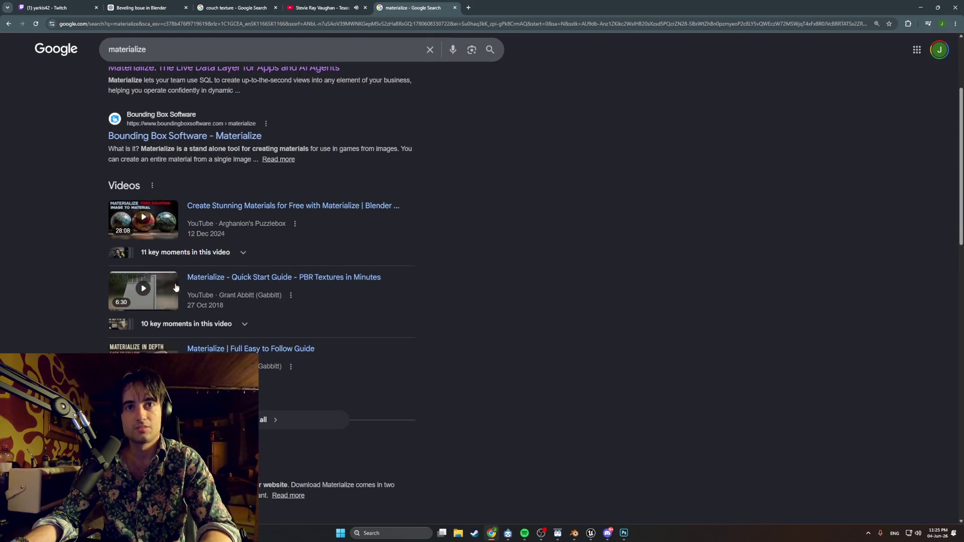
{"action": "left_click", "coordinate": [193, 278]}
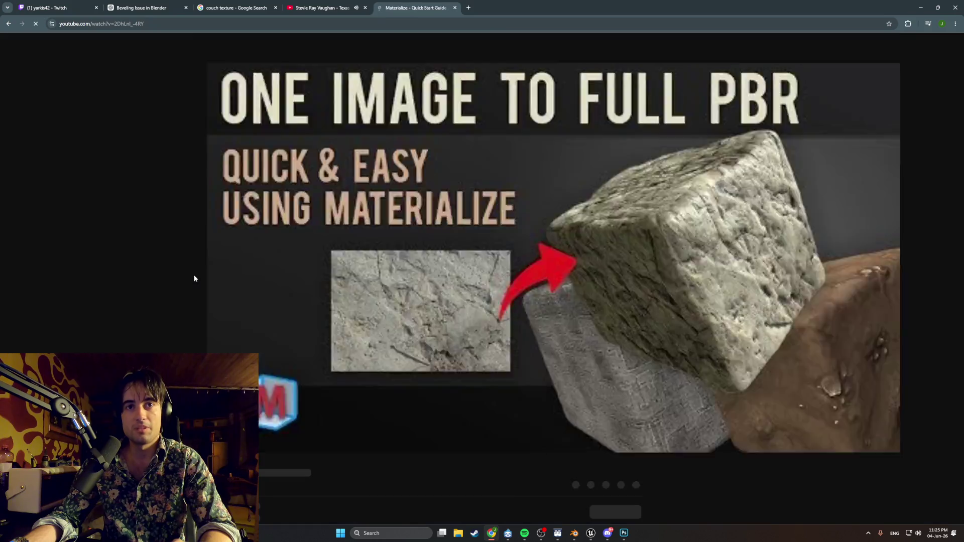
{"action": "scroll", "coordinate": [411, 103], "scroll_direction": "down", "scroll_amount": 2}
{"action": "scroll", "coordinate": [412, 103], "scroll_direction": "down", "scroll_amount": 1}
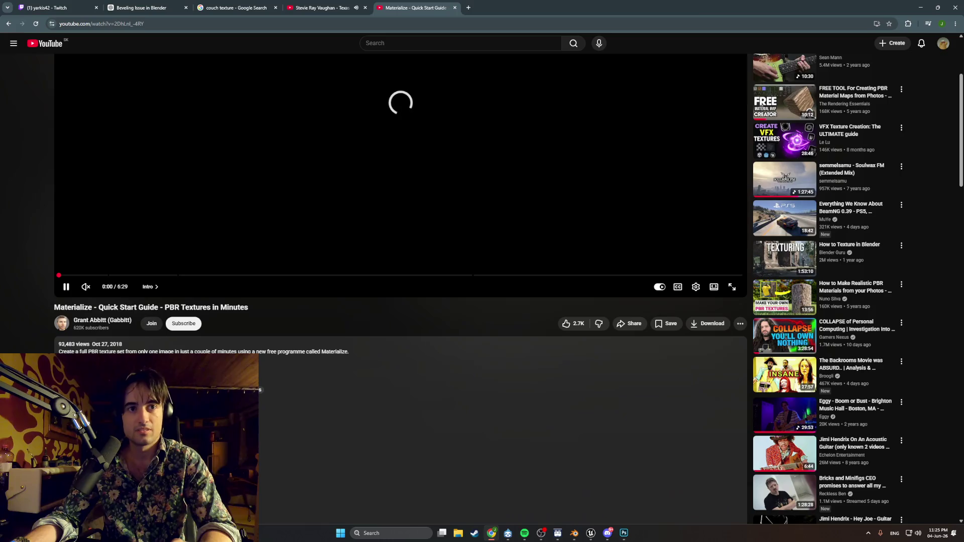
- Follow the Materialize download link in the video description
{"action": "left_click", "coordinate": [331, 352]}
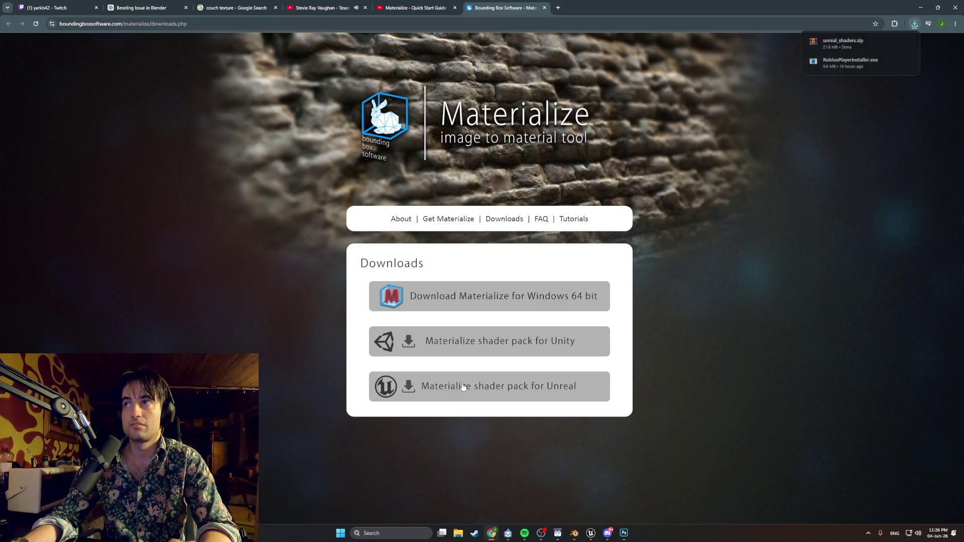
- Reach the Get Materialize page for Windows 64 bit, then switch back to the Photoshop texture
{"action": "left_click", "coordinate": [547, 302]}
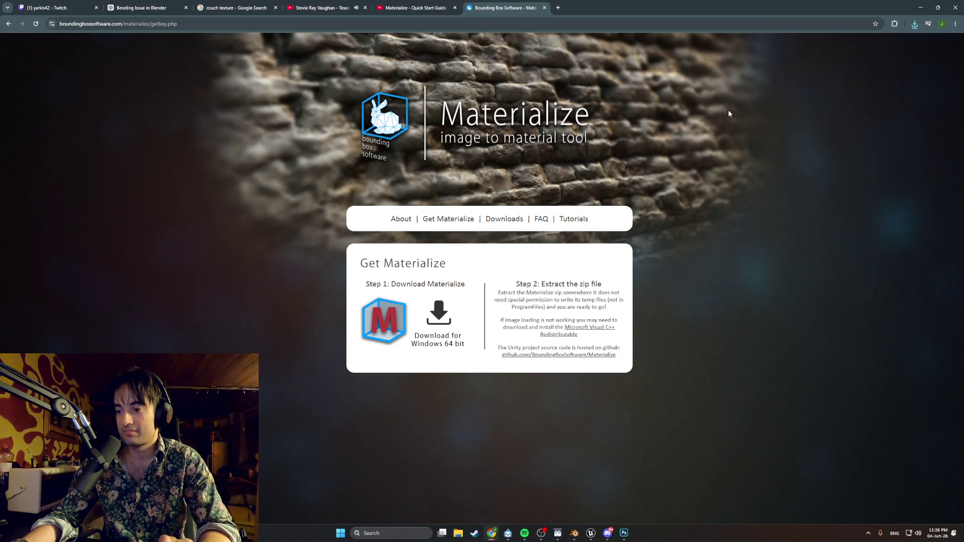
{"action": "left_click", "coordinate": [624, 533]}
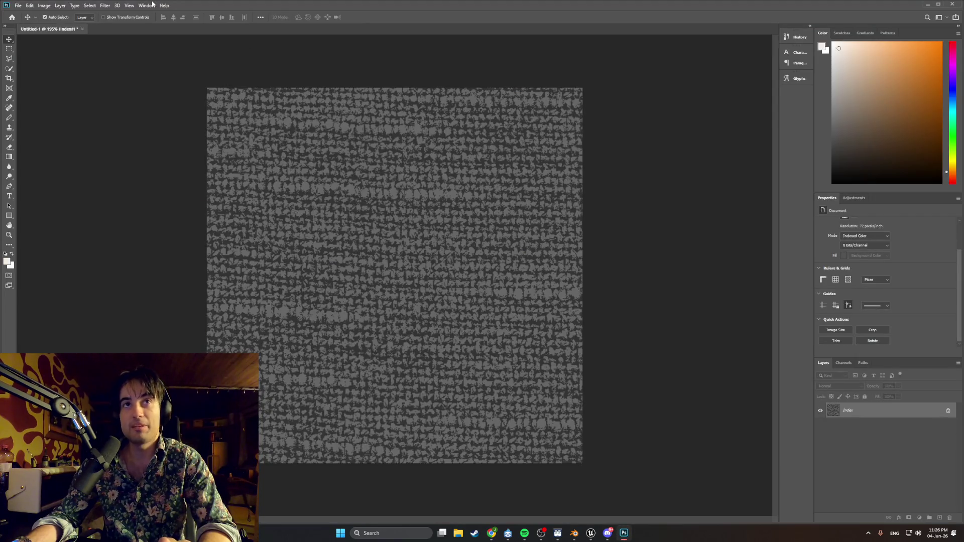
- Check the Windows search panel, dismiss it and minimize Photoshop to reach the browser
{"action": "left_click", "coordinate": [372, 534]}
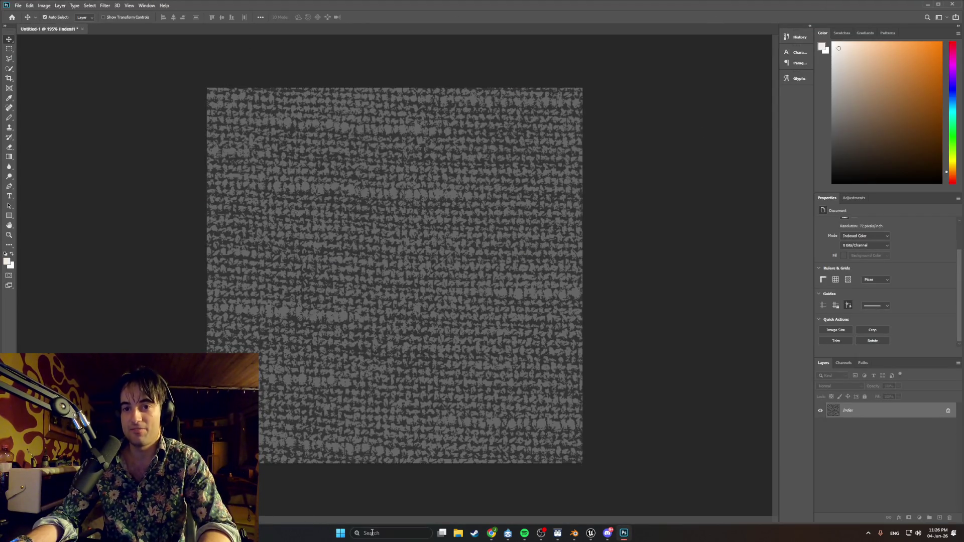
{"action": "type", "text": "photo"}
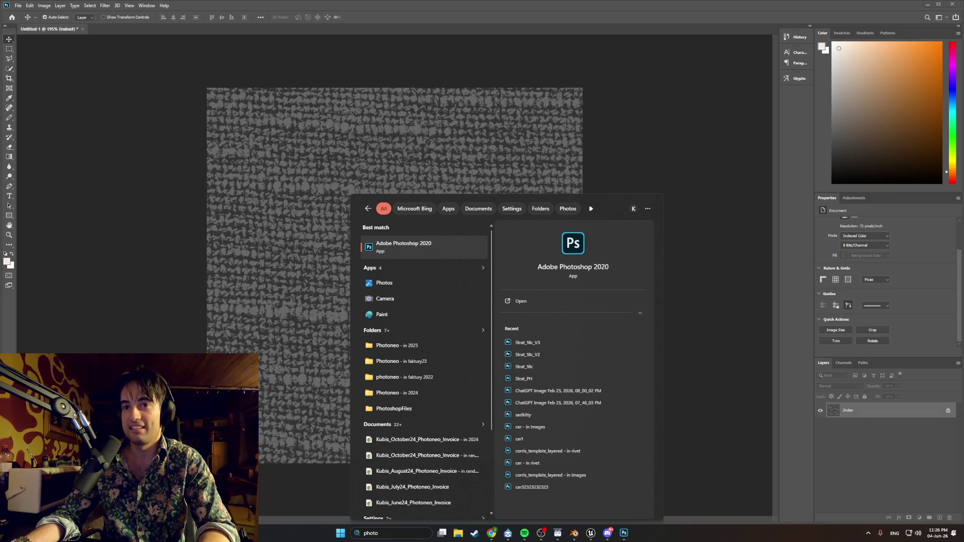
{"action": "left_click", "coordinate": [668, 509]}
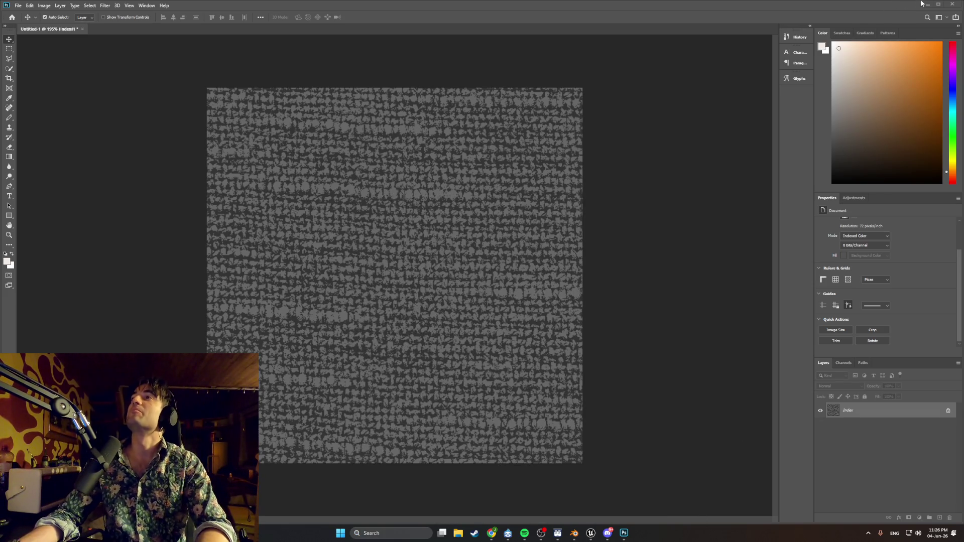
{"action": "left_click", "coordinate": [926, 7]}
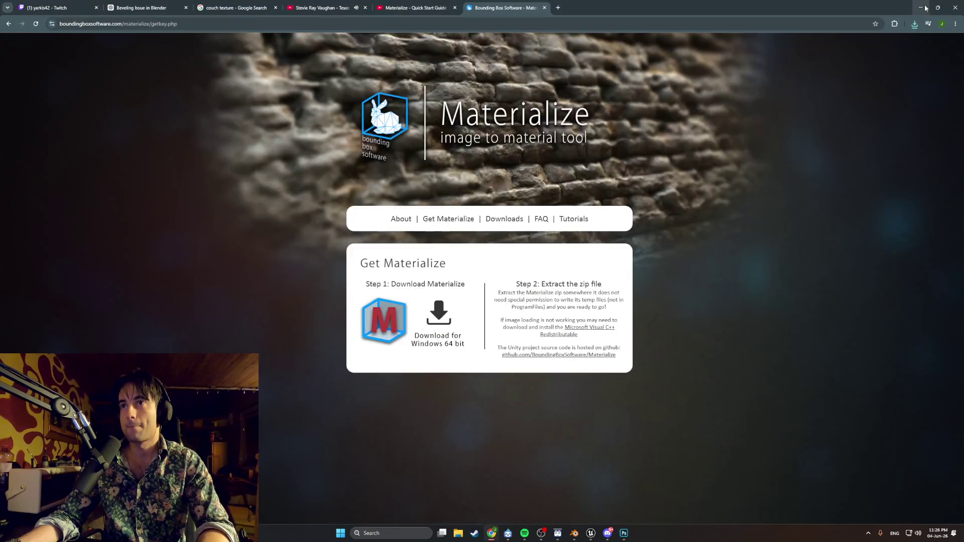
- Open Materialize_1.78.zip from Chrome's downloads in WinRAR and launch Materialize.exe
{"action": "left_click", "coordinate": [914, 23]}
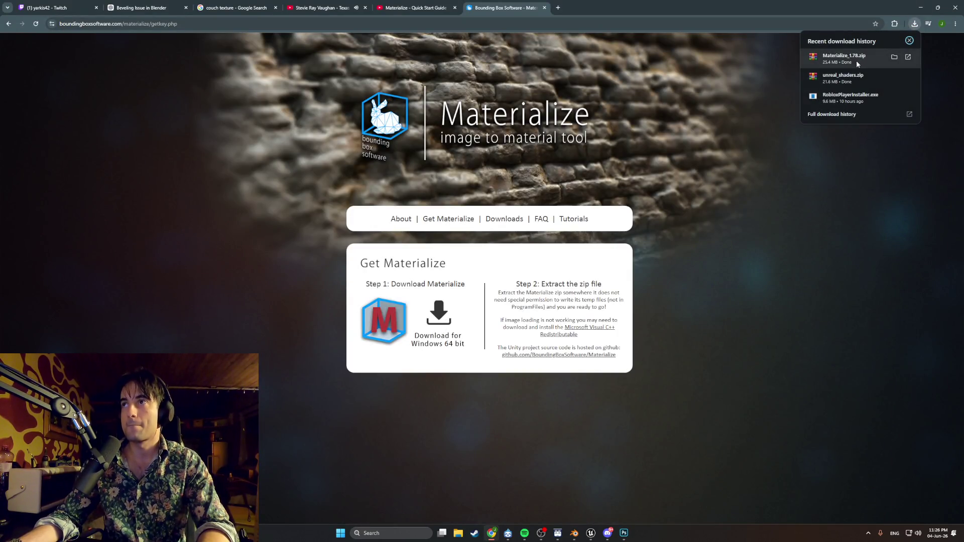
{"action": "left_click", "coordinate": [857, 61]}
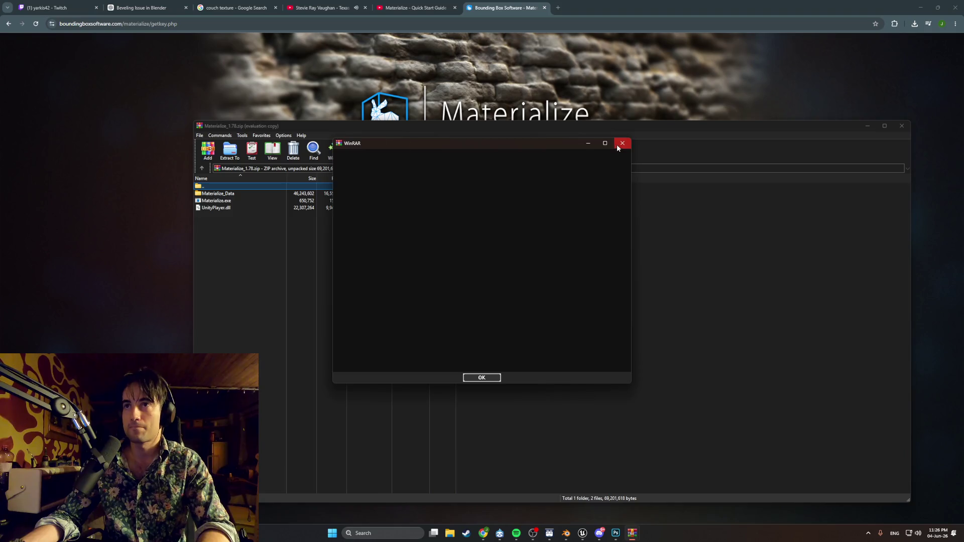
{"action": "left_click", "coordinate": [621, 144]}
{"action": "double_click", "coordinate": [219, 201]}
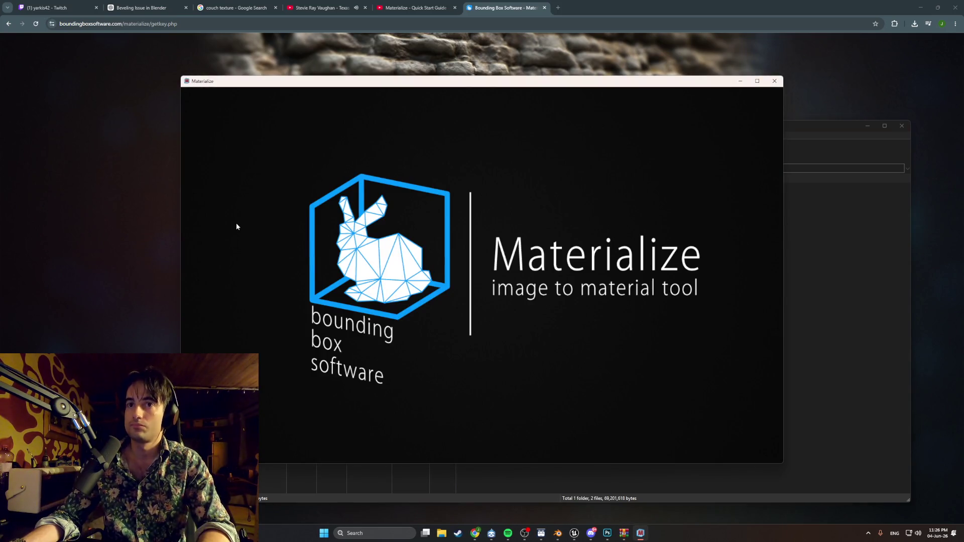
- Paste the fabric image into the Smoothness and Metallic maps, then start opening a Normal Map file
{"action": "left_click", "coordinate": [920, 7]}
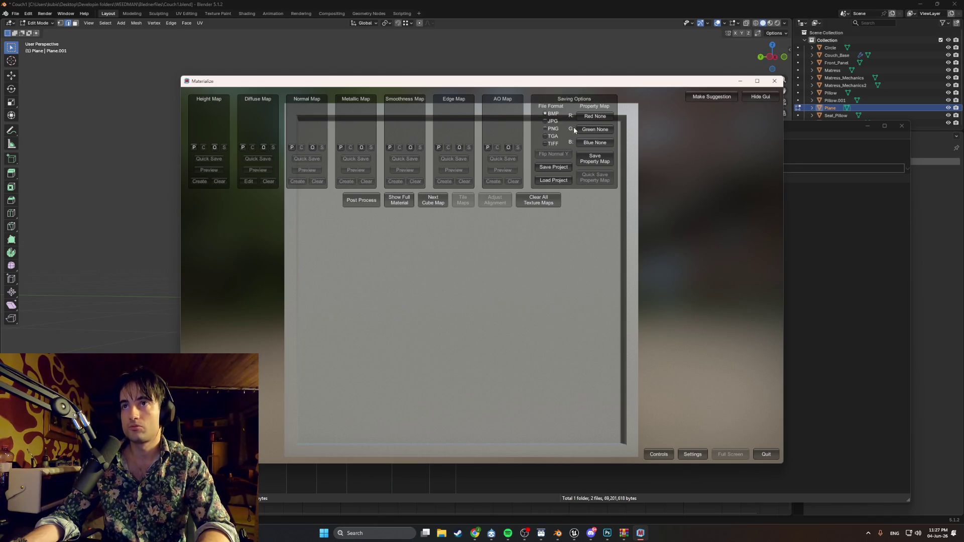
{"action": "left_click_drag", "start_coordinate": [341, 203], "coordinate": [462, 262]}
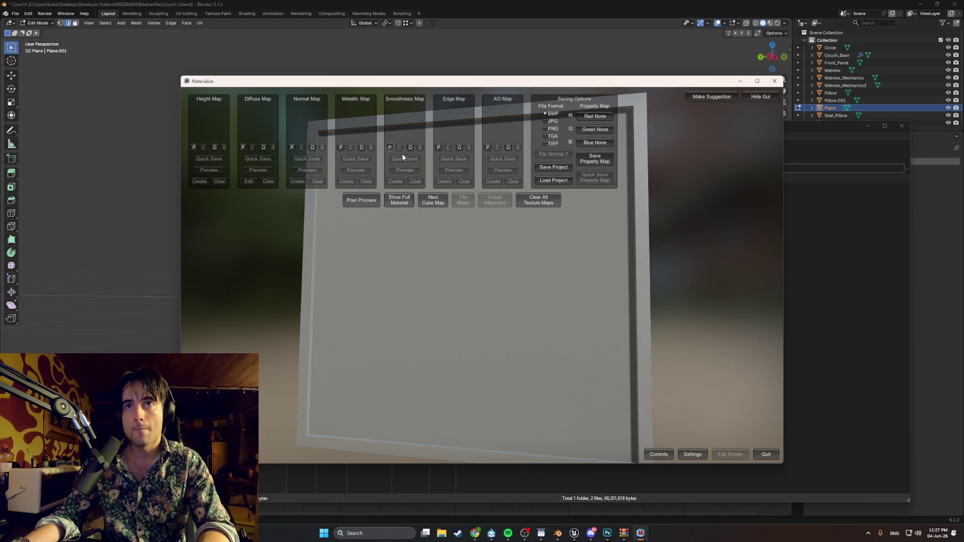
{"action": "left_click", "coordinate": [389, 147]}
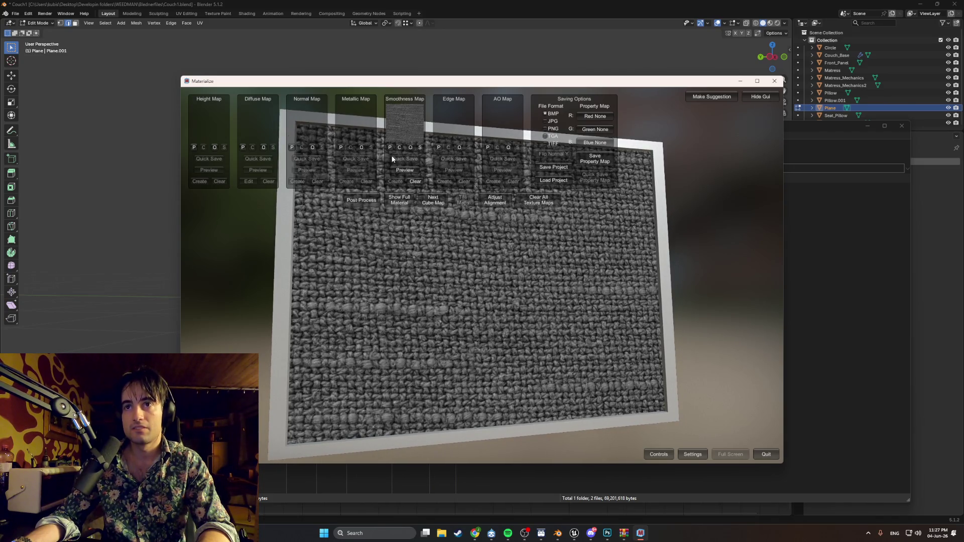
{"action": "left_click", "coordinate": [339, 148]}
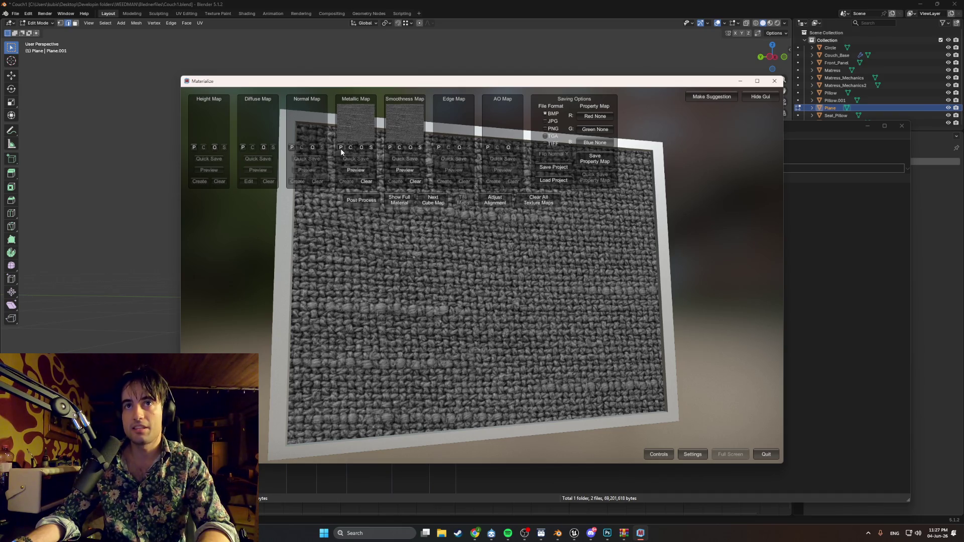
{"action": "left_click", "coordinate": [310, 149]}
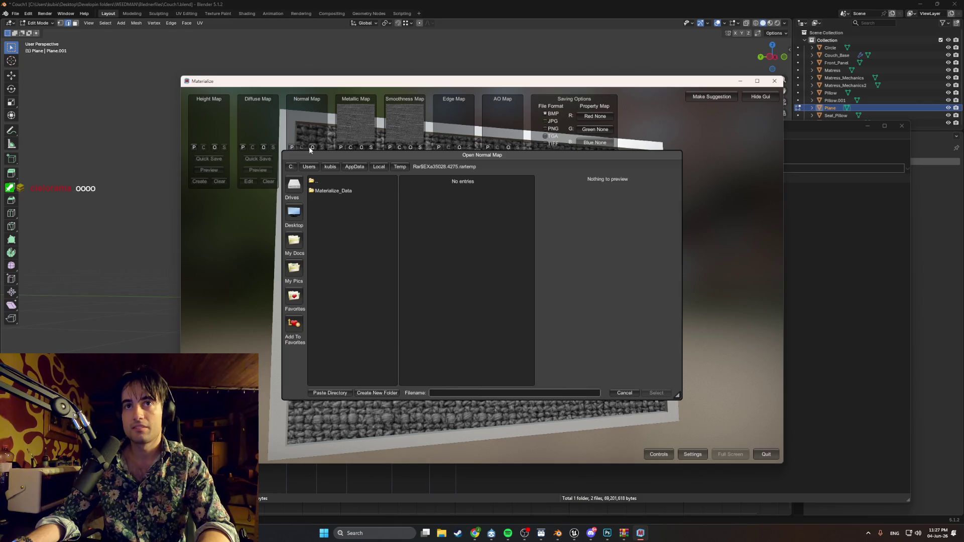
- Cancel the file dialog, clear Smoothness and Metallic, and paste the fabric as the Normal Map
{"action": "left_click", "coordinate": [625, 393]}
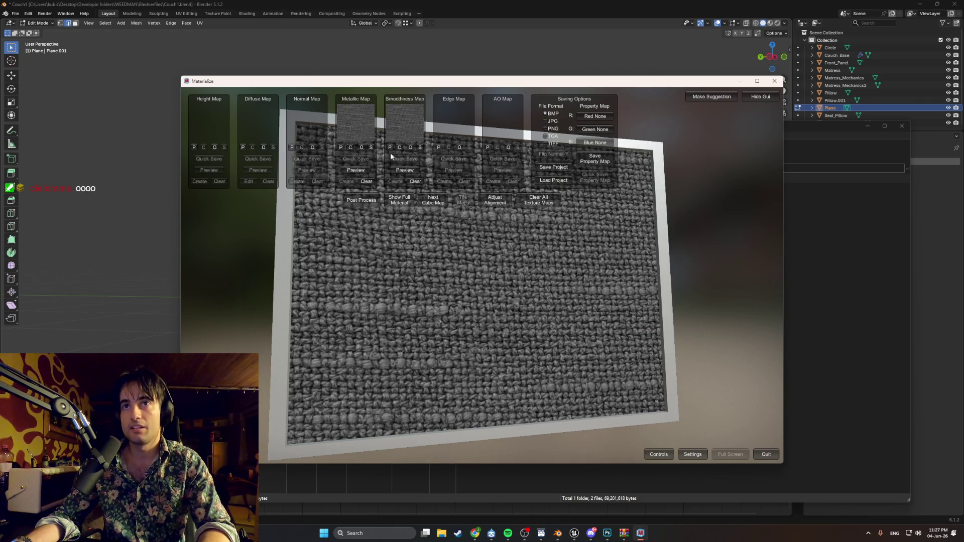
{"action": "left_click", "coordinate": [408, 180]}
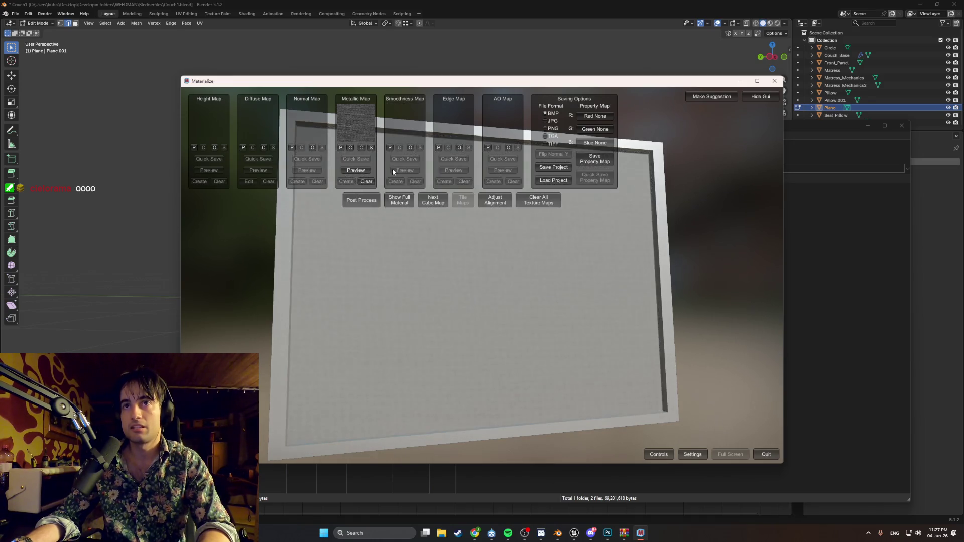
{"action": "left_click", "coordinate": [366, 181]}
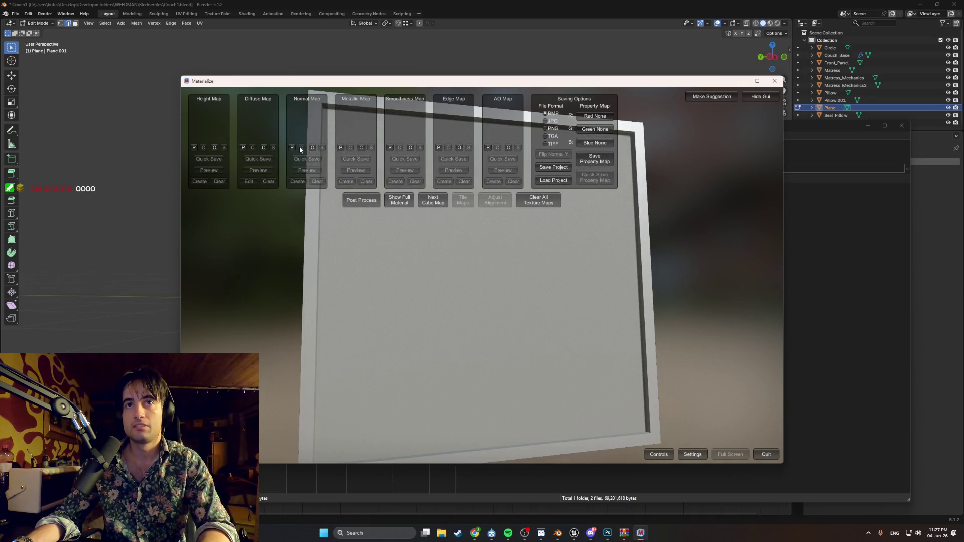
{"action": "left_click", "coordinate": [293, 149]}
{"action": "mouse_move", "coordinate": [561, 313]}
{"action": "left_mouse_down"}
{"action": "mouse_move", "coordinate": [415, 293]}
{"action": "mouse_move", "coordinate": [405, 276]}
{"action": "mouse_move", "coordinate": [439, 267]}
{"action": "mouse_move", "coordinate": [453, 285]}
{"action": "left_mouse_up"}
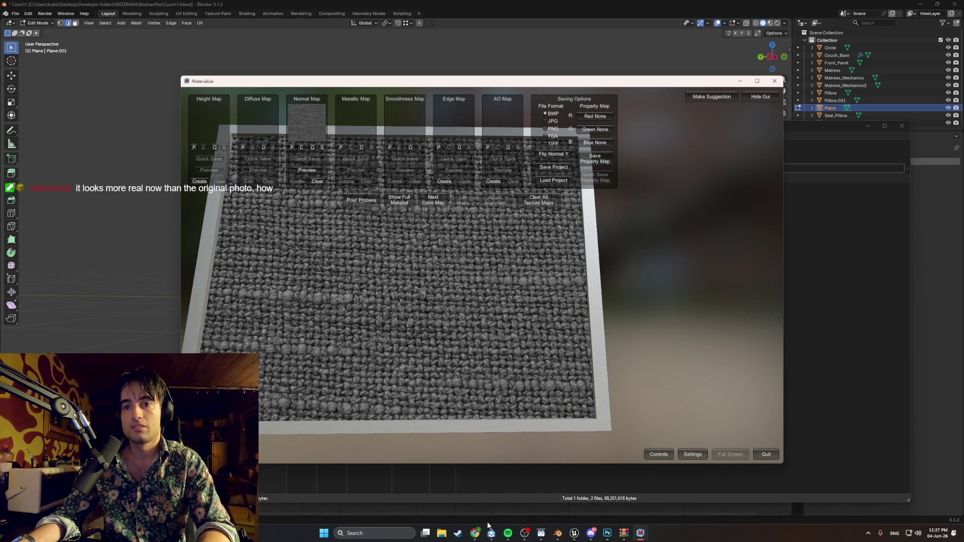
- Switch back to the Materialize quick start guide in Chrome
{"action": "left_click", "coordinate": [475, 533]}
{"action": "left_click", "coordinate": [377, 6]}
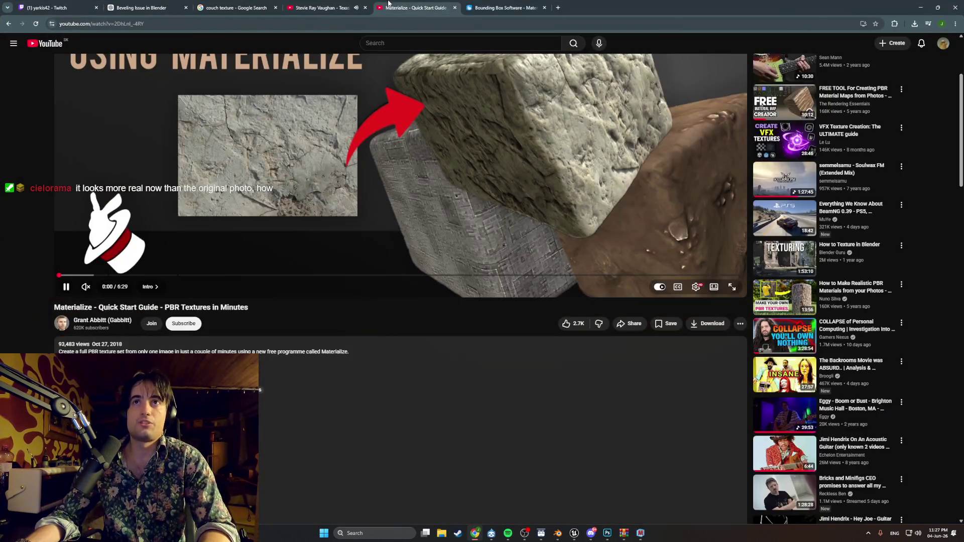
- Scrub back and forth through the tutorial, pausing around the textured plane section
{"action": "left_click", "coordinate": [359, 170]}
{"action": "scroll", "coordinate": [348, 232], "scroll_direction": "up", "scroll_amount": 3}
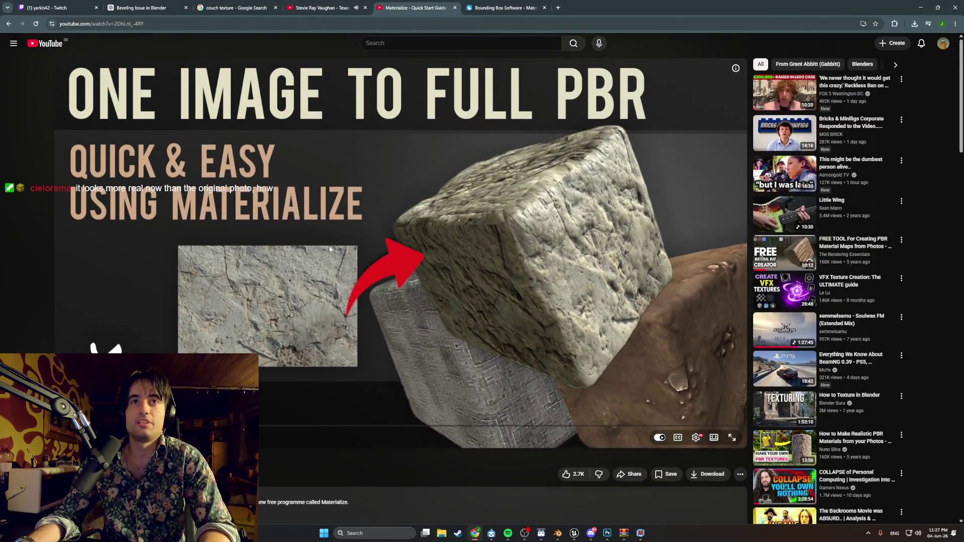
{"action": "left_click_drag", "start_coordinate": [113, 425], "coordinate": [105, 426]}
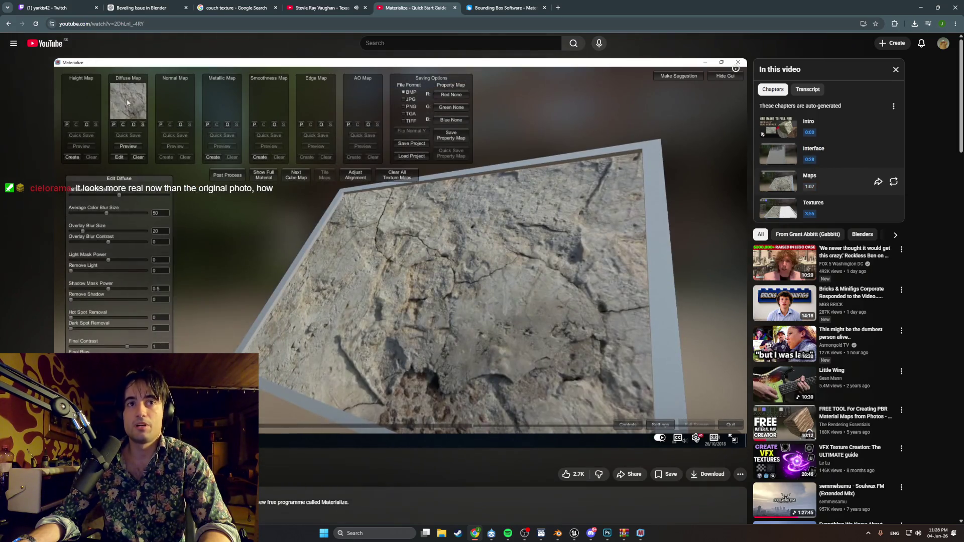
{"action": "mouse_move", "coordinate": [226, 426]}
{"action": "left_mouse_down"}
{"action": "mouse_move", "coordinate": [638, 413]}
{"action": "mouse_move", "coordinate": [569, 411]}
{"action": "mouse_move", "coordinate": [544, 351]}
{"action": "left_mouse_up"}
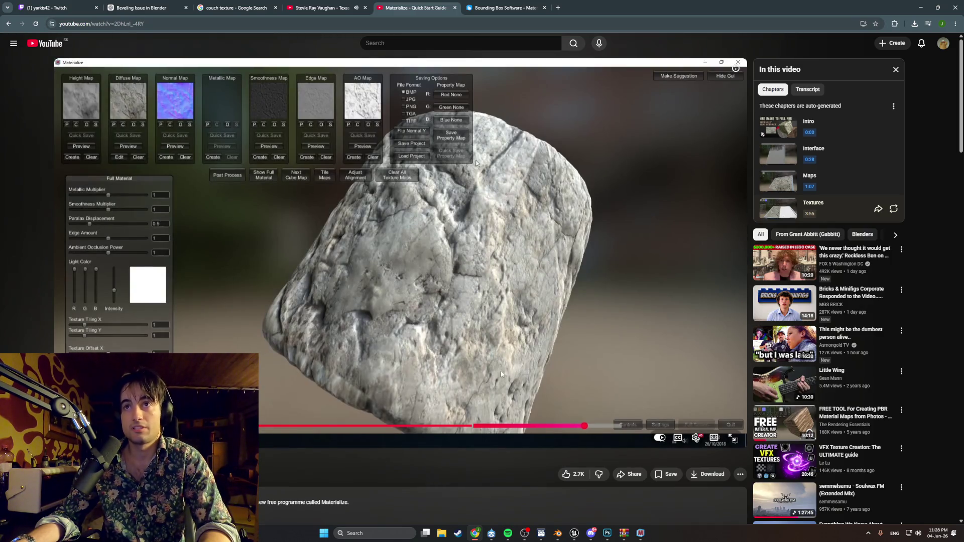
{"action": "mouse_move", "coordinate": [603, 426]}
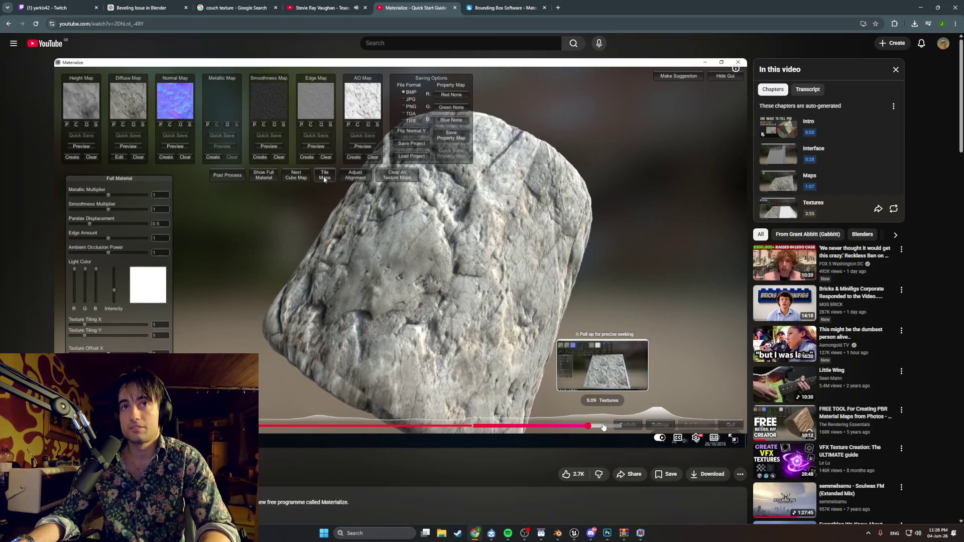
{"action": "left_click_drag", "start_coordinate": [604, 427], "coordinate": [534, 270]}
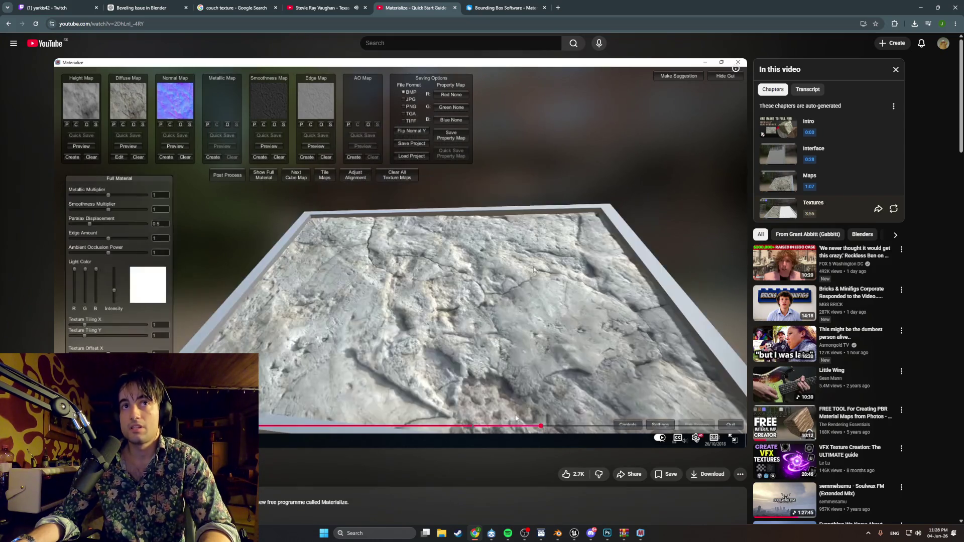
{"action": "left_click", "coordinate": [534, 269]}
{"action": "left_click_drag", "start_coordinate": [398, 427], "coordinate": [189, 427]}
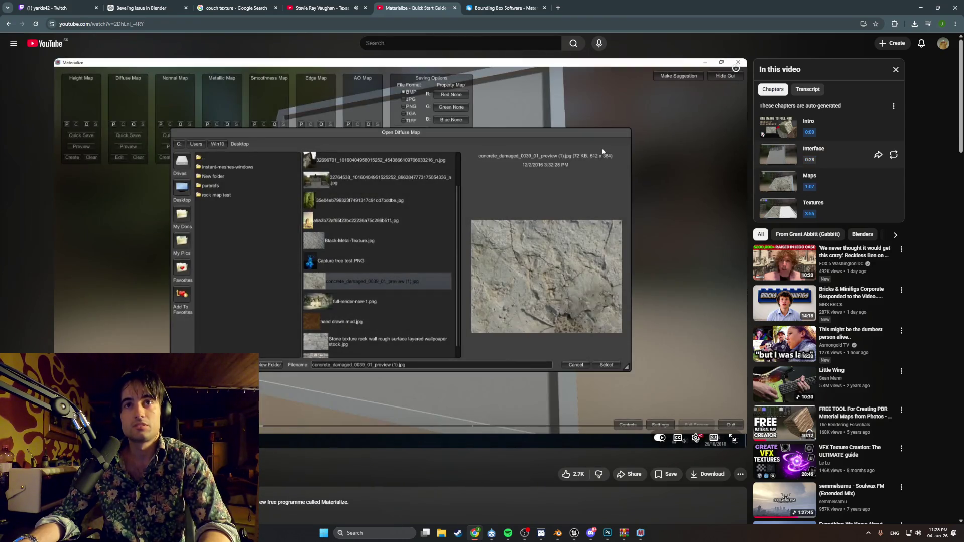
{"action": "left_click", "coordinate": [609, 174]}
{"action": "left_click", "coordinate": [381, 306]}
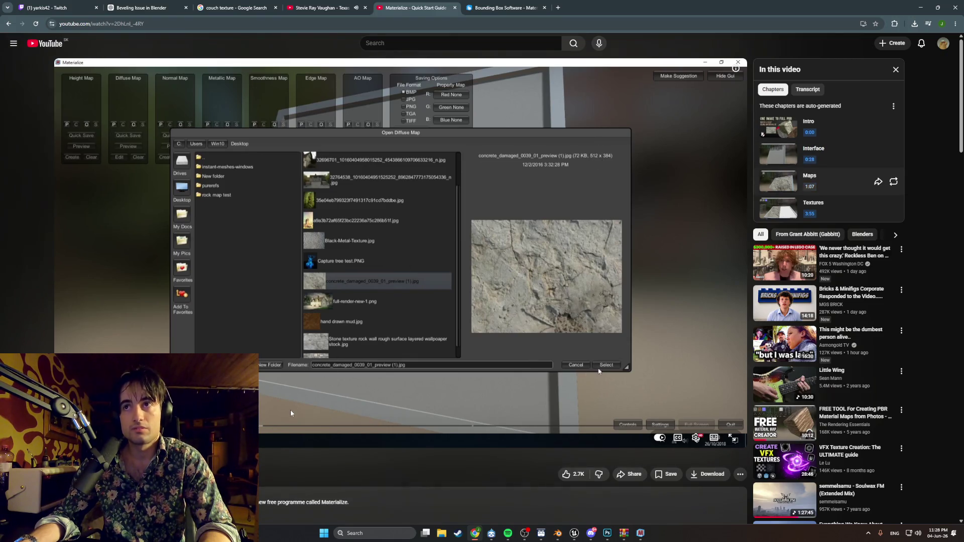
- Skip to the height map part and play the Maps chapter around 2:29, then start a new search
{"action": "left_click_drag", "start_coordinate": [268, 427], "coordinate": [204, 427]}
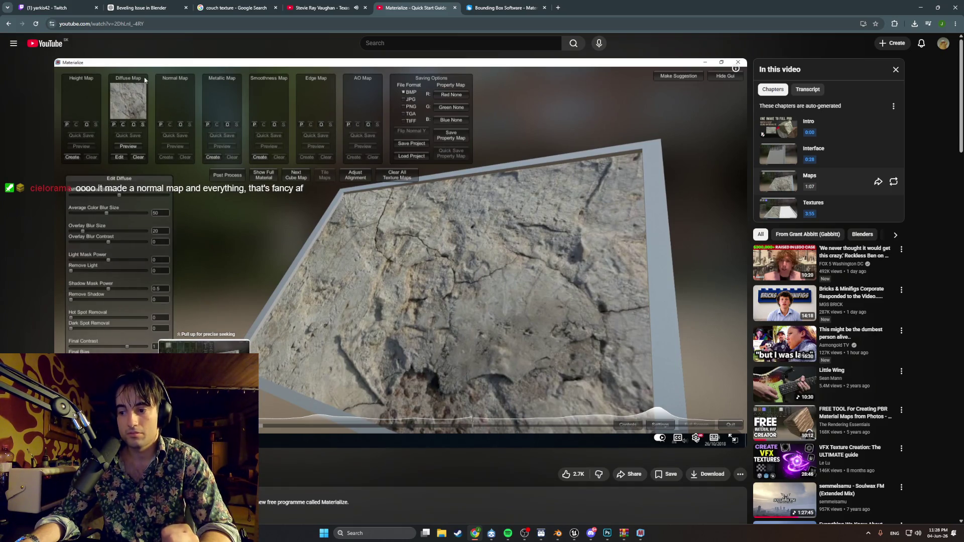
{"action": "left_click_drag", "start_coordinate": [204, 427], "coordinate": [266, 375]}
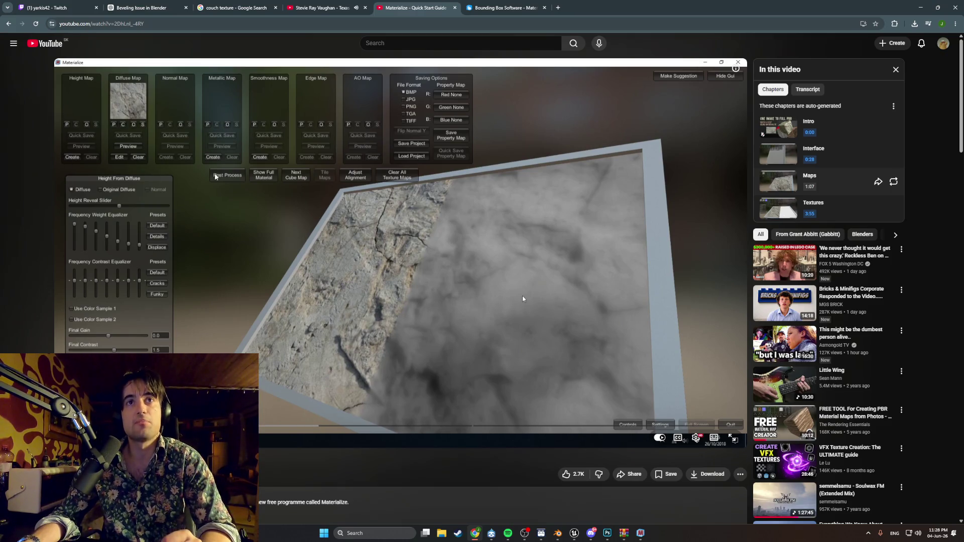
{"action": "left_click_drag", "start_coordinate": [253, 426], "coordinate": [319, 428]}
{"action": "left_click", "coordinate": [344, 413]}
{"action": "left_click", "coordinate": [341, 426]}
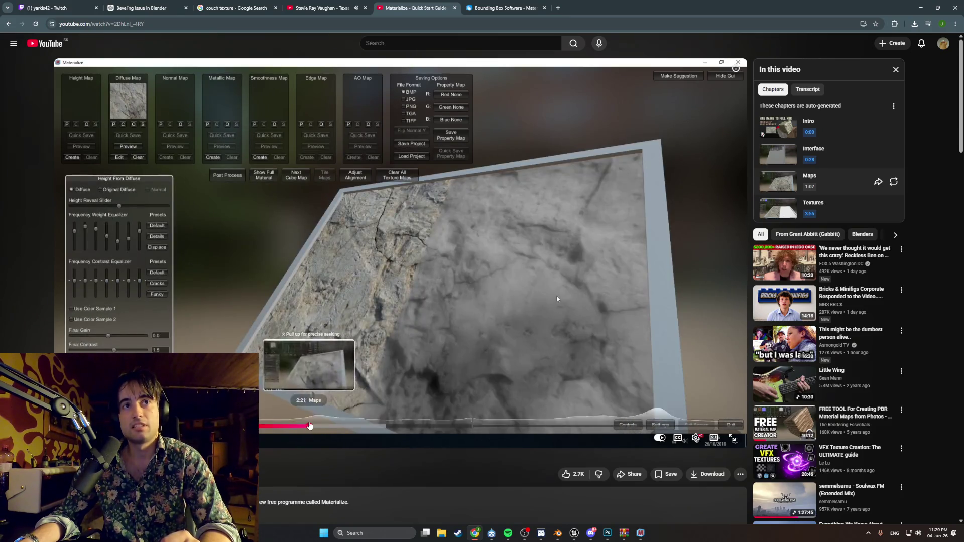
{"action": "left_click_drag", "start_coordinate": [319, 428], "coordinate": [325, 423]}
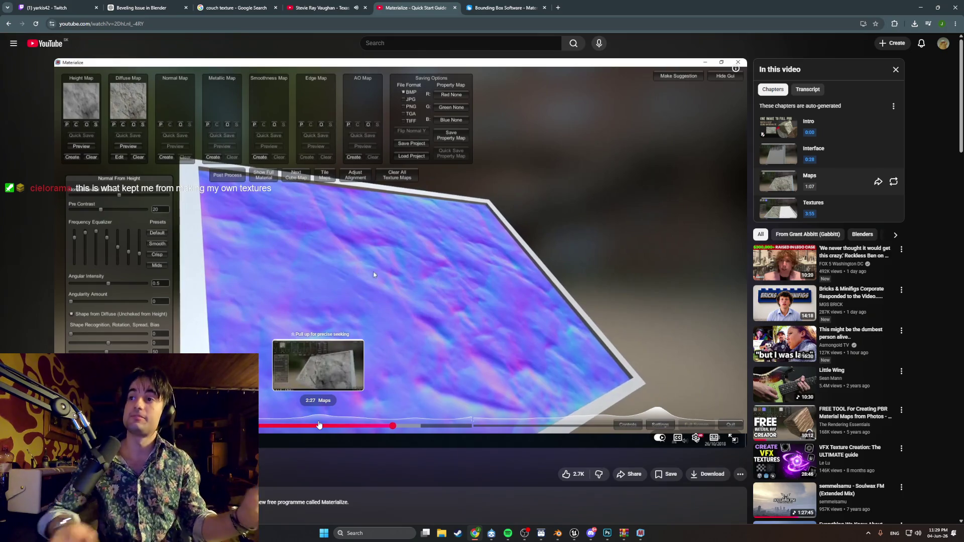
{"action": "left_click", "coordinate": [408, 43]}
{"action": "type", "text": "mate"}
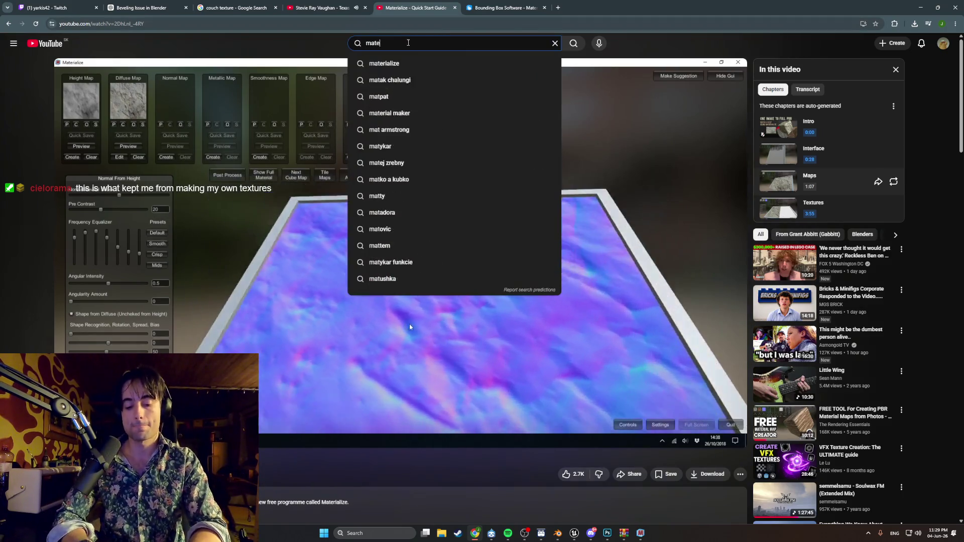
{"action": "type", "text": "rialize"}
- Search YouTube for materialize and open the FREE TOOL PBR material maps video
{"action": "key", "text": "Return"}
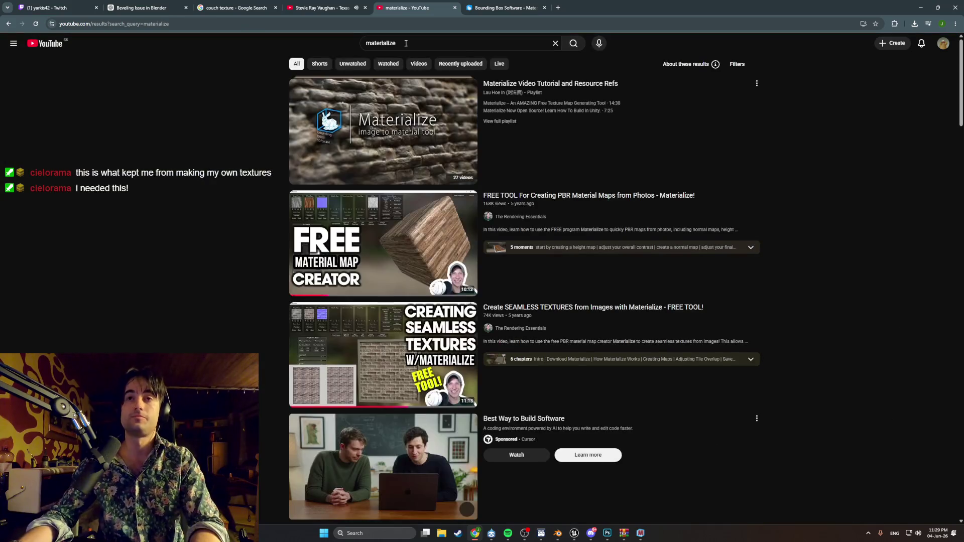
{"action": "mouse_move", "coordinate": [384, 243]}
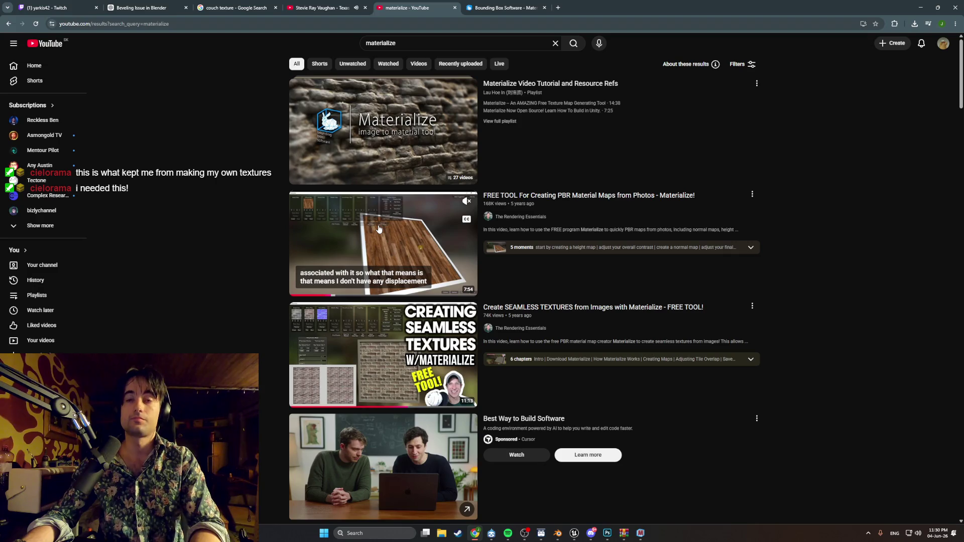
{"action": "left_click", "coordinate": [379, 229]}
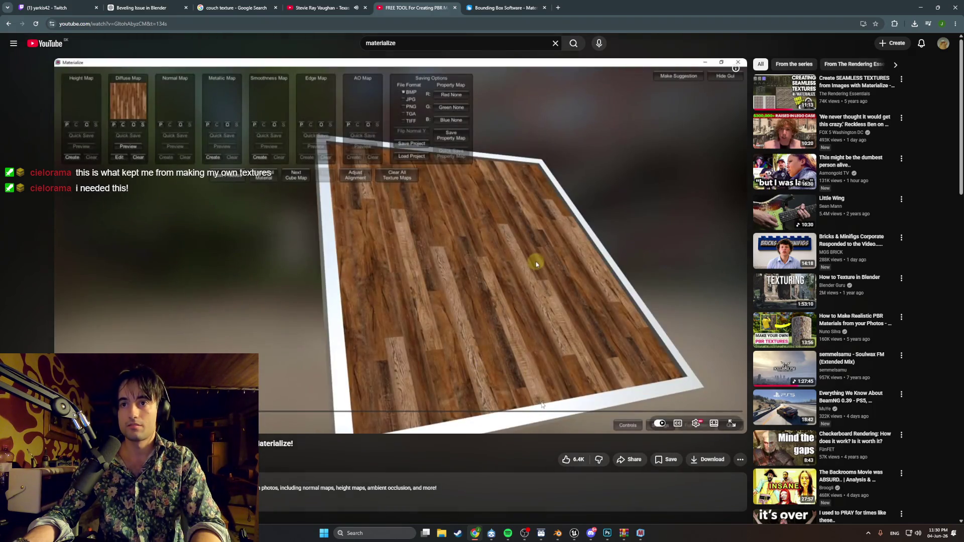
- Scrub forward and back through the PBR maps tutorial timeline
{"action": "mouse_move", "coordinate": [550, 412]}
{"action": "left_mouse_down"}
{"action": "mouse_move", "coordinate": [638, 409]}
{"action": "mouse_move", "coordinate": [518, 413]}
{"action": "left_mouse_up"}
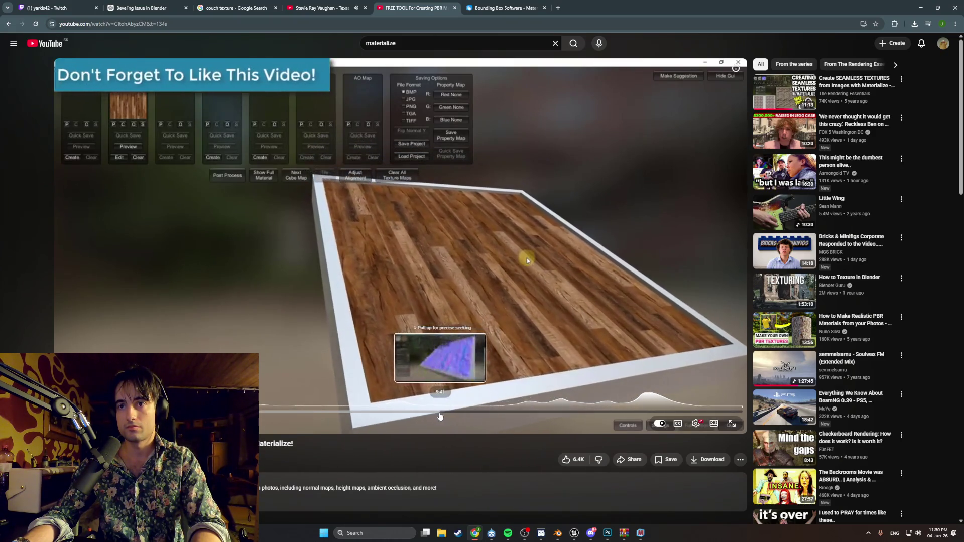
{"action": "left_click_drag", "start_coordinate": [518, 414], "coordinate": [426, 412]}
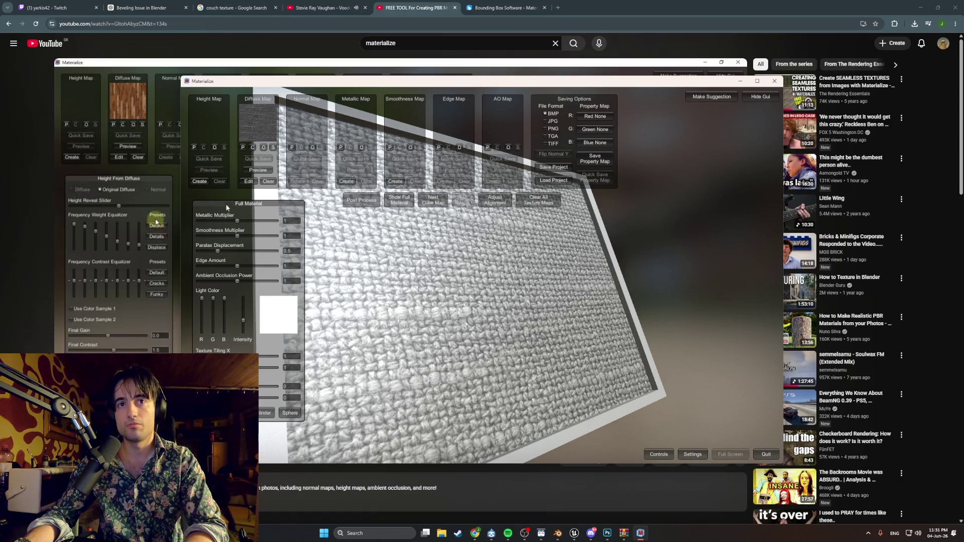
- Load the grey fabric image as the map in Materialize, then switch toward Photoshop
{"action": "left_click", "coordinate": [285, 414]}
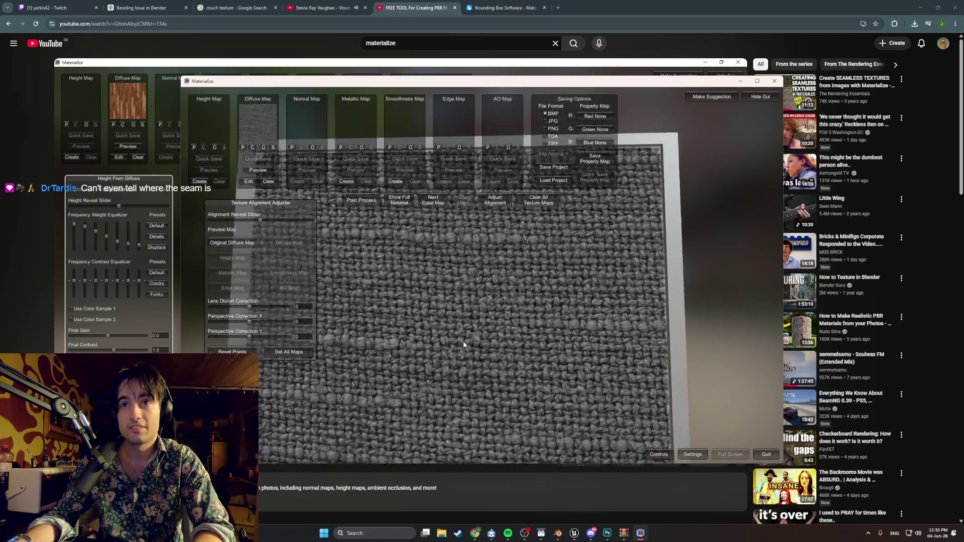
{"action": "left_click", "coordinate": [607, 531]}
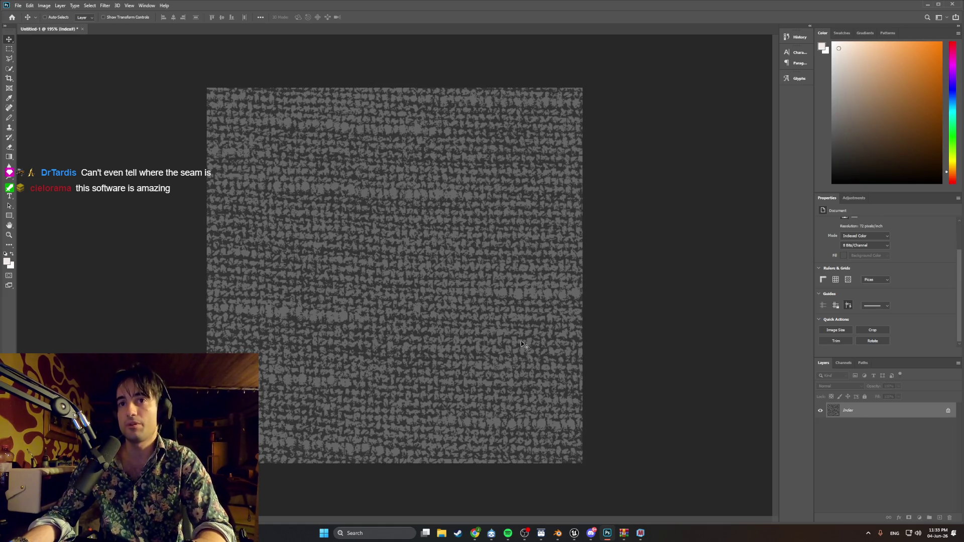
- Undo and redo in Photoshop to restore the fabric texture layer, then switch to Materialize
{"action": "key", "text": "ctrl+z"}
{"action": "key", "text": "ctrl+z"}
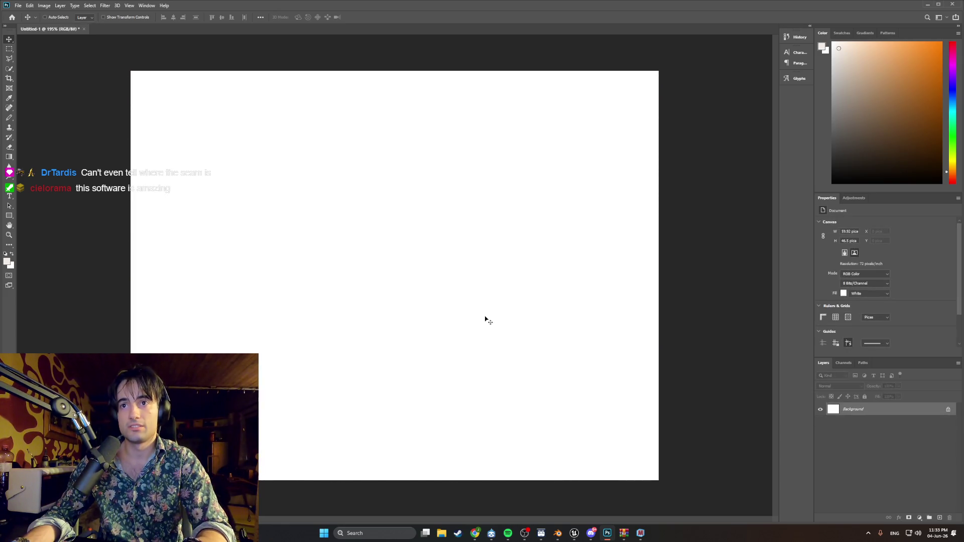
{"action": "key", "text": "ctrl+shift+z"}
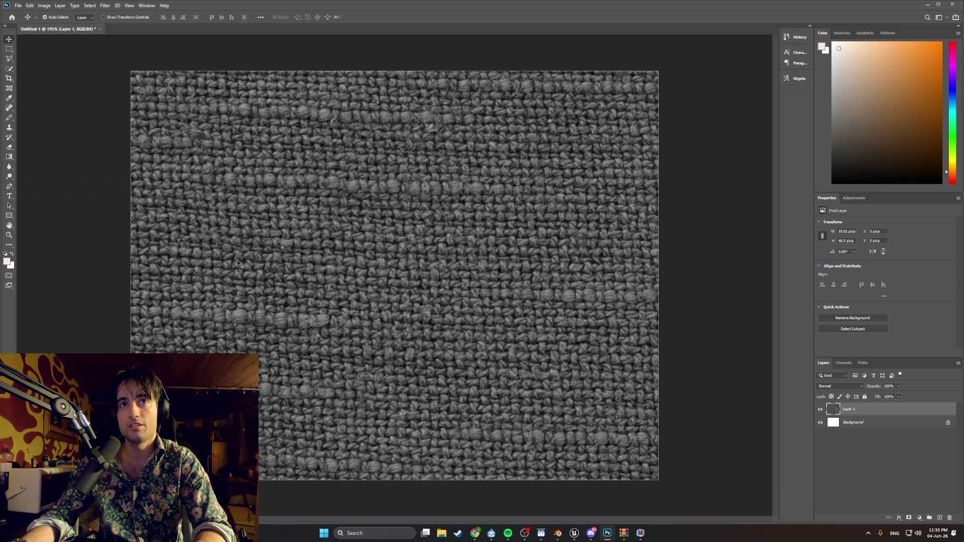
{"action": "left_click", "coordinate": [641, 533]}
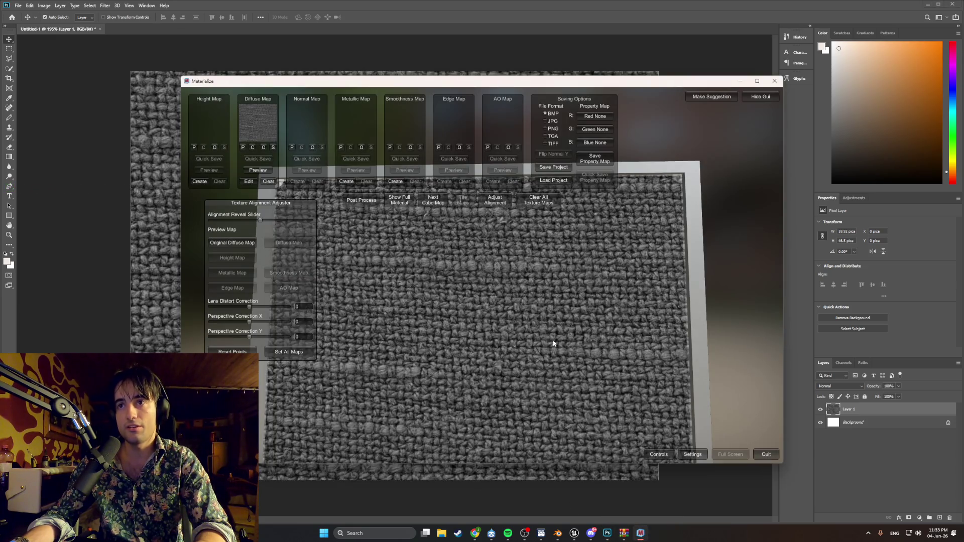
- Maximize Materialize, show the fabric as a full lit material and lower the metallic multiplier
{"action": "left_click", "coordinate": [757, 81]}
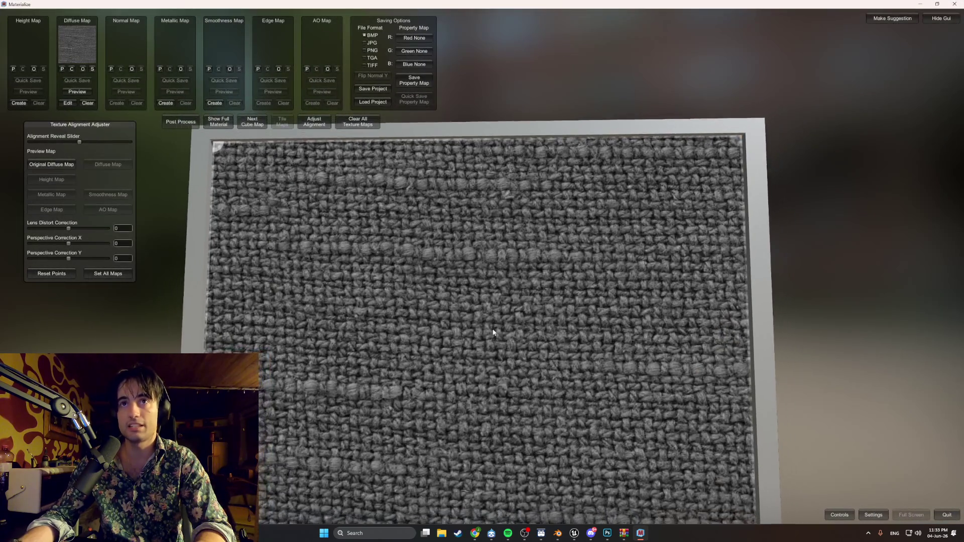
{"action": "middle_click_drag", "start_coordinate": [493, 328], "coordinate": [255, 260]}
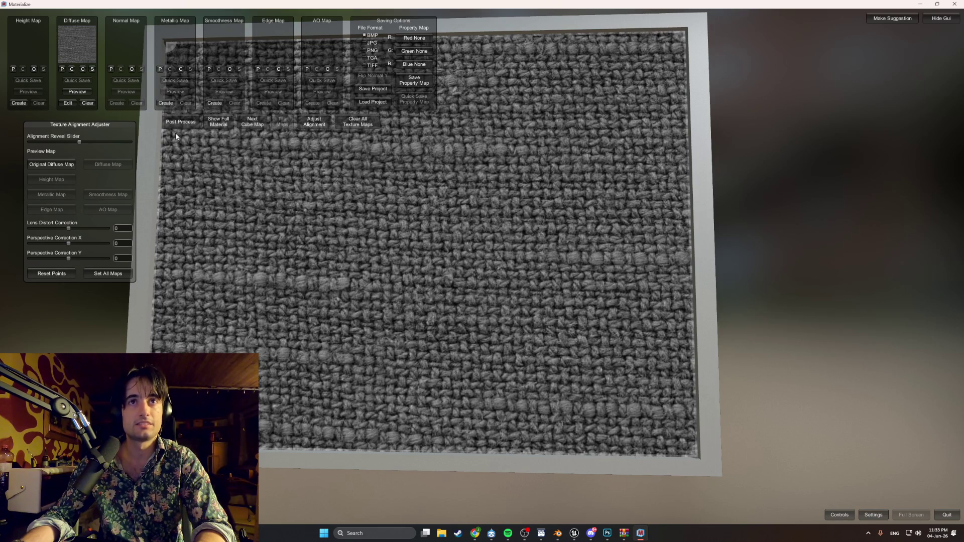
{"action": "left_click", "coordinate": [218, 121]}
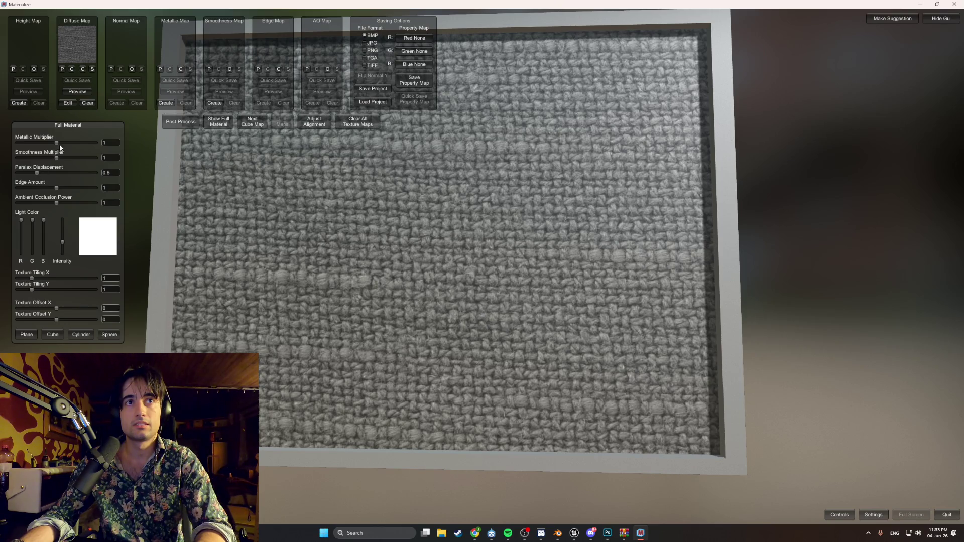
{"action": "mouse_move", "coordinate": [60, 144]}
{"action": "left_mouse_down"}
{"action": "mouse_move", "coordinate": [27, 165]}
{"action": "mouse_move", "coordinate": [127, 167]}
{"action": "left_mouse_up"}
{"action": "mouse_move", "coordinate": [237, 197]}
{"action": "left_mouse_down"}
{"action": "mouse_move", "coordinate": [590, 241]}
{"action": "mouse_move", "coordinate": [516, 236]}
{"action": "mouse_move", "coordinate": [533, 224]}
{"action": "left_mouse_up"}
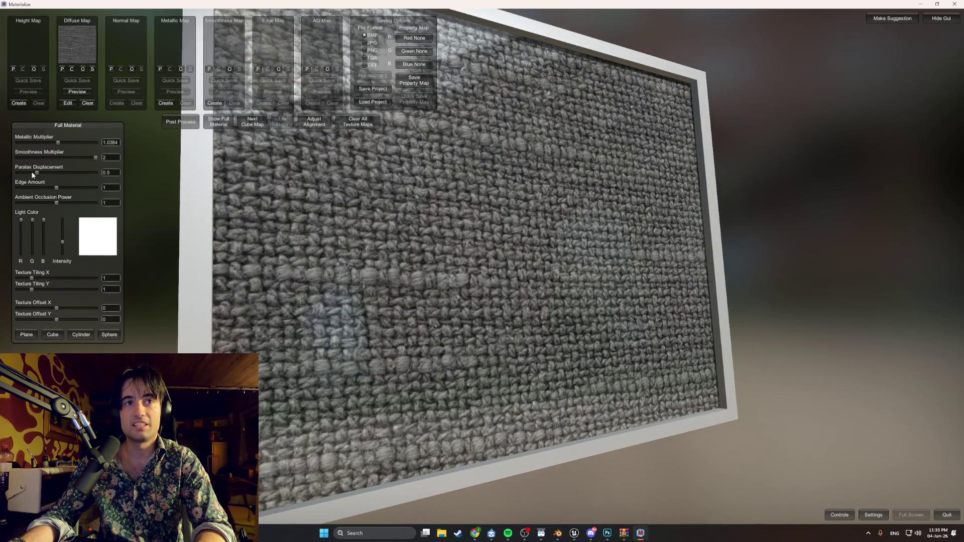
- Reduce smoothness to 0 and adjust parallax displacement, turning the plane toward the camera
{"action": "left_click_drag", "start_coordinate": [81, 157], "coordinate": [28, 154]}
{"action": "mouse_move", "coordinate": [453, 249]}
{"action": "left_mouse_down"}
{"action": "mouse_move", "coordinate": [559, 279]}
{"action": "mouse_move", "coordinate": [505, 256]}
{"action": "mouse_move", "coordinate": [564, 248]}
{"action": "mouse_move", "coordinate": [548, 271]}
{"action": "mouse_move", "coordinate": [131, 236]}
{"action": "left_mouse_up"}
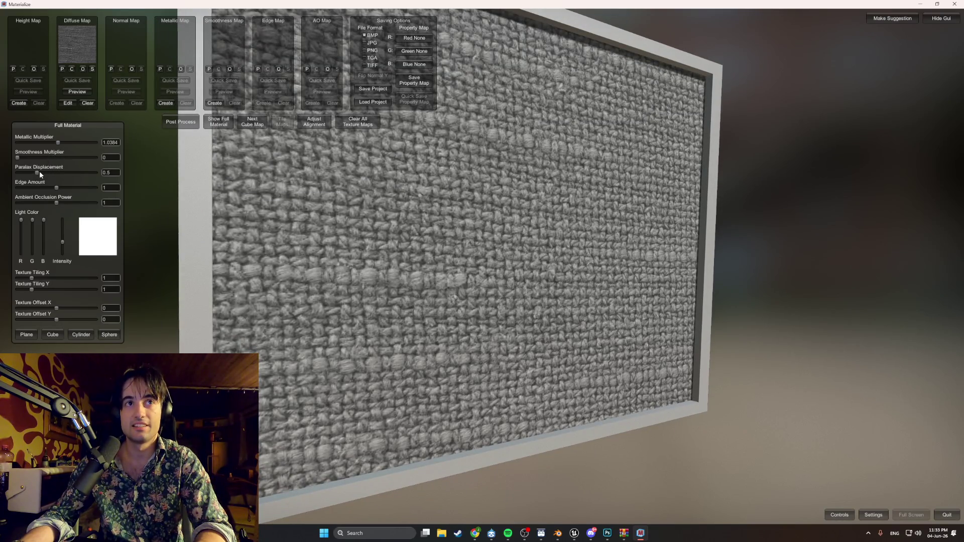
{"action": "mouse_move", "coordinate": [40, 171]}
{"action": "left_mouse_down"}
{"action": "mouse_move", "coordinate": [4, 181]}
{"action": "mouse_move", "coordinate": [94, 201]}
{"action": "mouse_move", "coordinate": [89, 262]}
{"action": "mouse_move", "coordinate": [88, 208]}
{"action": "left_mouse_up"}
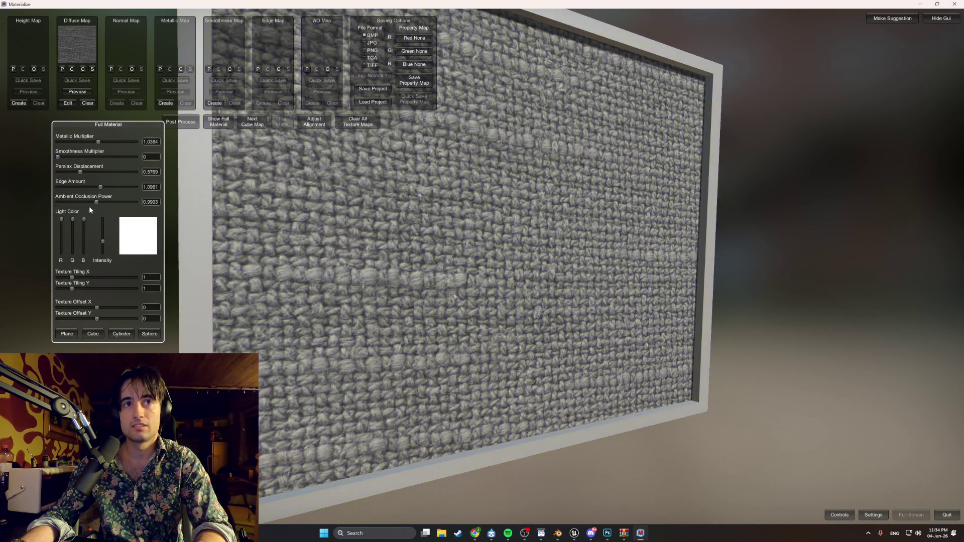
{"action": "left_click_drag", "start_coordinate": [452, 203], "coordinate": [367, 67]}
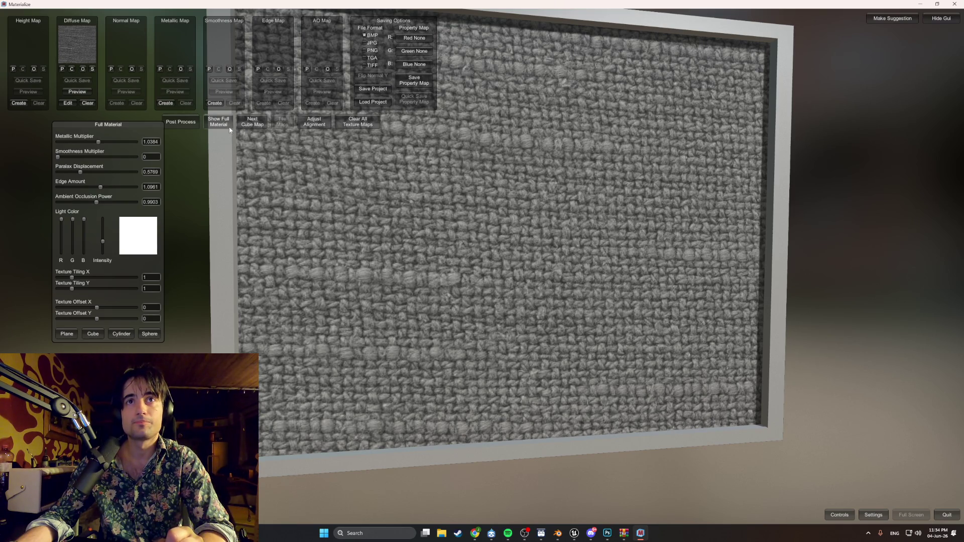
- Briefly check the Post Process and Settings panels and inspect the fabric surface up close
{"action": "left_click", "coordinate": [189, 123]}
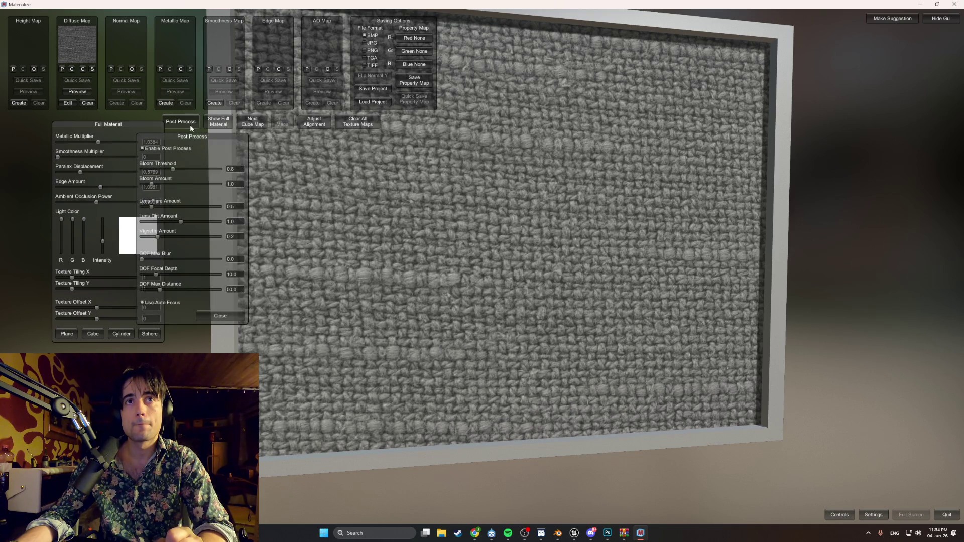
{"action": "left_click", "coordinate": [194, 124]}
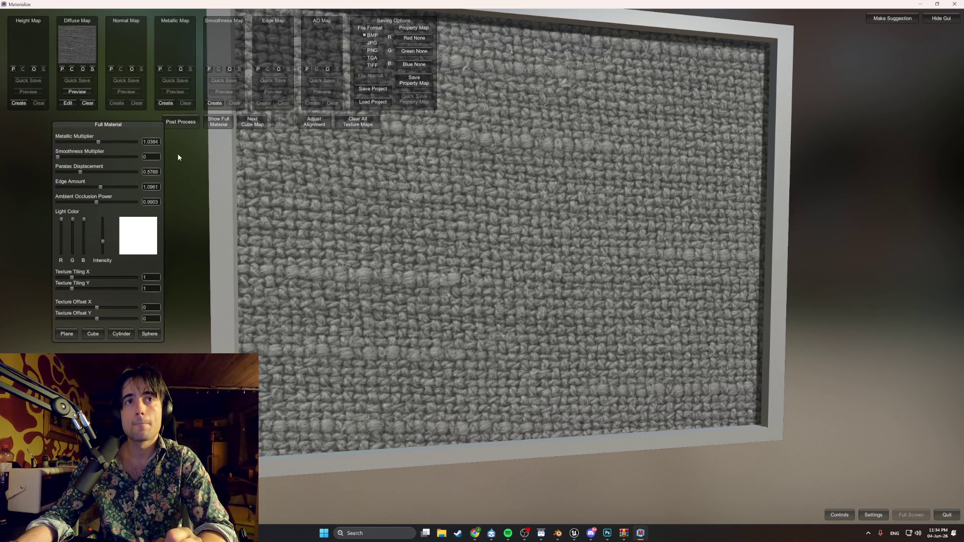
{"action": "left_click", "coordinate": [877, 517]}
{"action": "left_click", "coordinate": [877, 517]}
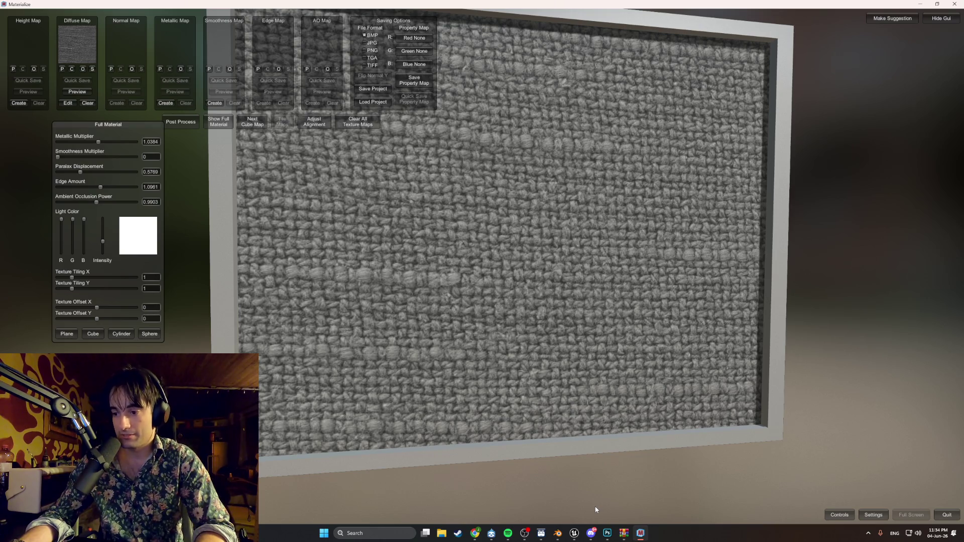
{"action": "mouse_move", "coordinate": [514, 427]}
{"action": "left_mouse_down"}
{"action": "mouse_move", "coordinate": [550, 293]}
{"action": "mouse_move", "coordinate": [512, 300]}
{"action": "left_mouse_up"}
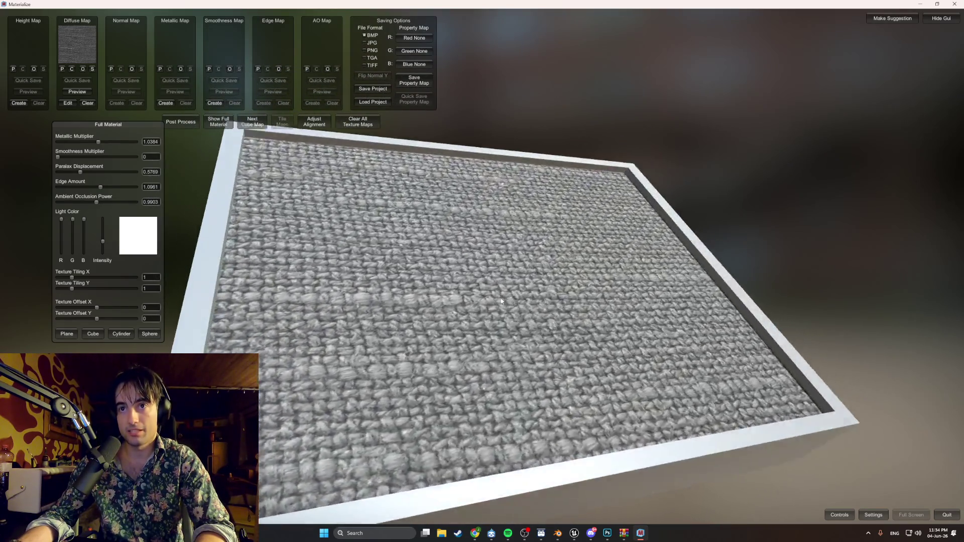
{"action": "left_click_drag", "start_coordinate": [512, 304], "coordinate": [490, 381]}
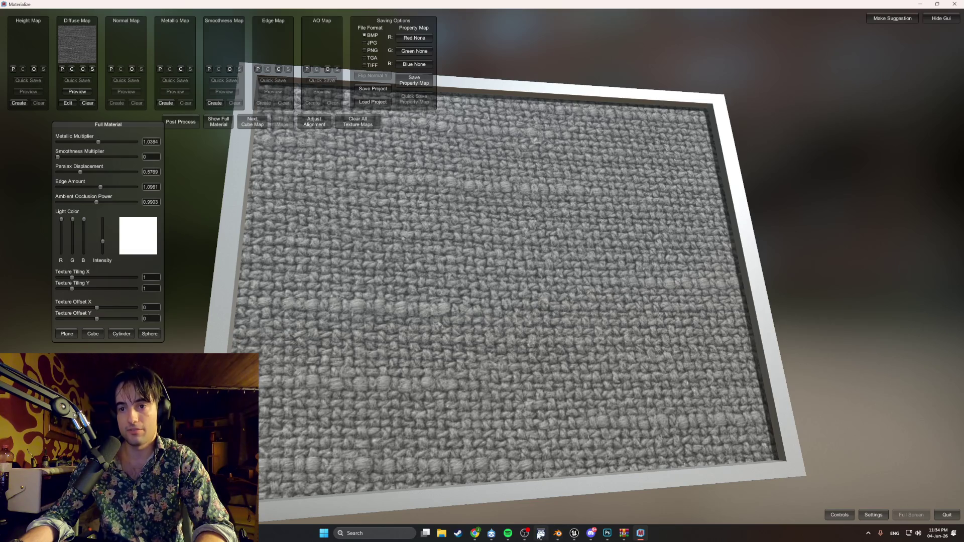
{"action": "mouse_move", "coordinate": [475, 533]}
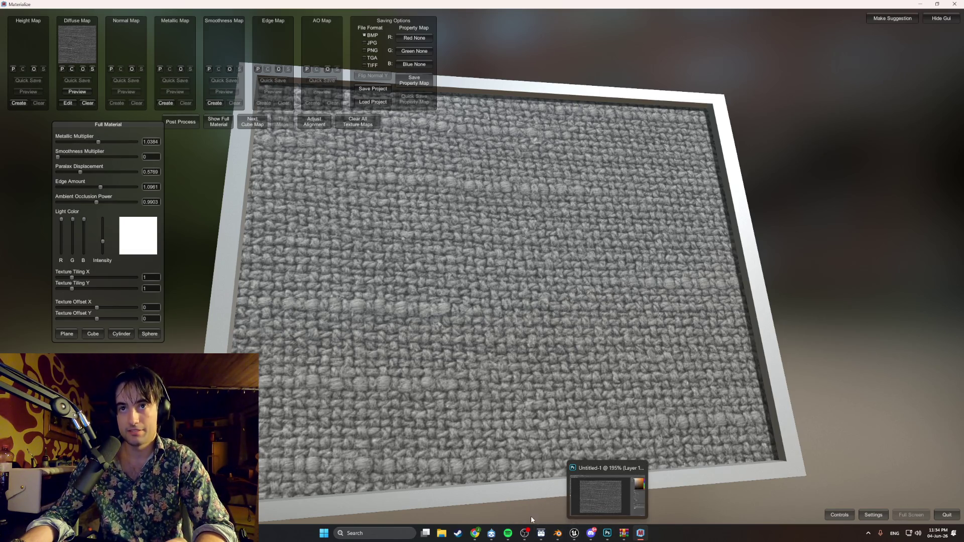
{"action": "left_click", "coordinate": [475, 534]}
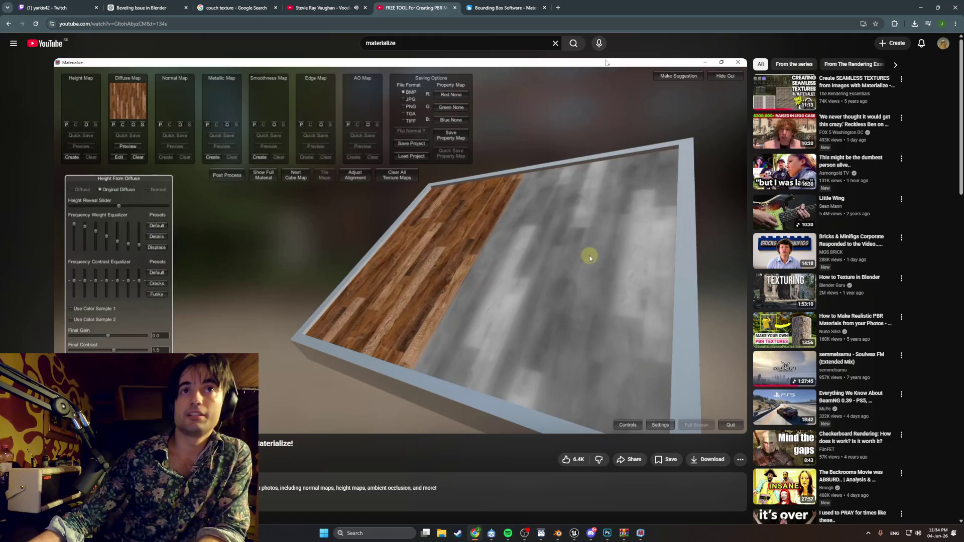
- Play the tutorial and seek ahead to its full-material section around 8:11
{"action": "left_click", "coordinate": [413, 294]}
{"action": "left_click_drag", "start_coordinate": [312, 413], "coordinate": [568, 419]}
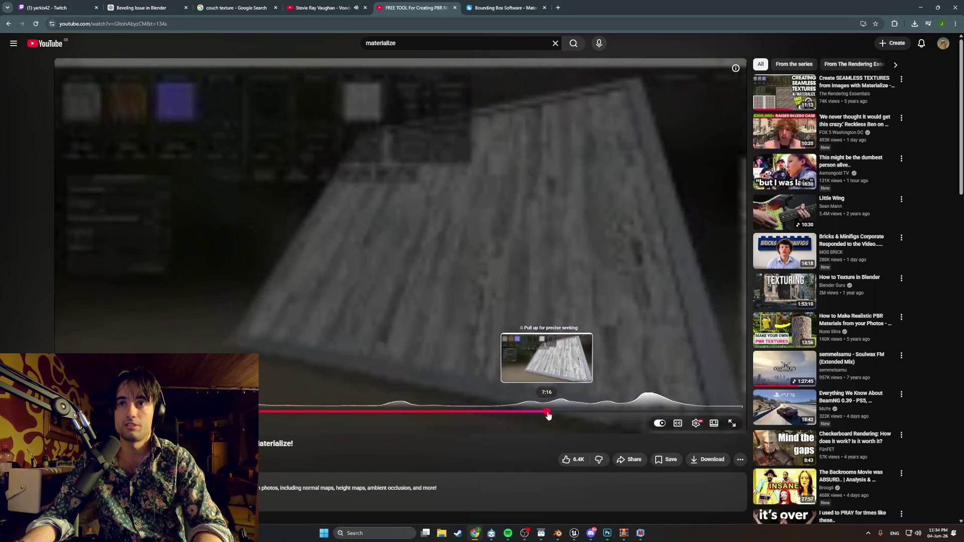
{"action": "left_click_drag", "start_coordinate": [569, 418], "coordinate": [618, 417]}
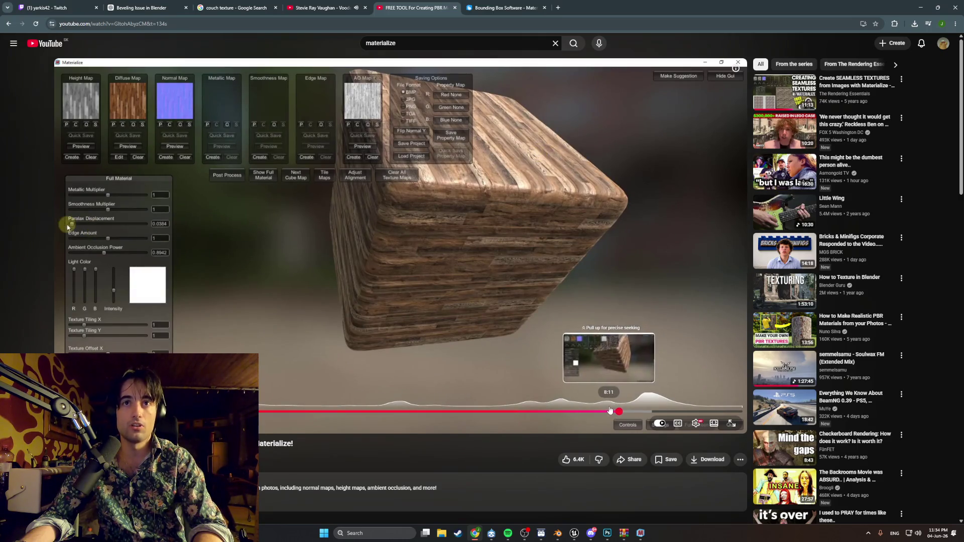
{"action": "left_click", "coordinate": [611, 411]}
- Pause on the flat-plane section, then go back to the materialize search results
{"action": "key", "text": "space"}
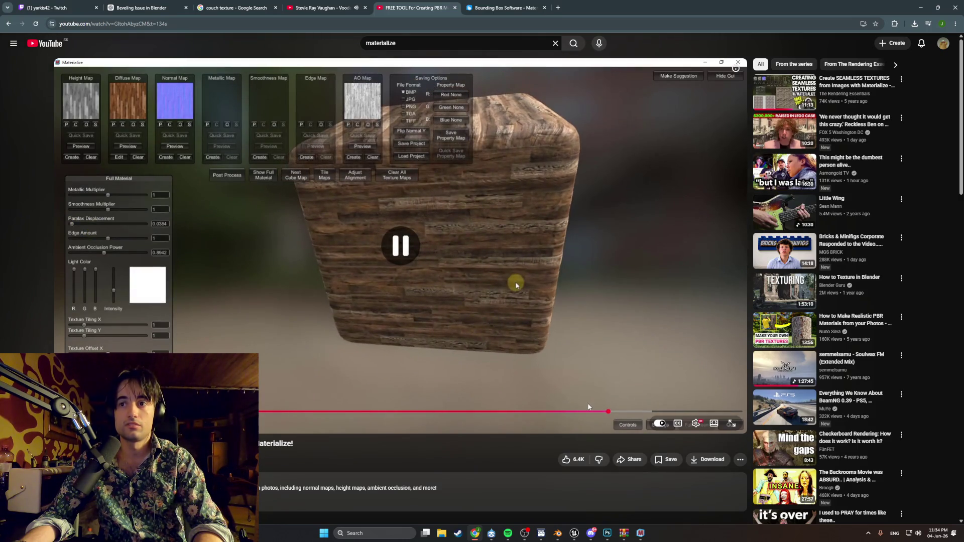
{"action": "key", "text": "space"}
{"action": "key", "text": "space"}
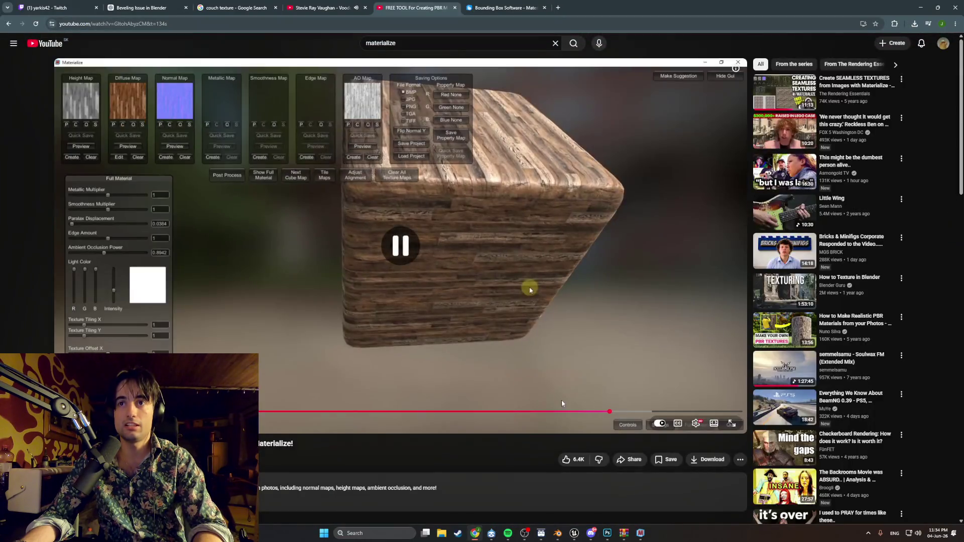
{"action": "left_click", "coordinate": [580, 411]}
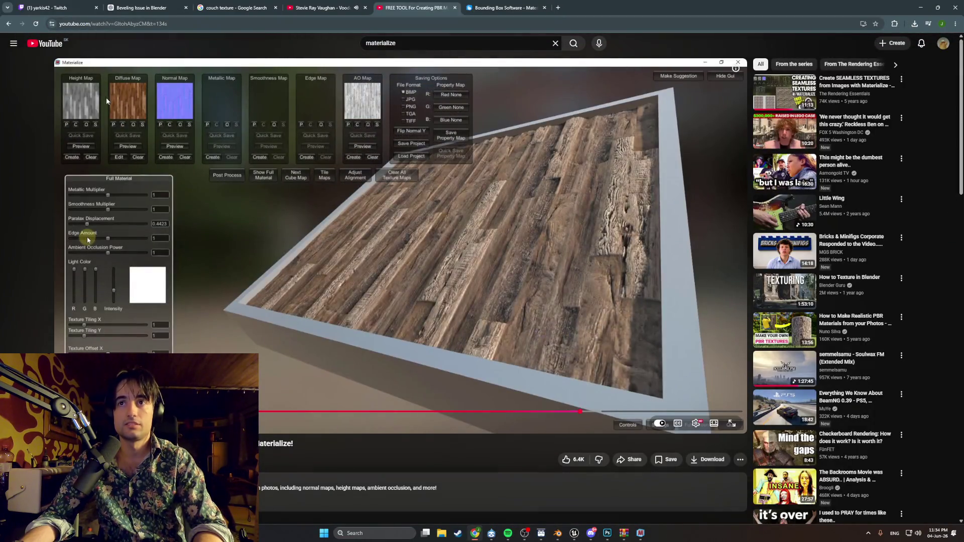
{"action": "key", "text": "alt+Left"}
{"action": "scroll", "coordinate": [327, 321], "scroll_direction": "down", "scroll_amount": 1}
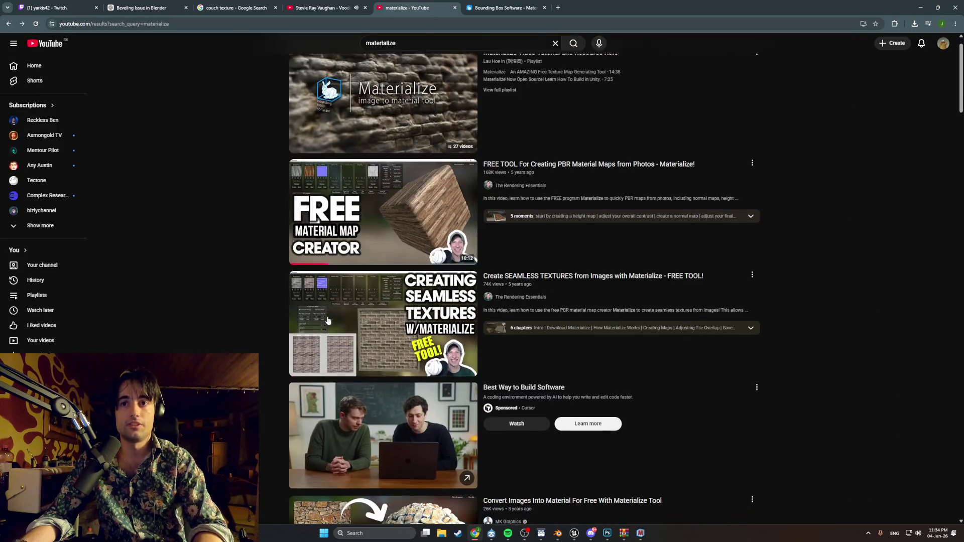
- Open the Create SEAMLESS TEXTURES tutorial and skip to the Materialize part
{"action": "left_click", "coordinate": [331, 322]}
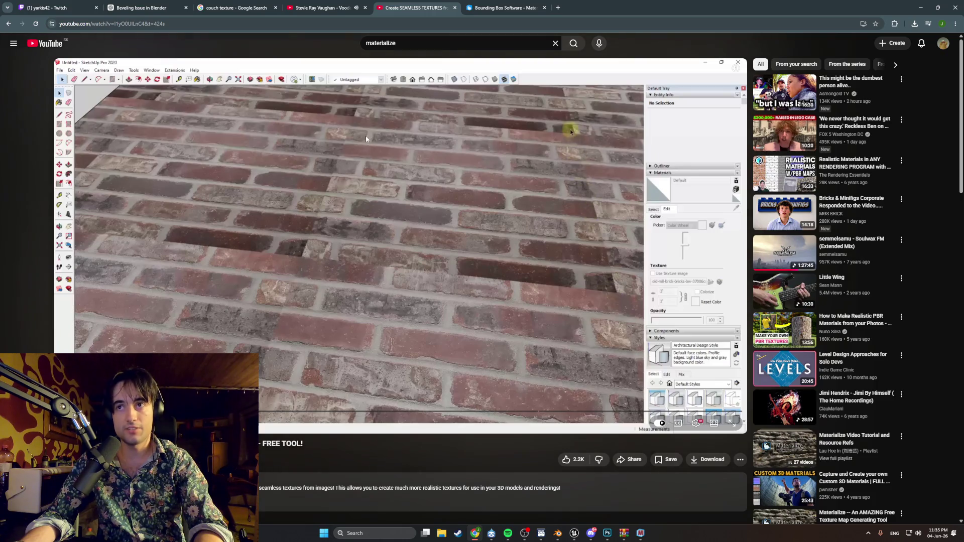
{"action": "left_click_drag", "start_coordinate": [168, 410], "coordinate": [180, 411]}
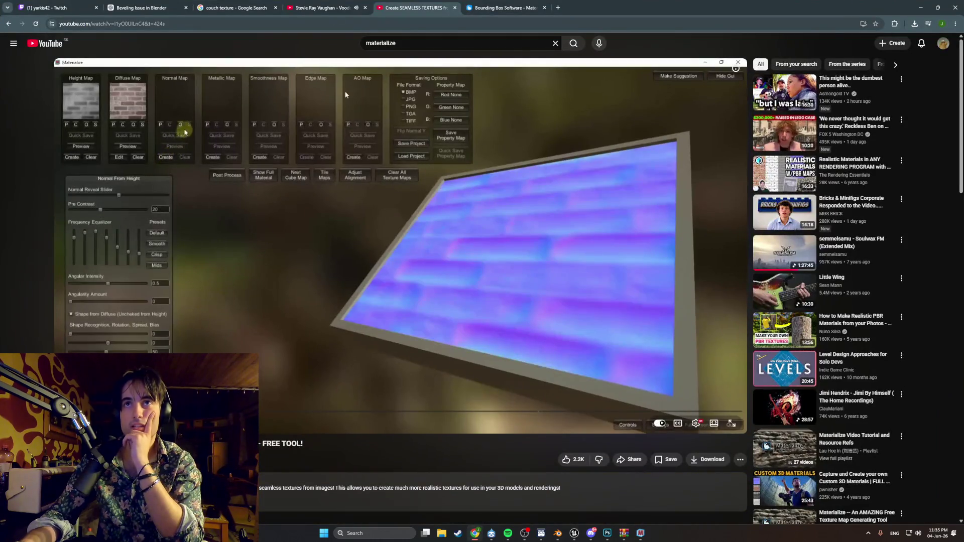
{"action": "left_click", "coordinate": [320, 8]}
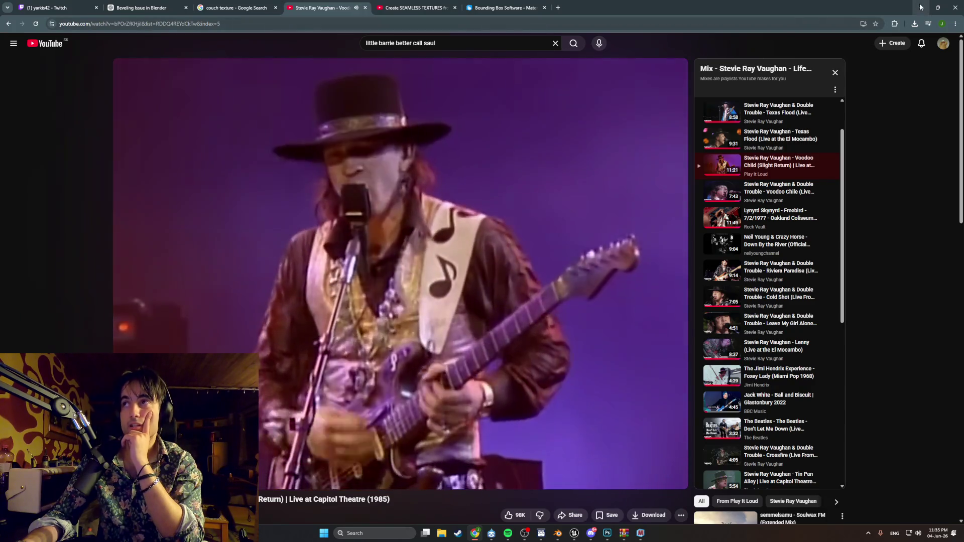
{"action": "key", "text": "alt+Tab"}
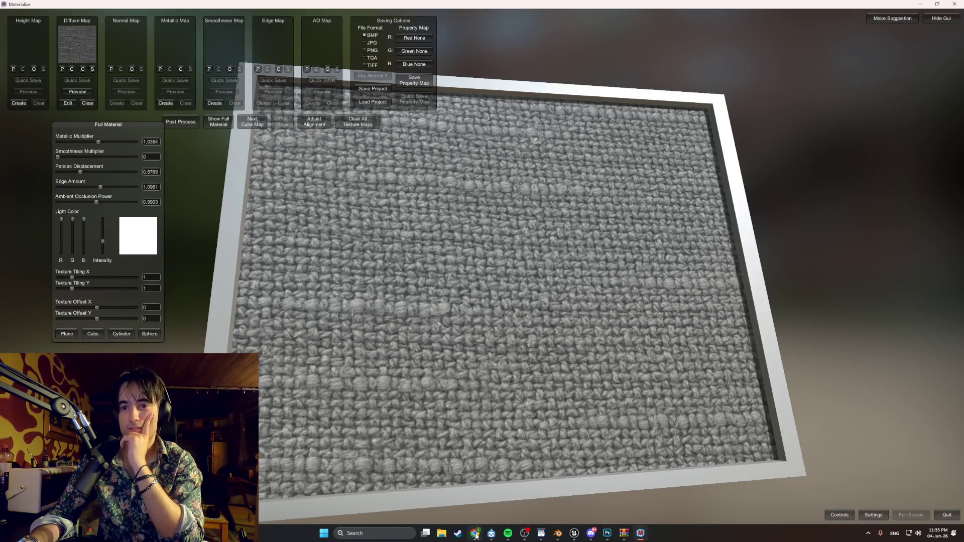
- Close the concert video tab and pause the seamless-textures tutorial
{"action": "left_click", "coordinate": [475, 533]}
{"action": "left_click", "coordinate": [402, 5]}
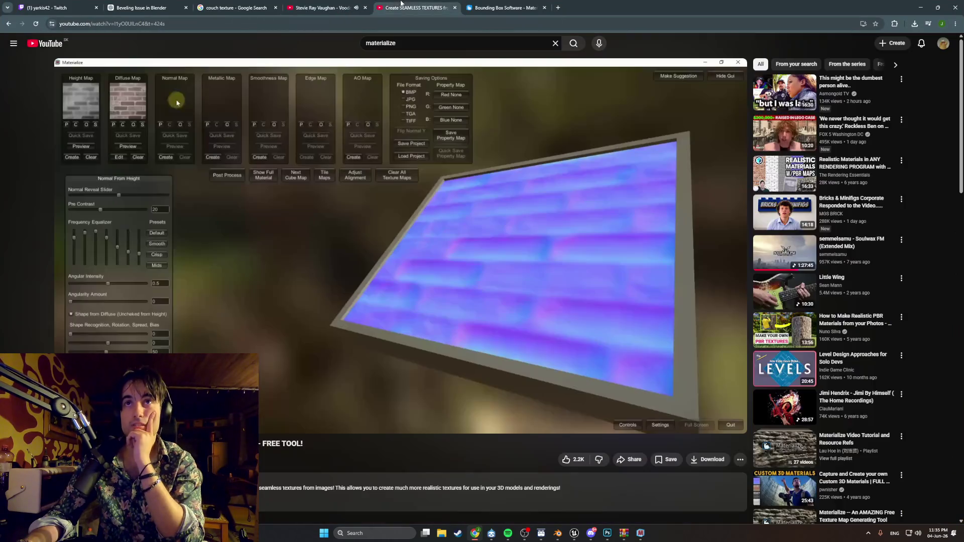
{"action": "left_click", "coordinate": [365, 8]}
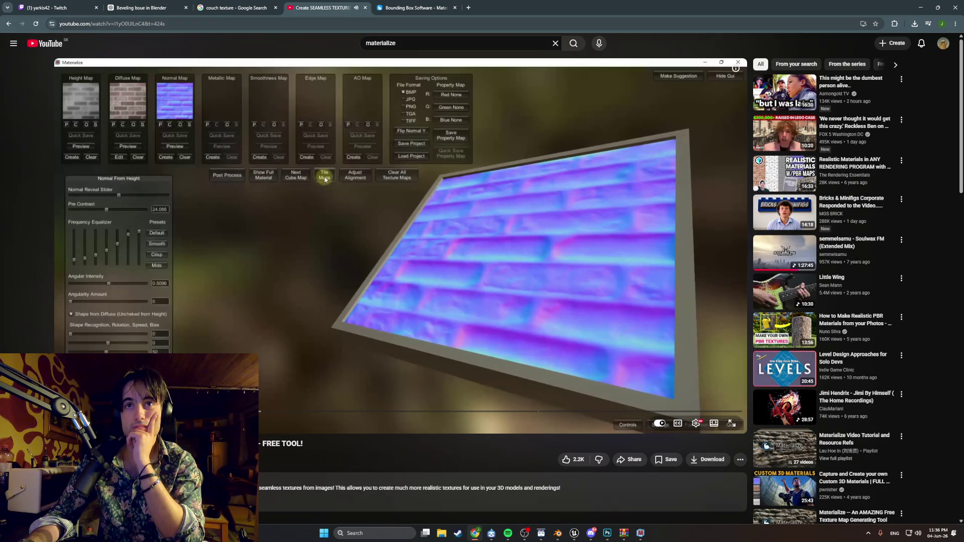
{"action": "left_click", "coordinate": [295, 228]}
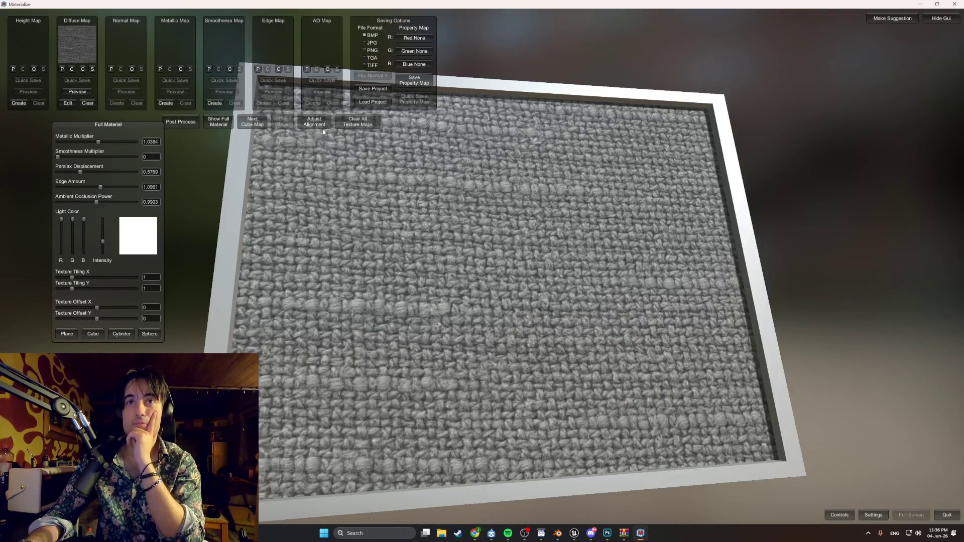
- Generate a height map from the fabric diffuse with the Displace preset and set it
{"action": "left_click", "coordinate": [19, 103]}
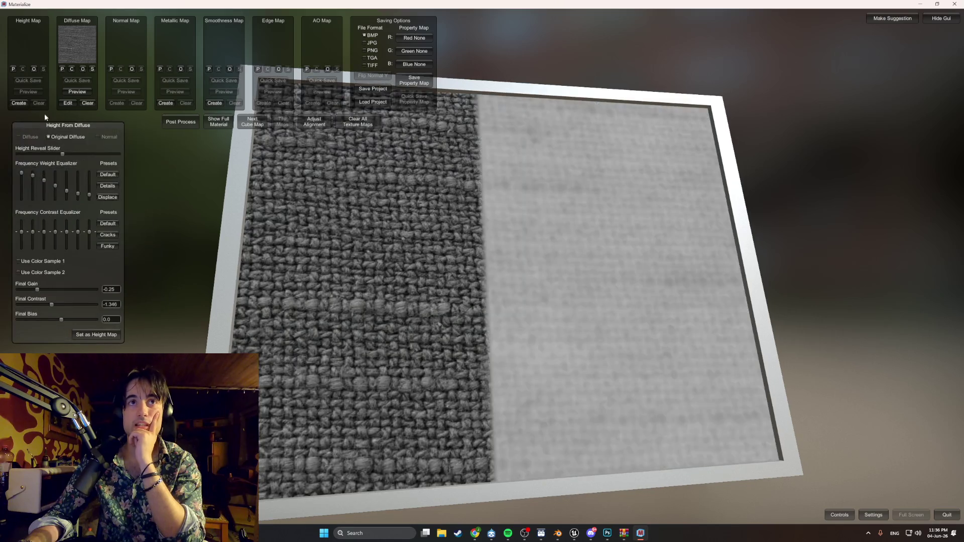
{"action": "left_click", "coordinate": [117, 199]}
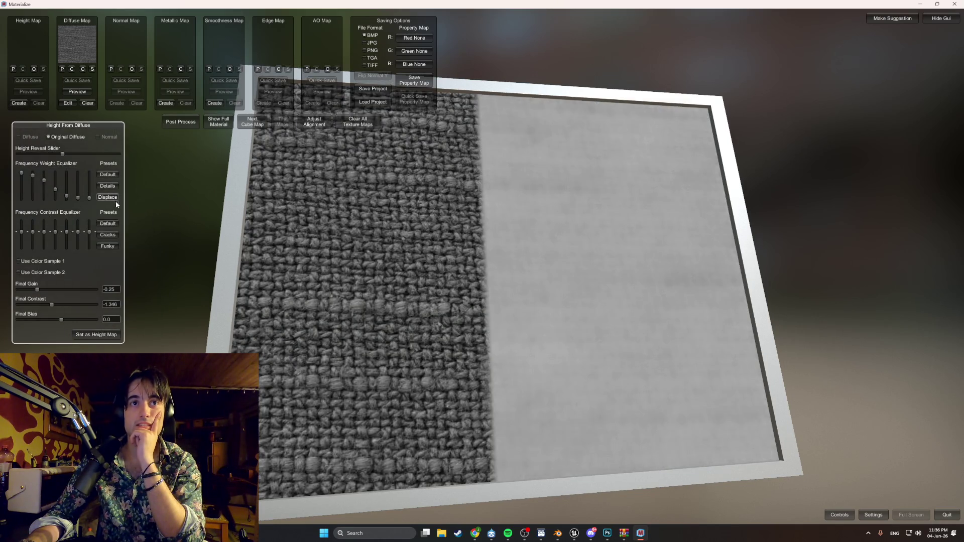
{"action": "left_click", "coordinate": [99, 335]}
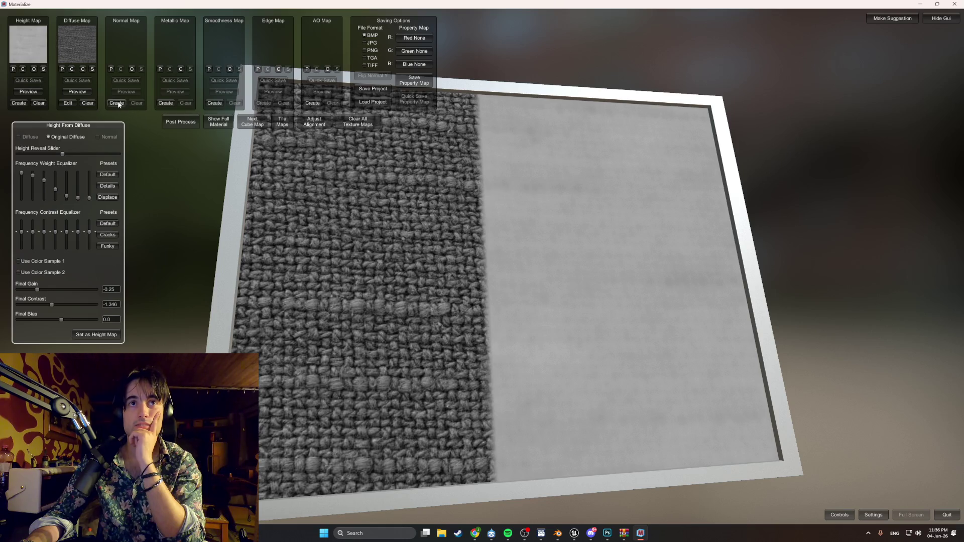
- Generate and set the normal map, then bring up the Tile Maps tools
{"action": "left_click", "coordinate": [118, 103]}
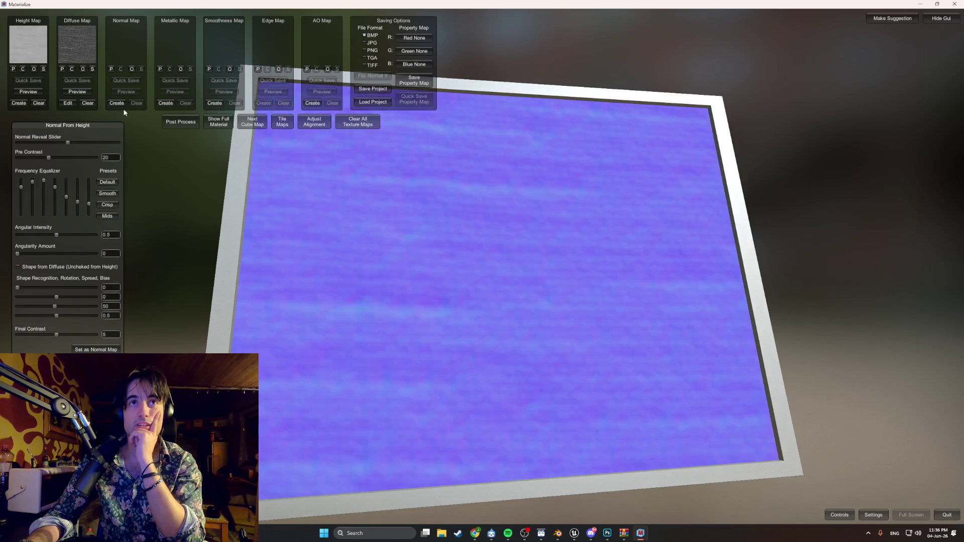
{"action": "left_click", "coordinate": [108, 350]}
{"action": "left_click", "coordinate": [282, 121]}
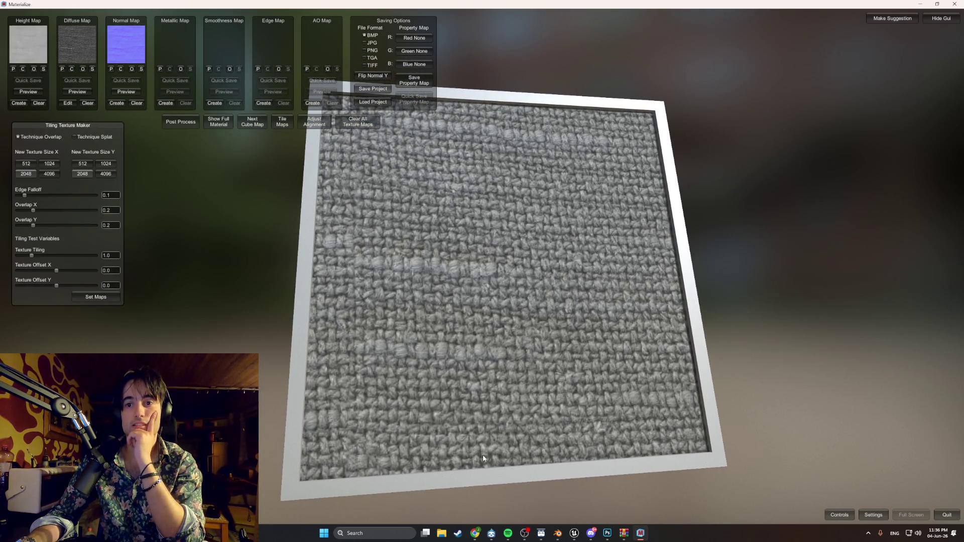
{"action": "left_click", "coordinate": [475, 532]}
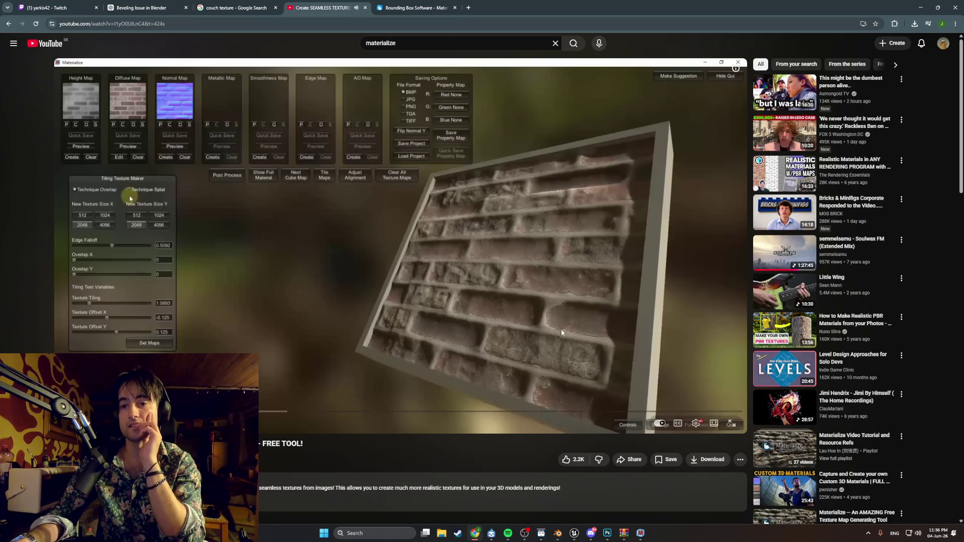
{"action": "key", "text": "alt+Tab"}
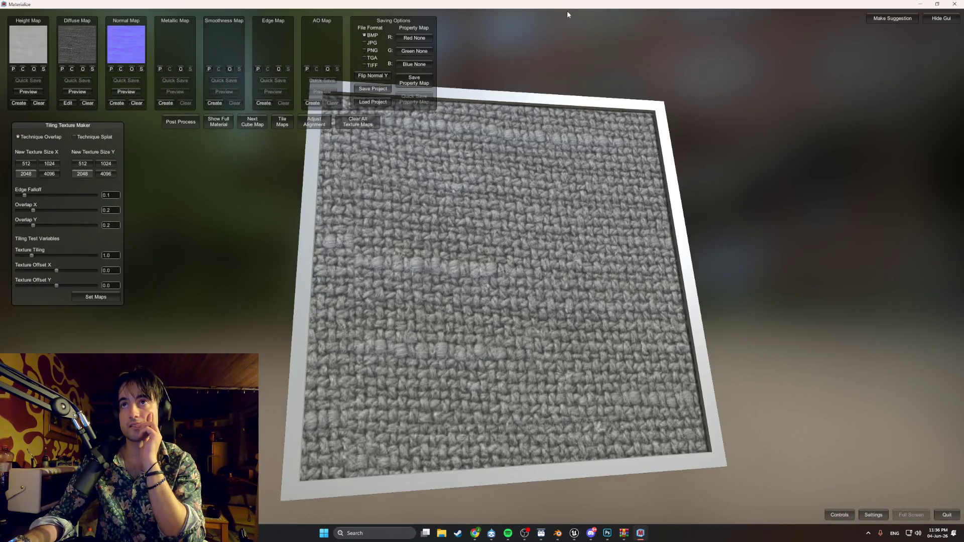
- Place Materialize beside the tutorial and raise Texture Tiling to about 2.39
{"action": "left_click_drag", "start_coordinate": [568, 12], "coordinate": [761, 85]}
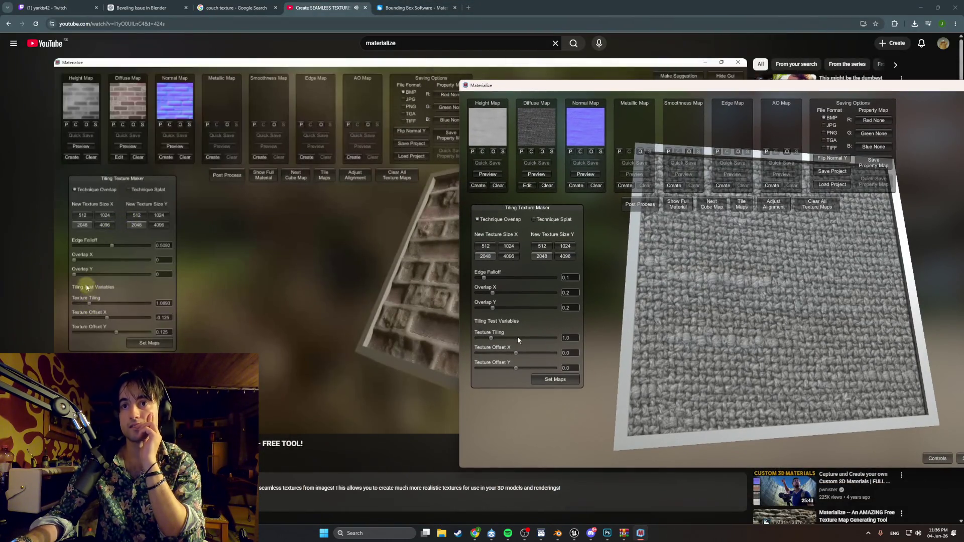
{"action": "left_click_drag", "start_coordinate": [490, 338], "coordinate": [518, 340]}
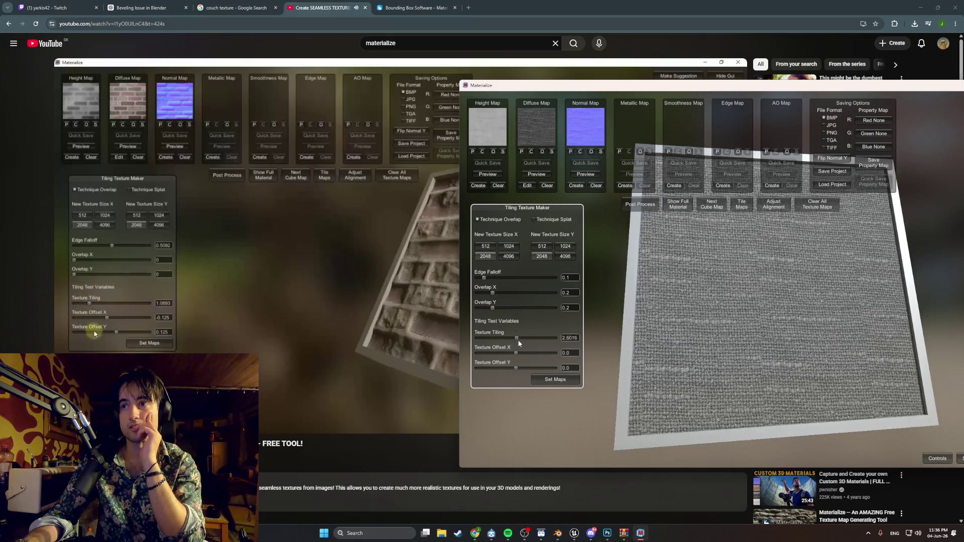
{"action": "mouse_move", "coordinate": [517, 339]}
{"action": "left_mouse_down"}
{"action": "mouse_move", "coordinate": [548, 341]}
{"action": "mouse_move", "coordinate": [515, 341]}
{"action": "left_mouse_up"}
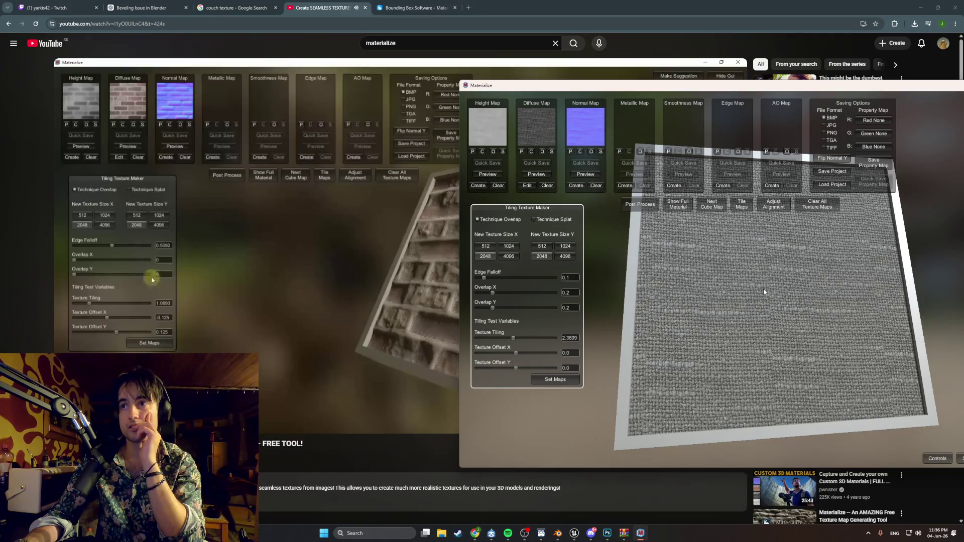
- Orbit the preview to check the tile edges and increase Overlap X
{"action": "left_click_drag", "start_coordinate": [764, 288], "coordinate": [742, 300]}
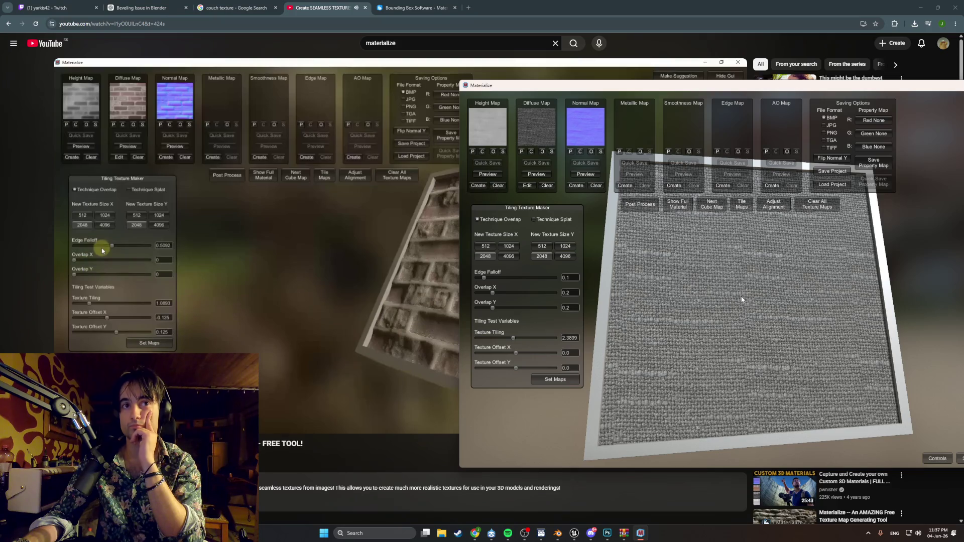
{"action": "scroll", "coordinate": [676, 298], "scroll_direction": "up", "scroll_amount": 5}
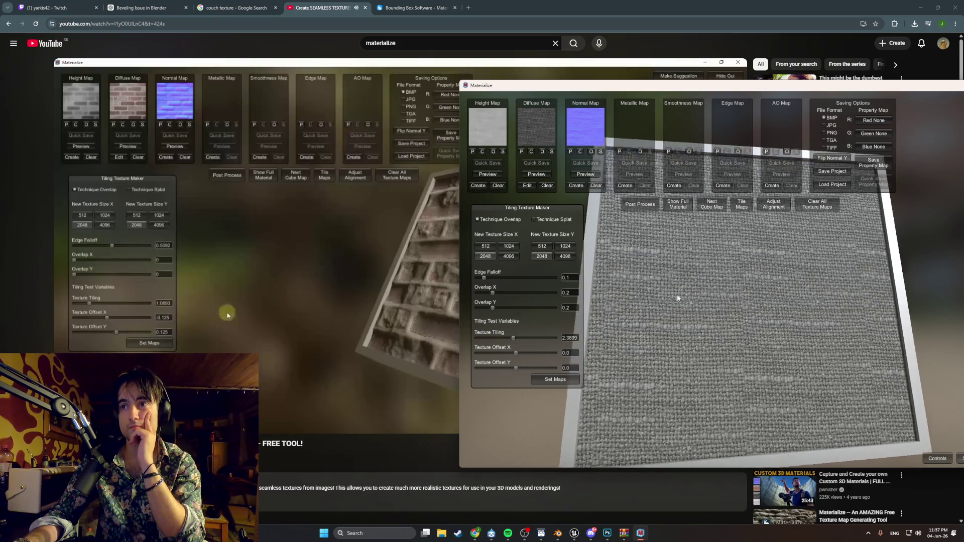
{"action": "left_click_drag", "start_coordinate": [734, 328], "coordinate": [740, 335]}
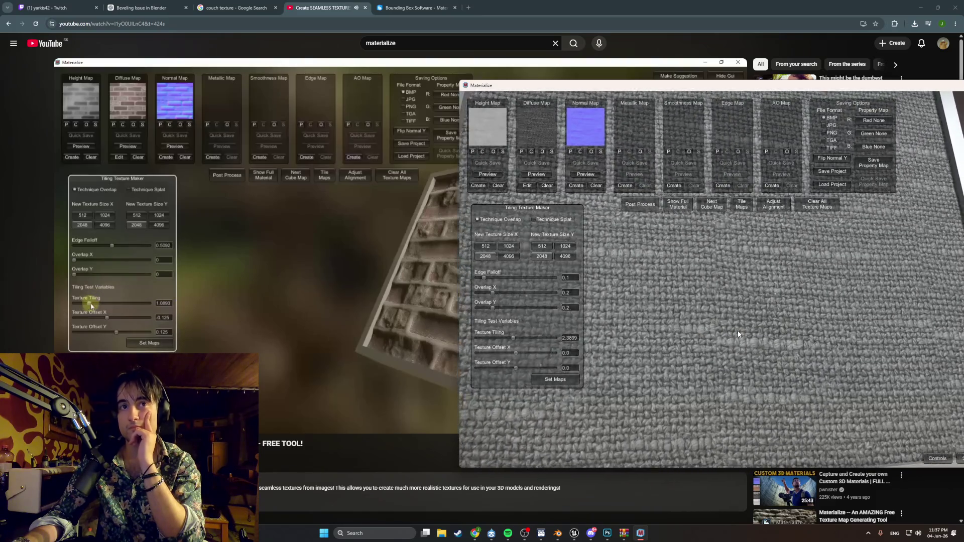
{"action": "mouse_move", "coordinate": [738, 336]}
{"action": "left_mouse_down"}
{"action": "mouse_move", "coordinate": [748, 321]}
{"action": "mouse_move", "coordinate": [742, 303]}
{"action": "mouse_move", "coordinate": [720, 290]}
{"action": "left_mouse_up"}
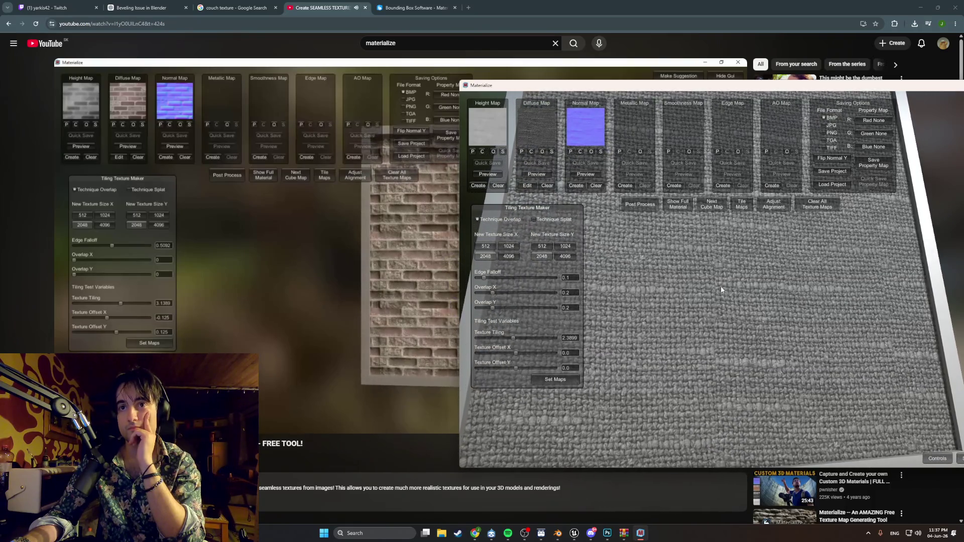
{"action": "left_click_drag", "start_coordinate": [720, 291], "coordinate": [729, 296]}
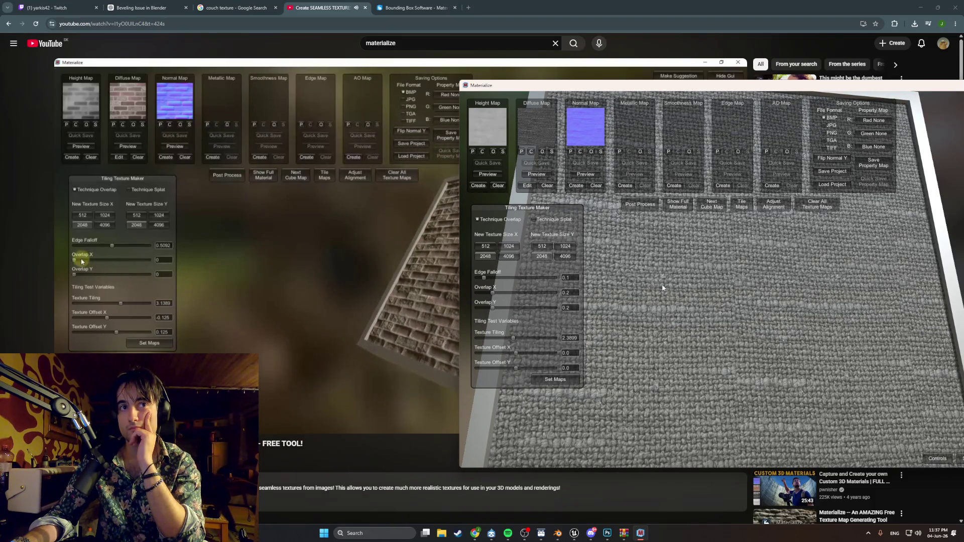
{"action": "mouse_move", "coordinate": [487, 288]}
{"action": "left_mouse_down"}
{"action": "mouse_move", "coordinate": [575, 288]}
{"action": "mouse_move", "coordinate": [511, 288]}
{"action": "mouse_move", "coordinate": [529, 295]}
{"action": "left_mouse_up"}
{"action": "type", "text": "0"}
- Zero Overlap X, move the tiling panel aside and raise horizontal overlap again
{"action": "left_click", "coordinate": [529, 311]}
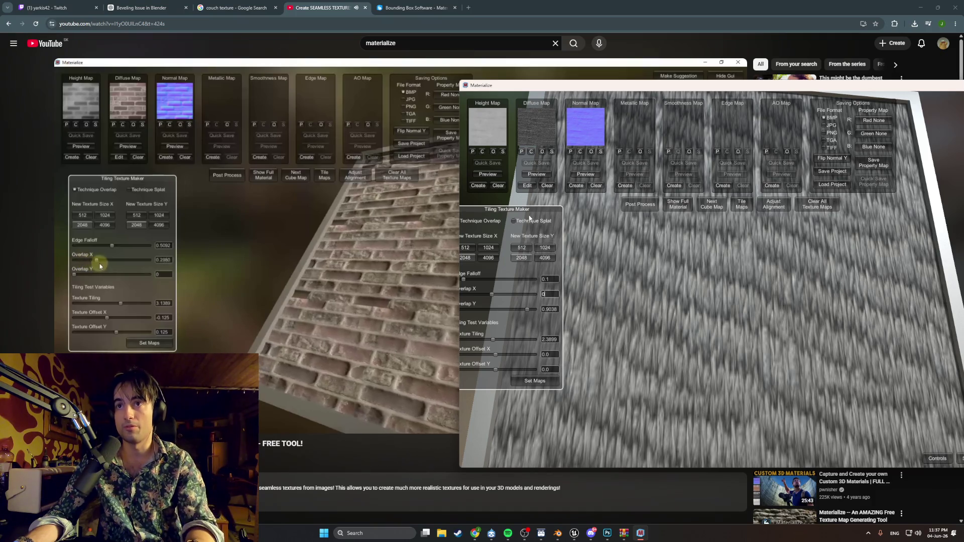
{"action": "left_click_drag", "start_coordinate": [552, 236], "coordinate": [589, 245]}
{"action": "left_click_drag", "start_coordinate": [588, 334], "coordinate": [590, 334]}
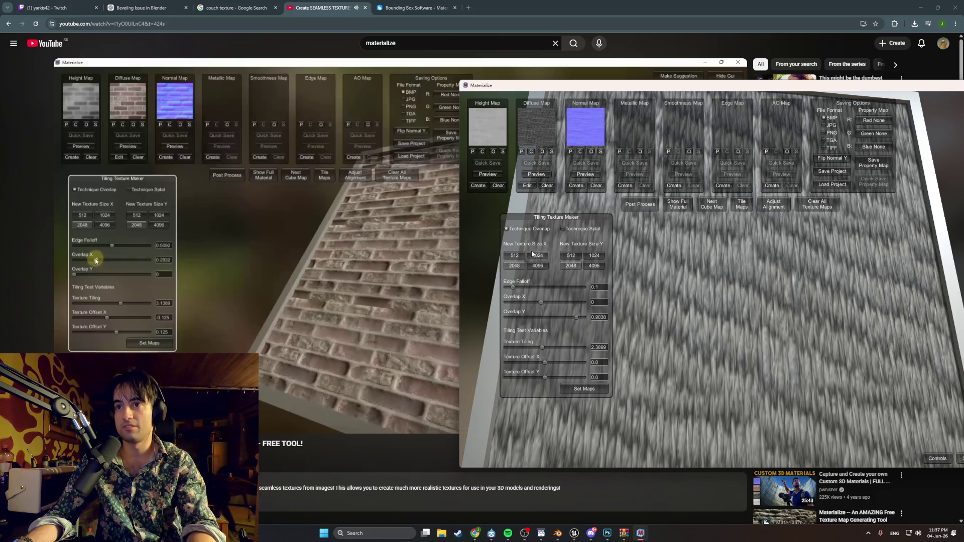
{"action": "left_click_drag", "start_coordinate": [541, 302], "coordinate": [575, 303]}
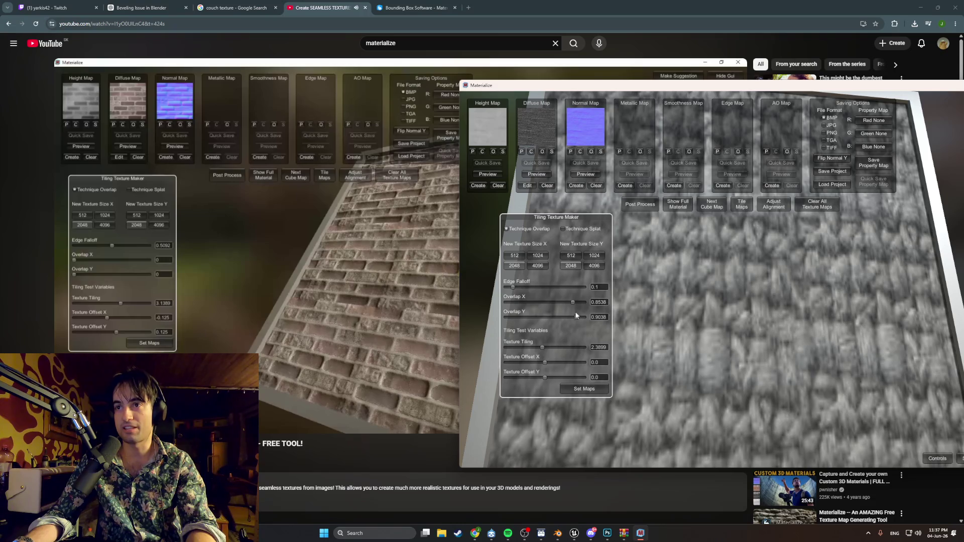
- Settle overlap X 0.1201, overlap Y 0.0865 with edge falloff 0.2337, then minimize Materialize
{"action": "left_click_drag", "start_coordinate": [575, 318], "coordinate": [512, 318]}
{"action": "left_click", "coordinate": [522, 307]}
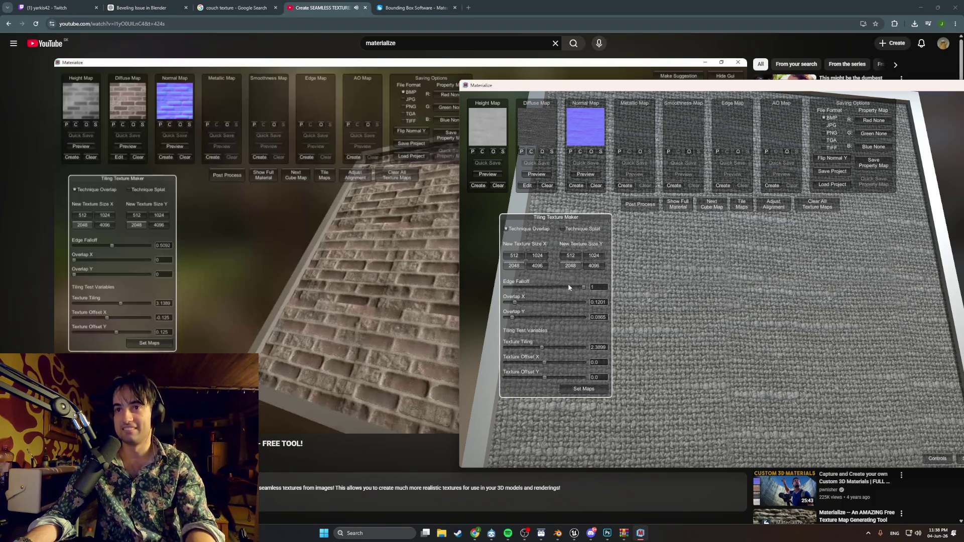
{"action": "left_click_drag", "start_coordinate": [568, 285], "coordinate": [553, 290]}
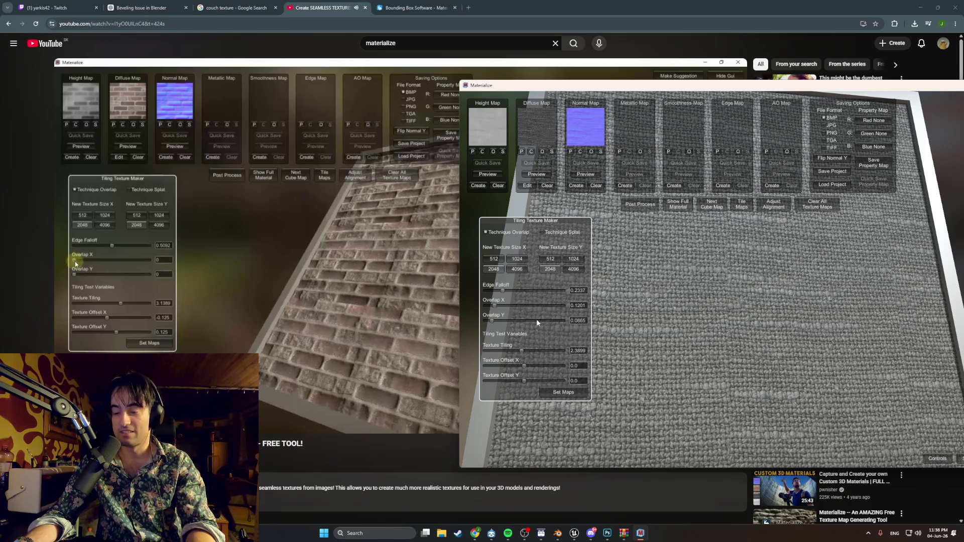
{"action": "left_click", "coordinate": [640, 532]}
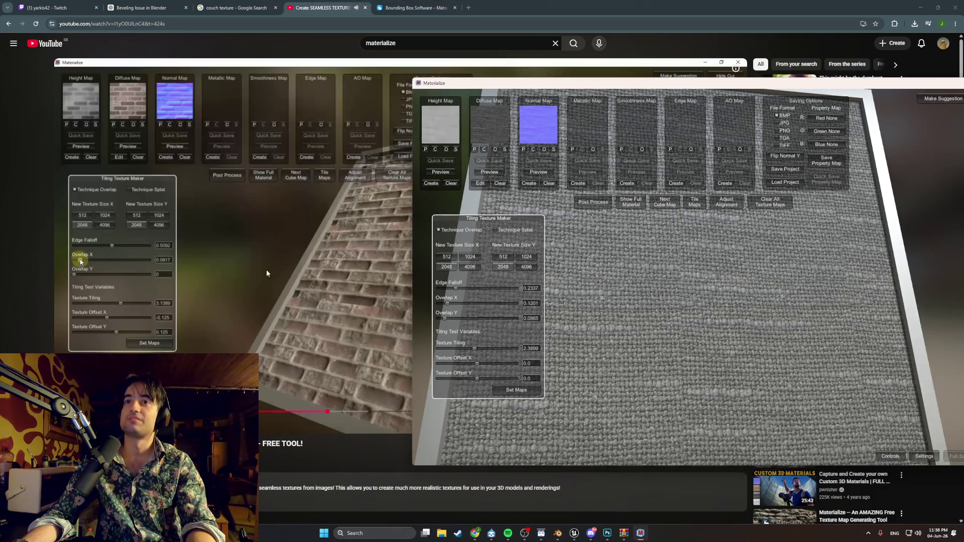
- Reposition Materialize over the tutorial and set New Texture Size X and Y to 512
{"action": "left_click", "coordinate": [640, 533]}
{"action": "left_click_drag", "start_coordinate": [651, 81], "coordinate": [521, 60]}
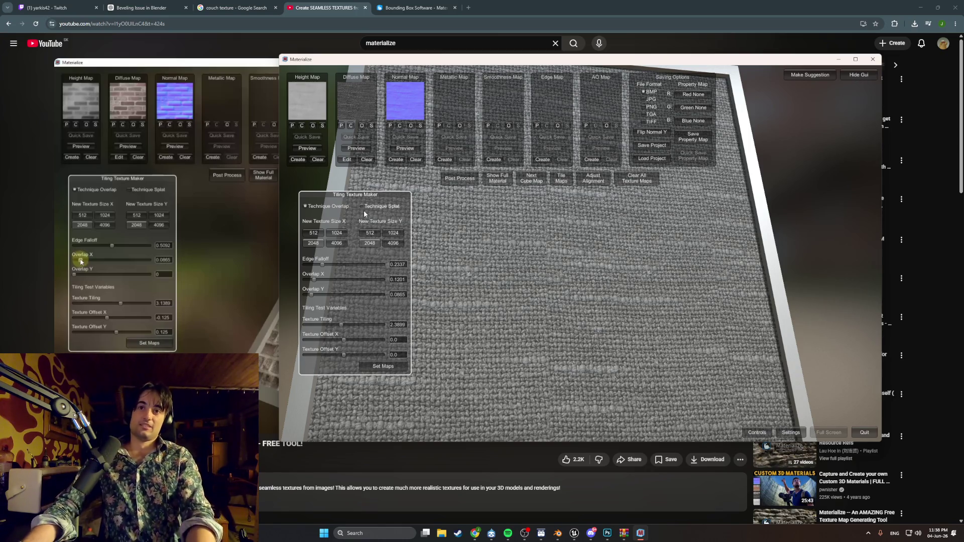
{"action": "left_click", "coordinate": [372, 233]}
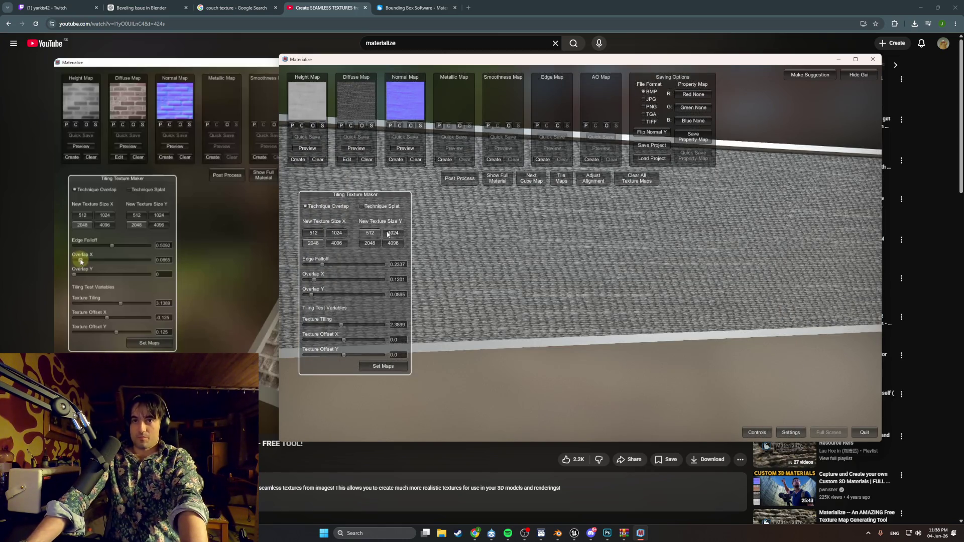
{"action": "left_click", "coordinate": [315, 234]}
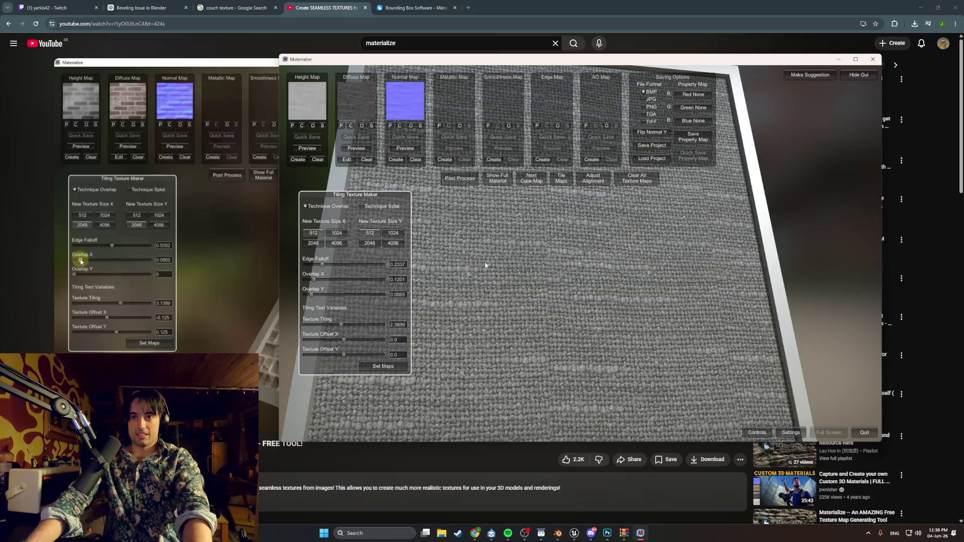
{"action": "scroll", "coordinate": [474, 261], "scroll_direction": "up", "scroll_amount": 3}
{"action": "scroll", "coordinate": [557, 276], "scroll_direction": "up", "scroll_amount": 3}
{"action": "scroll", "coordinate": [546, 287], "scroll_direction": "up", "scroll_amount": 3}
{"action": "scroll", "coordinate": [546, 287], "scroll_direction": "down", "scroll_amount": 3}
{"action": "scroll", "coordinate": [544, 297], "scroll_direction": "down", "scroll_amount": 3}
{"action": "scroll", "coordinate": [542, 309], "scroll_direction": "down", "scroll_amount": 3}
{"action": "scroll", "coordinate": [541, 316], "scroll_direction": "down", "scroll_amount": 2}
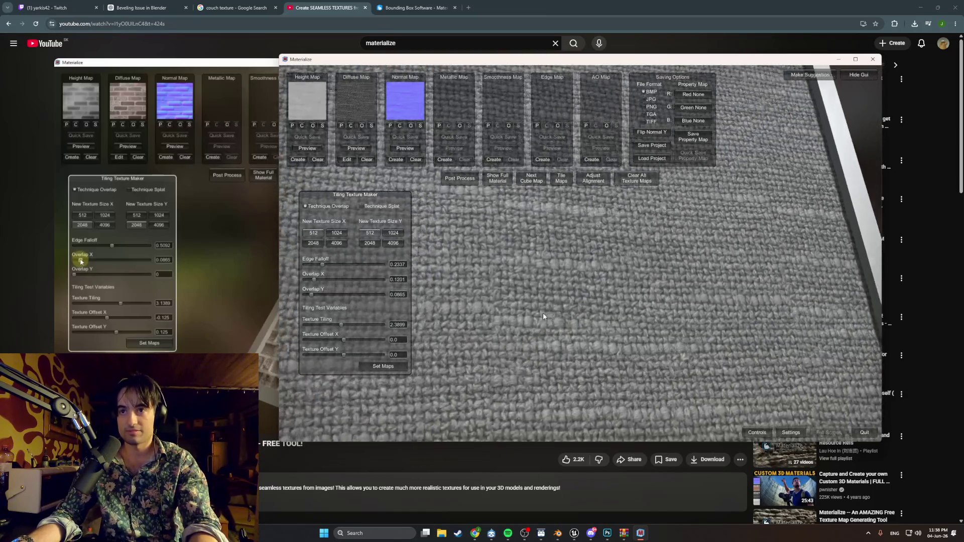
{"action": "scroll", "coordinate": [547, 312], "scroll_direction": "up", "scroll_amount": 3}
{"action": "scroll", "coordinate": [555, 304], "scroll_direction": "up", "scroll_amount": 2}
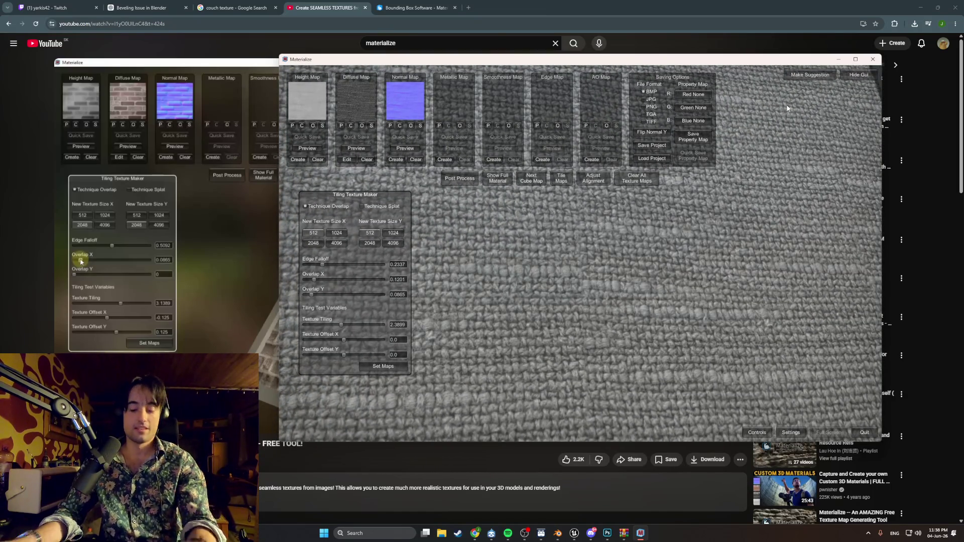
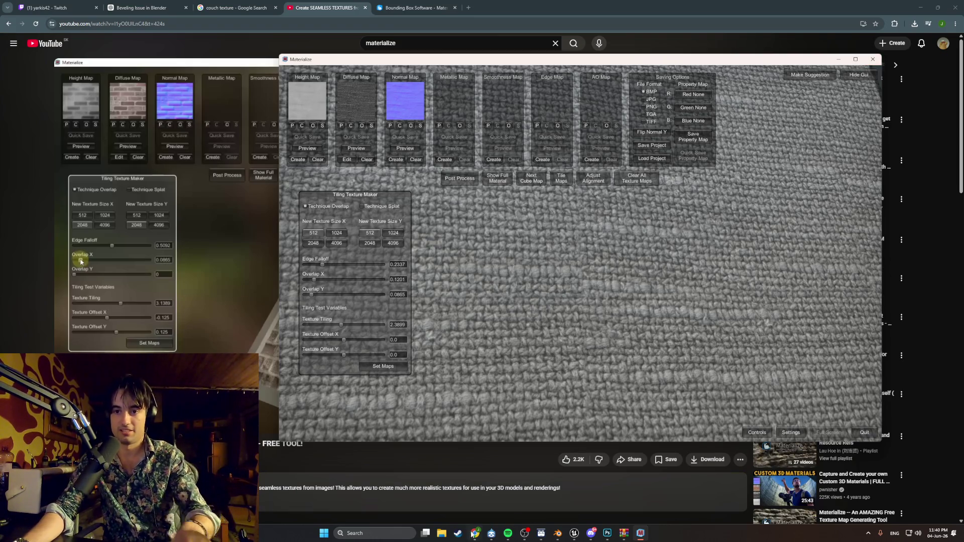
- Hide Chrome, close the Materialize window and minimize Photoshop to reach the archive
{"action": "key", "text": "alt+Tab"}
{"action": "key", "text": "alt+Tab"}
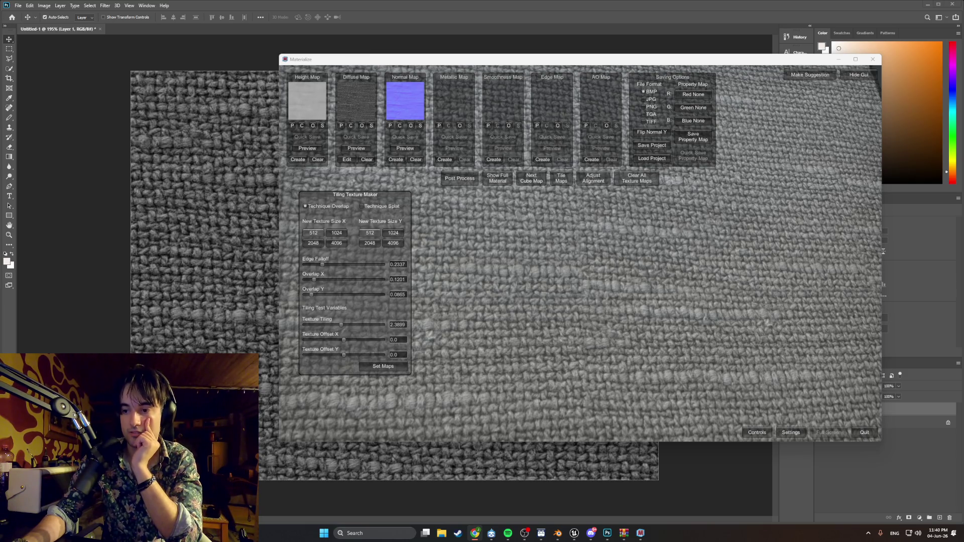
{"action": "left_click", "coordinate": [872, 59]}
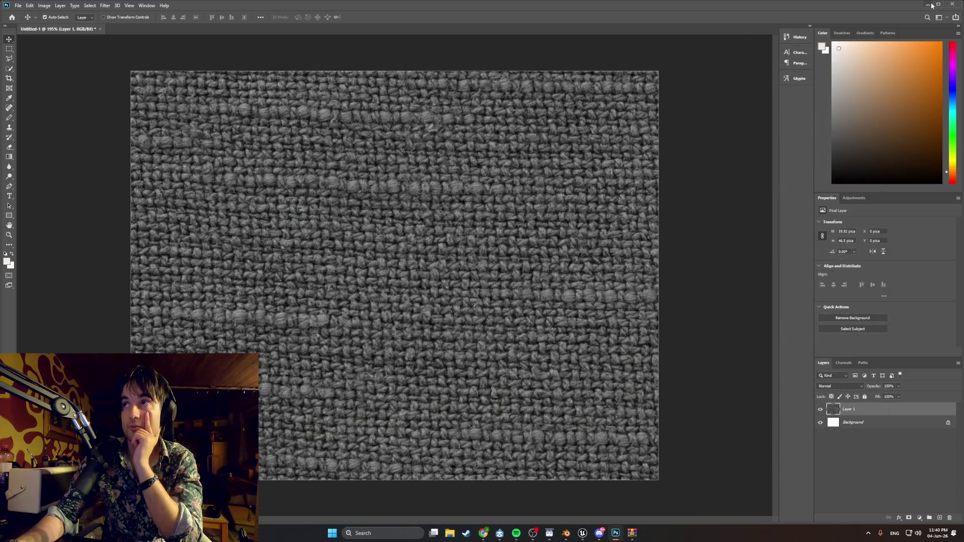
{"action": "left_click", "coordinate": [931, 5]}
- Dismiss WinRAR's archive-update prompts and minimize WinRAR, Blender and Unreal
{"action": "left_click", "coordinate": [510, 294]}
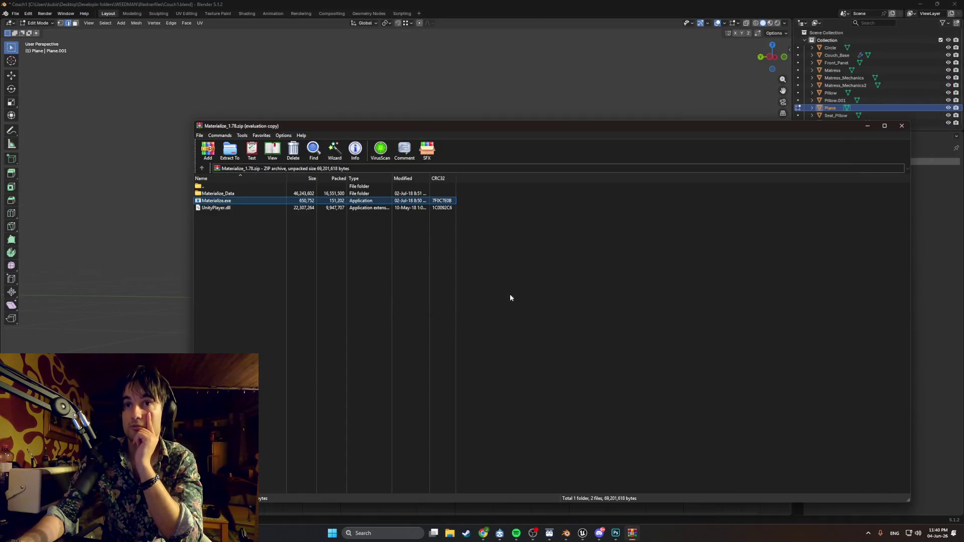
{"action": "left_click", "coordinate": [866, 126]}
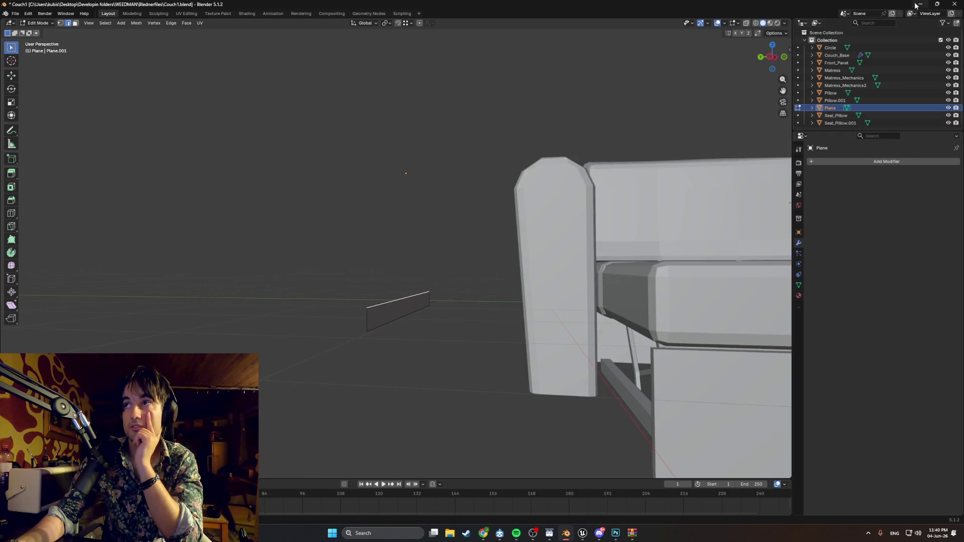
{"action": "left_click", "coordinate": [920, 6]}
{"action": "left_click", "coordinate": [925, 5]}
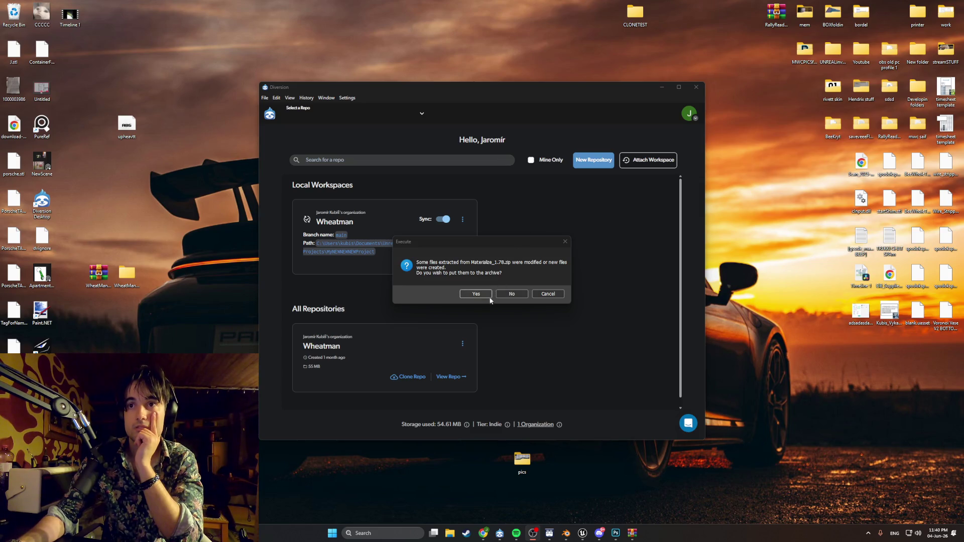
{"action": "left_click", "coordinate": [512, 294]}
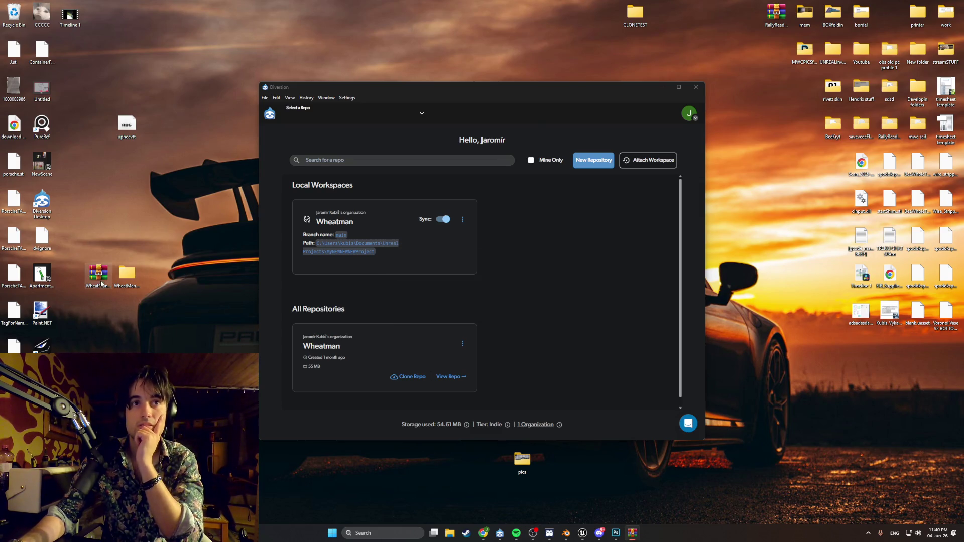
- Bring Photoshop back to the front with its File menu showing
{"action": "left_click", "coordinate": [616, 533]}
{"action": "left_click", "coordinate": [18, 5]}
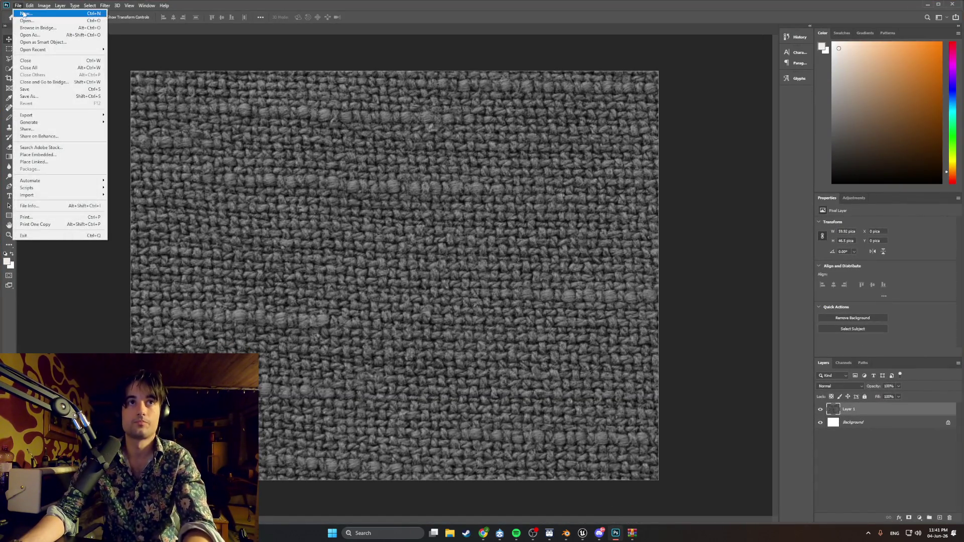
- Create a new 512 × 512 px document
{"action": "left_click", "coordinate": [408, 312]}
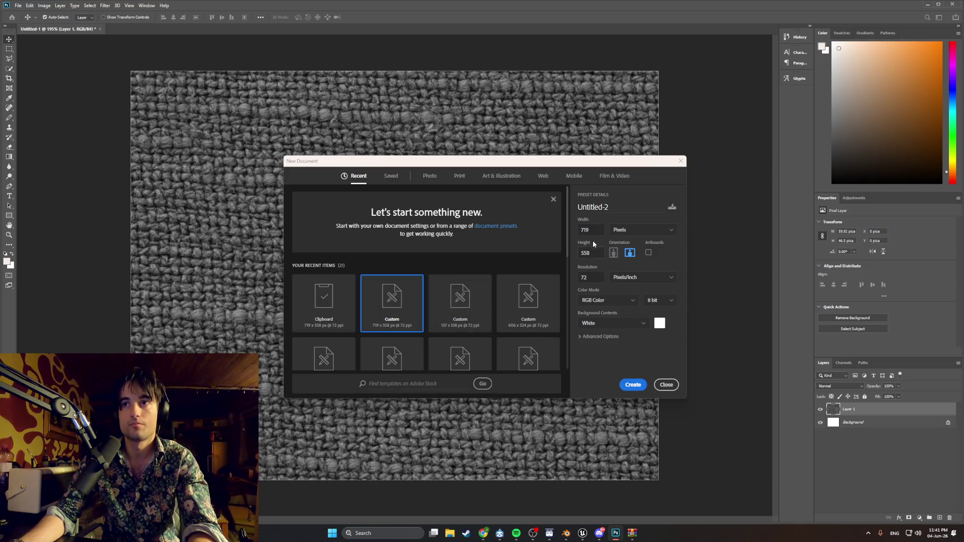
{"action": "type", "text": "512"}
{"action": "key", "text": "Tab"}
{"action": "type", "text": "51252"}
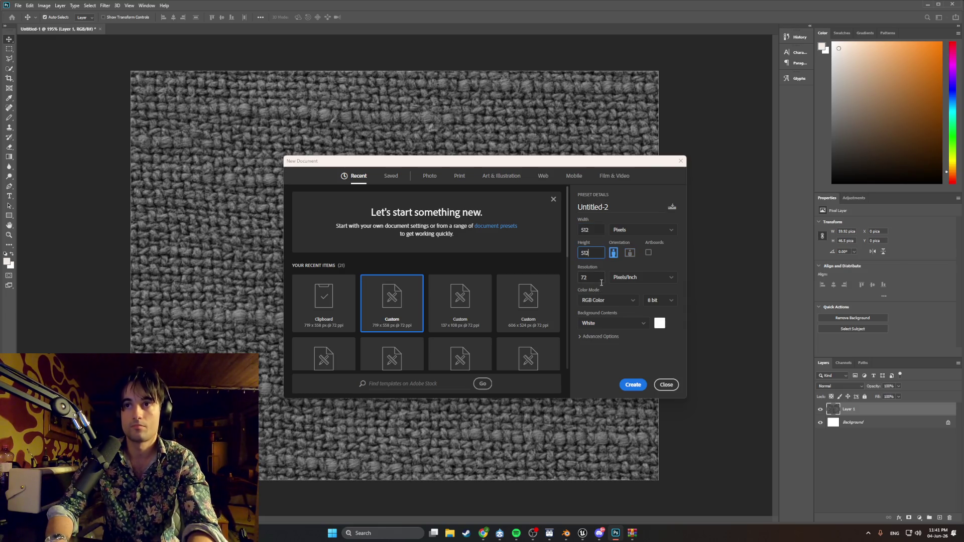
{"action": "left_click", "coordinate": [633, 384]}
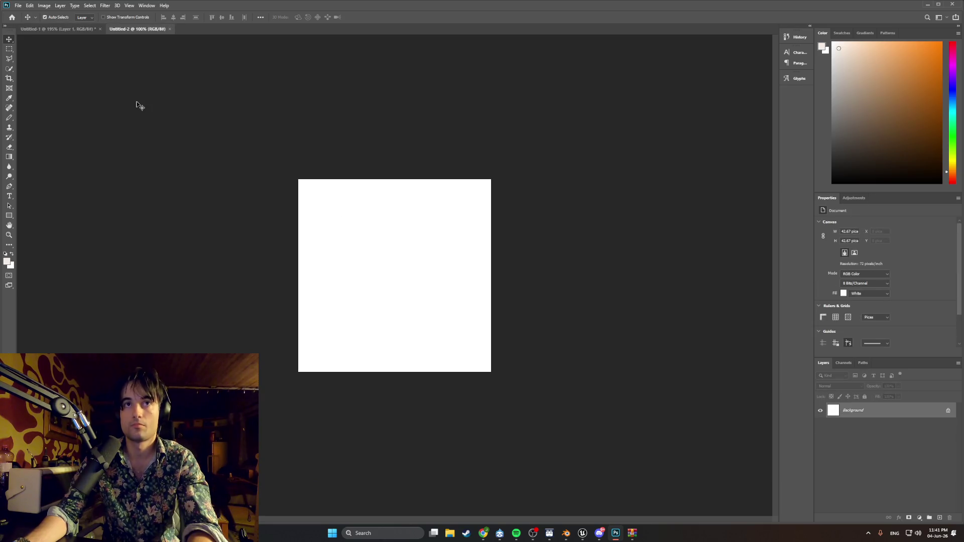
- Drag the beige fabric photo from the desktop onto the canvas and start enlarging it
{"action": "double_click", "coordinate": [215, 7]}
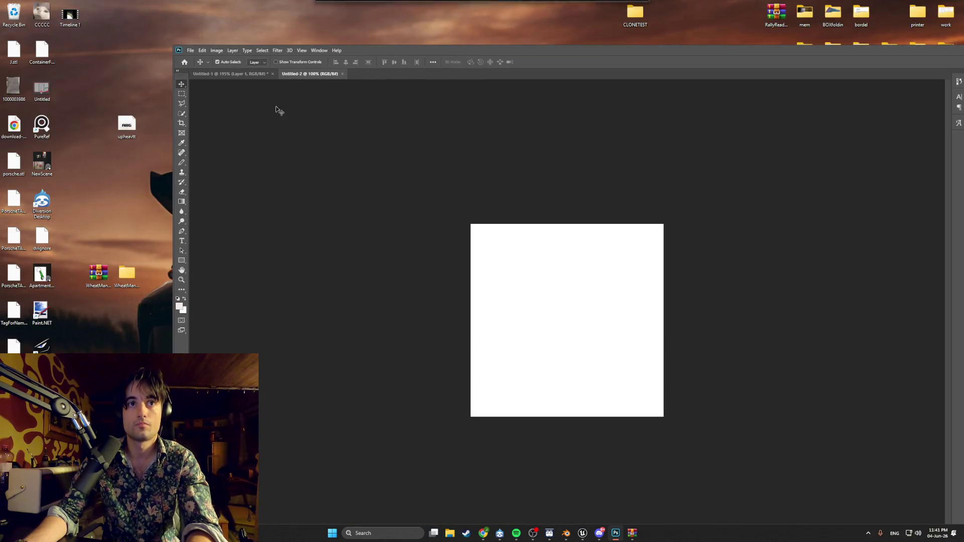
{"action": "left_click_drag", "start_coordinate": [32, 346], "coordinate": [531, 335]}
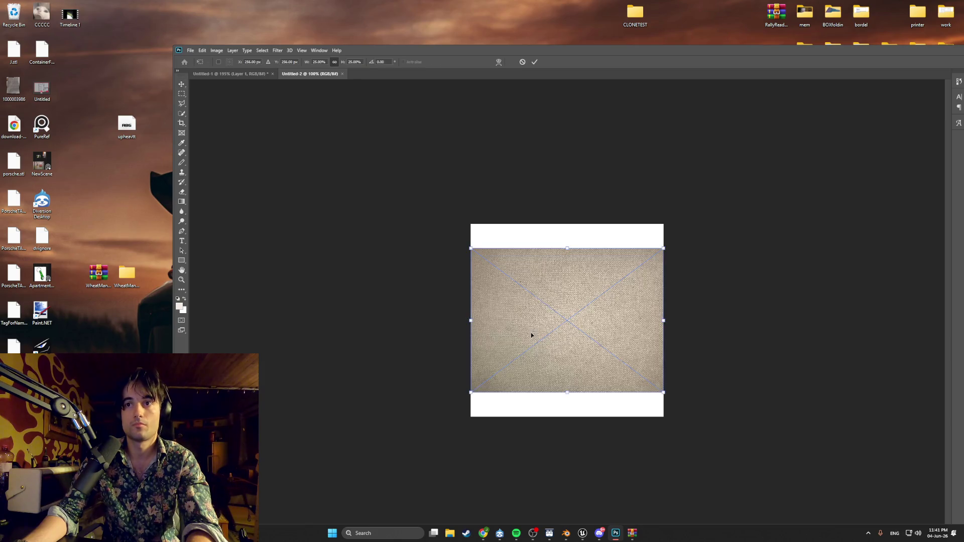
{"action": "key", "text": "super+Up"}
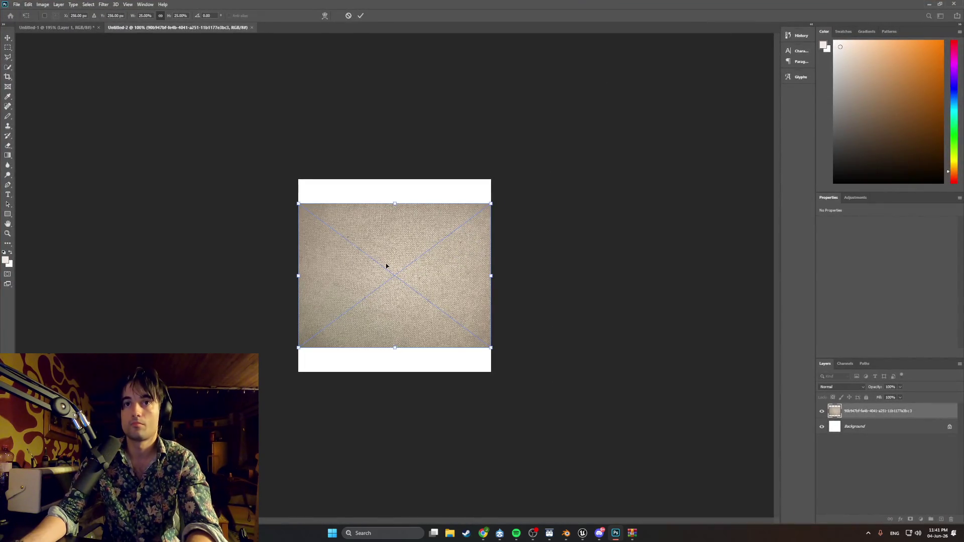
{"action": "scroll", "coordinate": [364, 274], "scroll_direction": "up", "scroll_amount": 5, "text": "alt"}
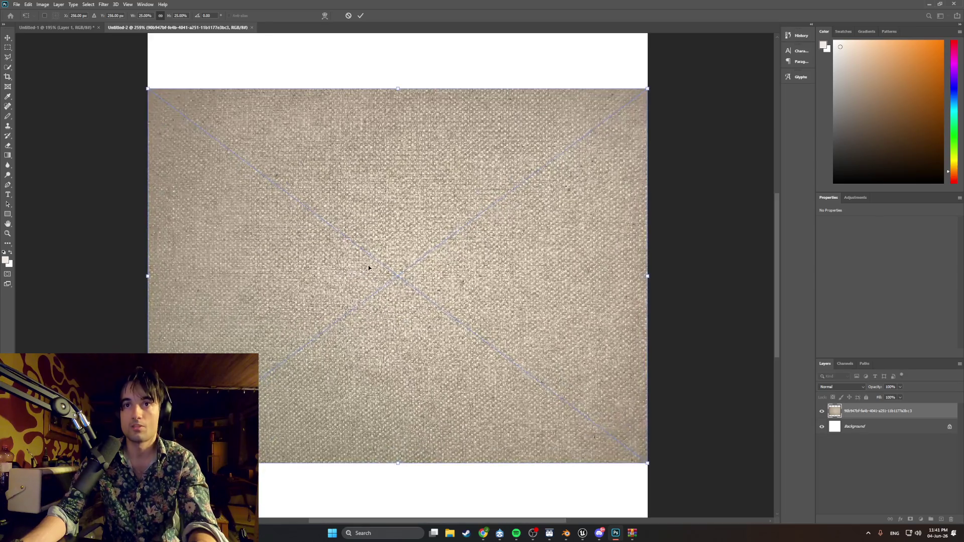
{"action": "scroll", "coordinate": [368, 268], "scroll_direction": "up", "scroll_amount": 3, "text": "alt"}
{"action": "scroll", "coordinate": [370, 268], "scroll_direction": "down", "scroll_amount": 3, "text": "alt"}
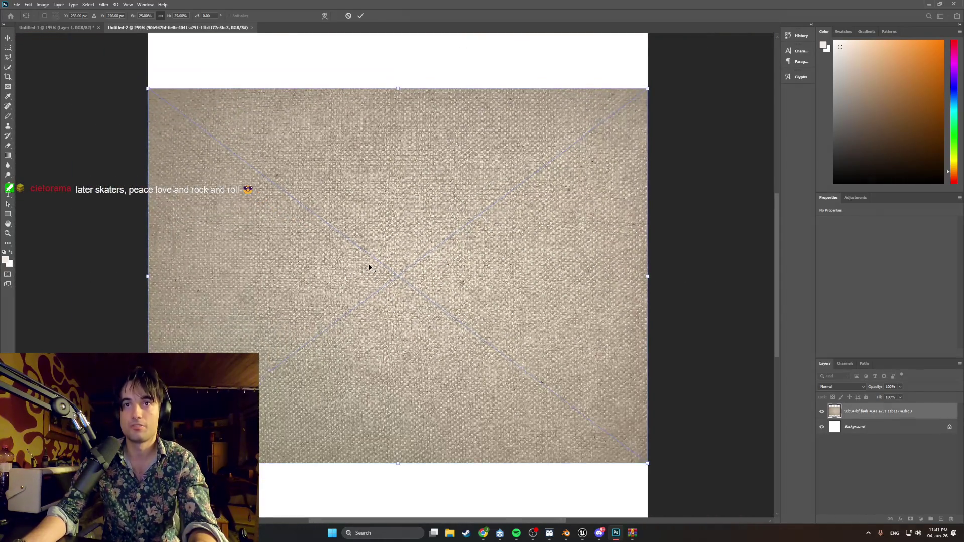
{"action": "scroll", "coordinate": [369, 268], "scroll_direction": "down", "scroll_amount": 1, "text": "alt"}
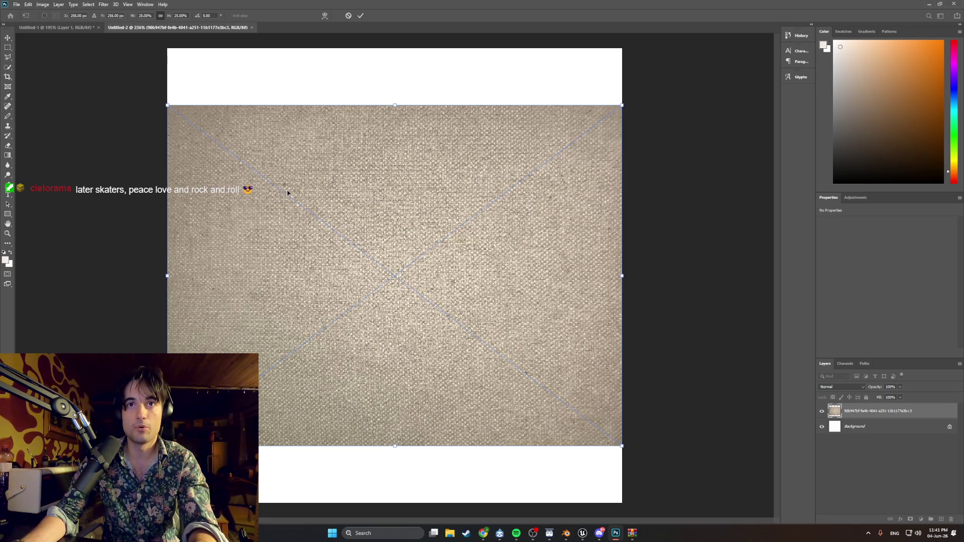
{"action": "scroll", "coordinate": [286, 184], "scroll_direction": "up", "scroll_amount": 4, "text": "alt"}
{"action": "scroll", "coordinate": [286, 184], "scroll_direction": "up", "scroll_amount": 3, "text": "alt"}
{"action": "scroll", "coordinate": [285, 184], "scroll_direction": "up", "scroll_amount": 2, "text": "alt"}
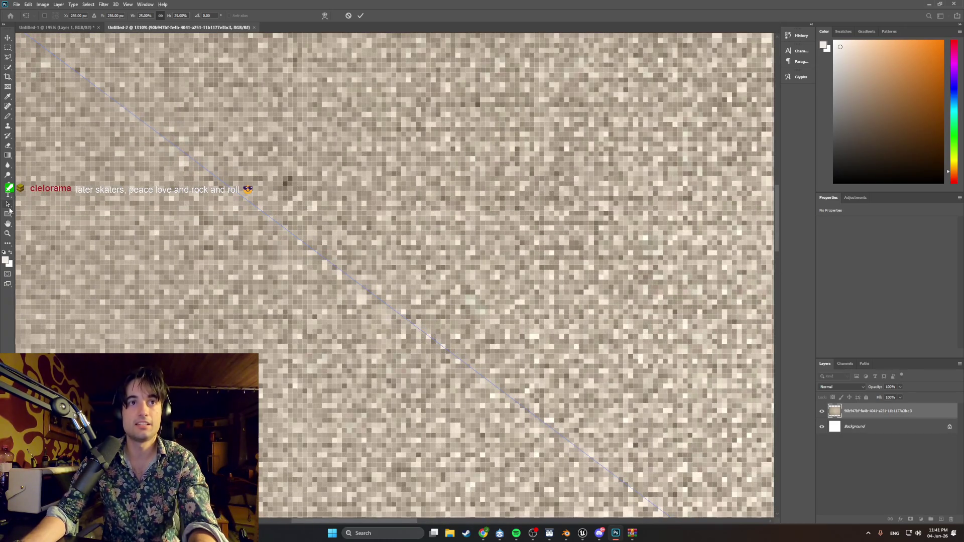
{"action": "scroll", "coordinate": [208, 218], "scroll_direction": "down", "scroll_amount": 9, "text": "alt"}
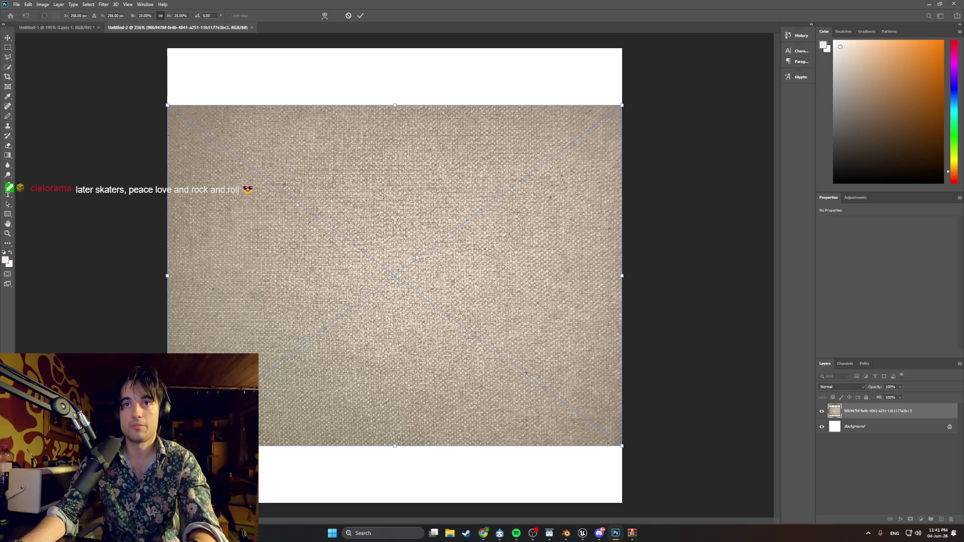
{"action": "scroll", "coordinate": [413, 261], "scroll_direction": "down", "scroll_amount": 2, "text": "alt"}
{"action": "scroll", "coordinate": [407, 264], "scroll_direction": "down", "scroll_amount": 2, "text": "alt"}
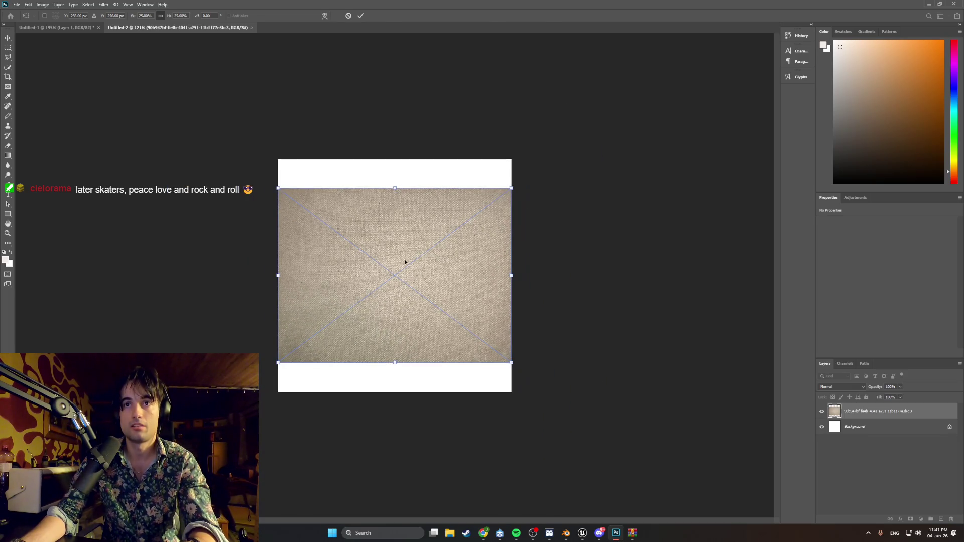
{"action": "left_click_drag", "start_coordinate": [512, 186], "coordinate": [758, 80]}
- Reposition the fabric photo and rotate it slightly to straighten the weave
{"action": "left_click_drag", "start_coordinate": [532, 220], "coordinate": [427, 296]}
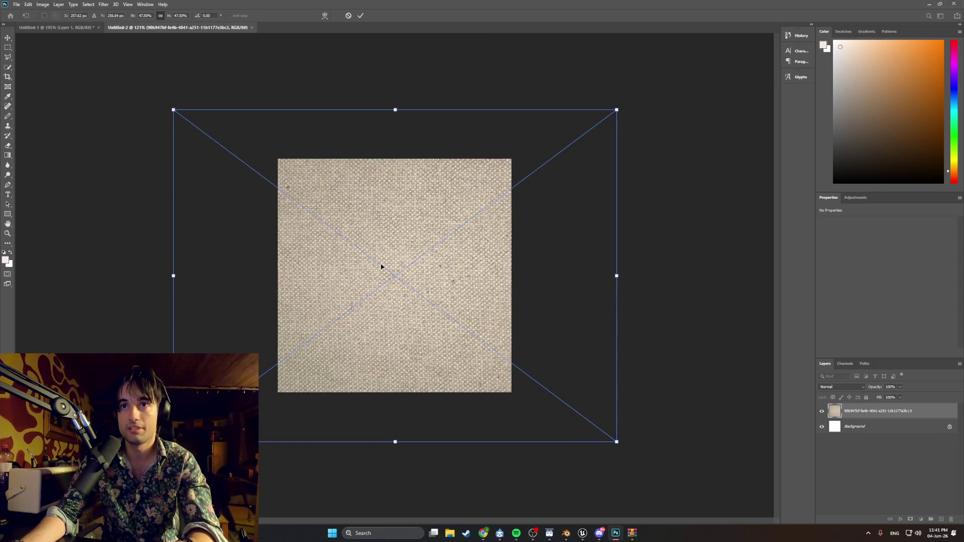
{"action": "scroll", "coordinate": [407, 252], "scroll_direction": "up", "scroll_amount": 2, "text": "alt"}
{"action": "scroll", "coordinate": [406, 251], "scroll_direction": "up", "scroll_amount": 2, "text": "alt"}
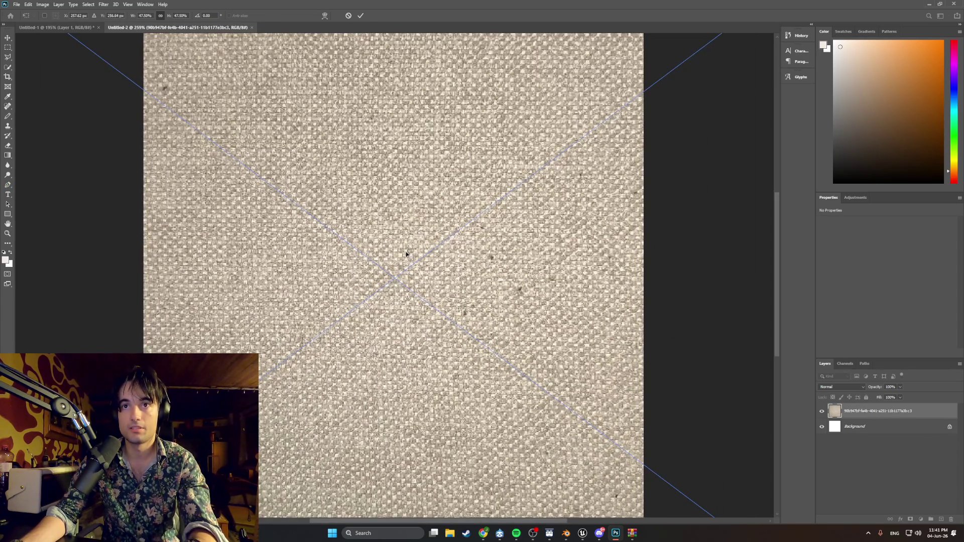
{"action": "scroll", "coordinate": [407, 252], "scroll_direction": "down", "scroll_amount": 2, "text": "alt"}
{"action": "mouse_move", "coordinate": [406, 252]}
{"action": "left_mouse_down"}
{"action": "mouse_move", "coordinate": [470, 211]}
{"action": "mouse_move", "coordinate": [497, 230]}
{"action": "left_mouse_up"}
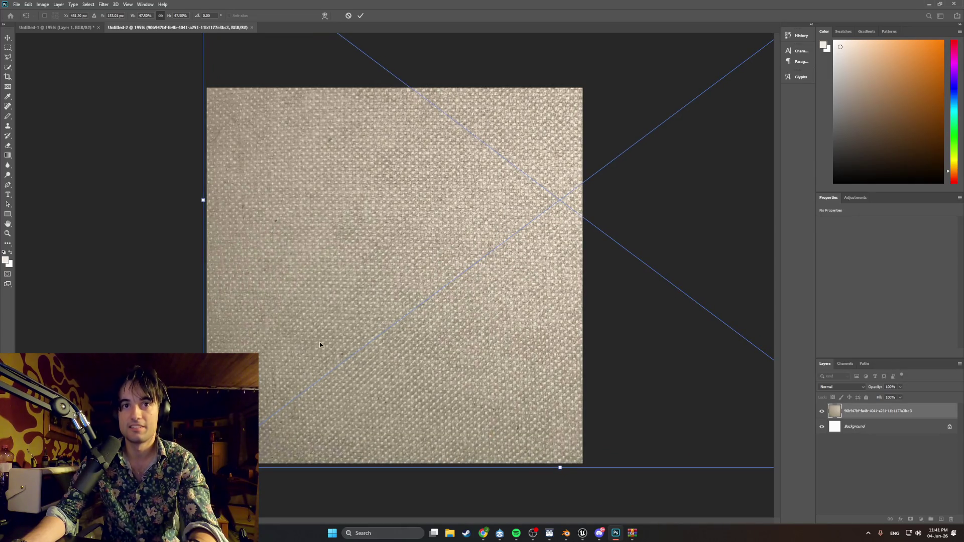
{"action": "left_click_drag", "start_coordinate": [310, 336], "coordinate": [382, 330]}
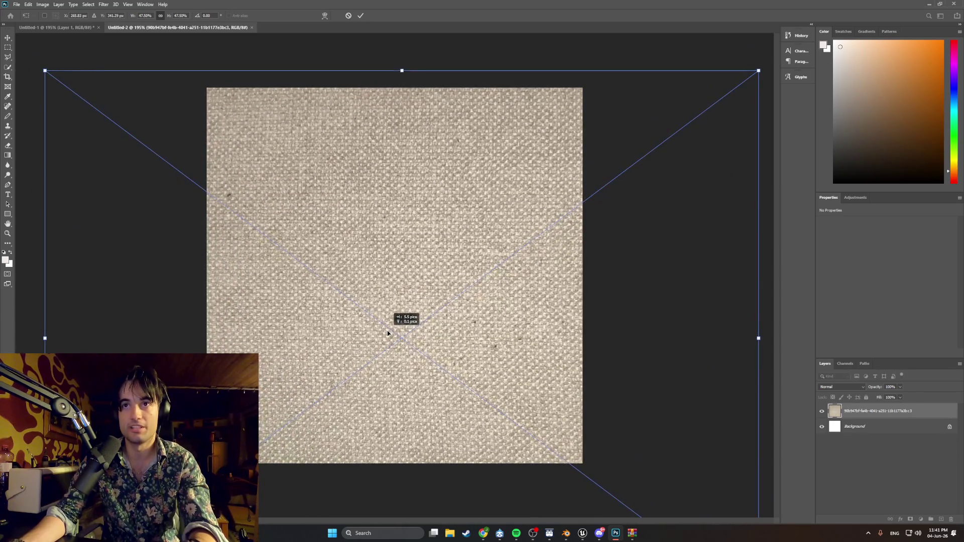
{"action": "left_click_drag", "start_coordinate": [381, 330], "coordinate": [358, 297]}
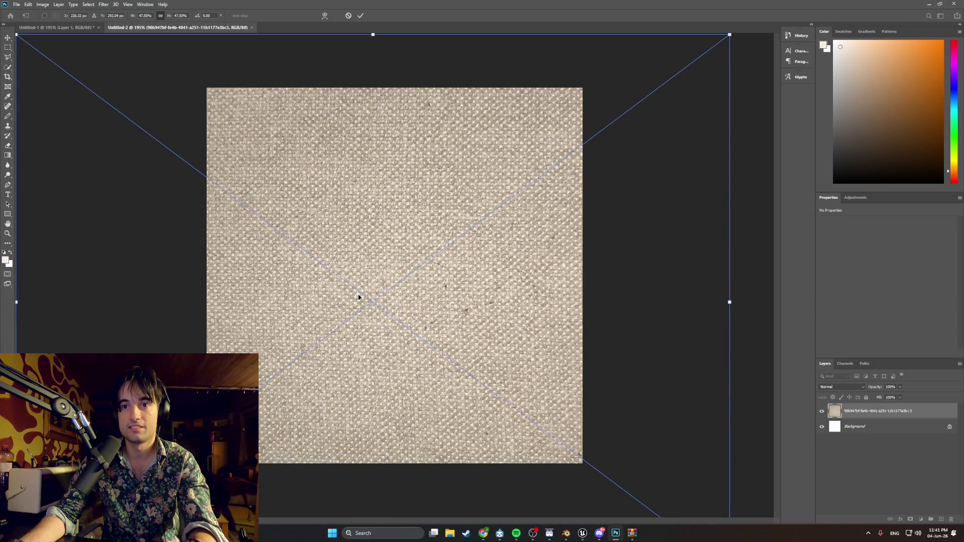
{"action": "scroll", "coordinate": [585, 282], "scroll_direction": "down", "scroll_amount": 2, "text": "alt"}
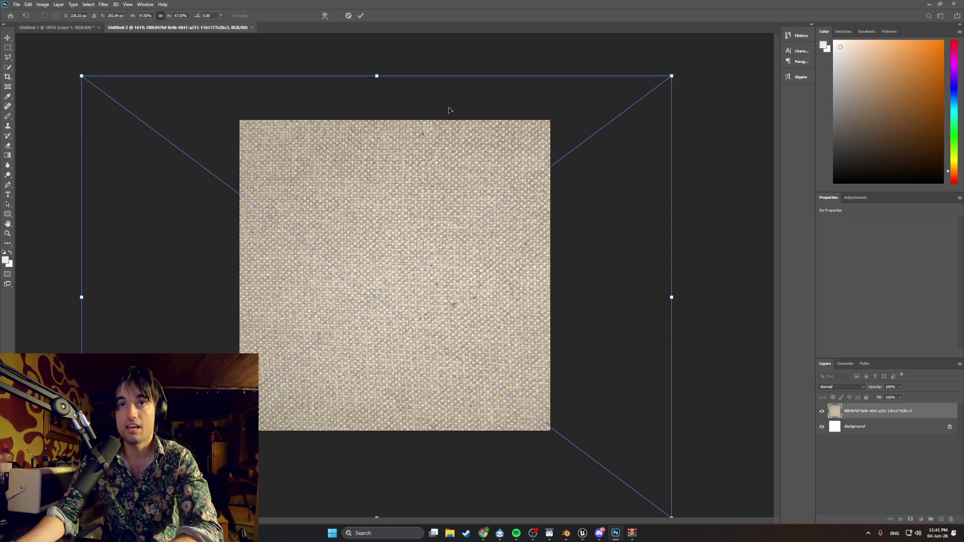
{"action": "left_click_drag", "start_coordinate": [379, 71], "coordinate": [377, 72]}
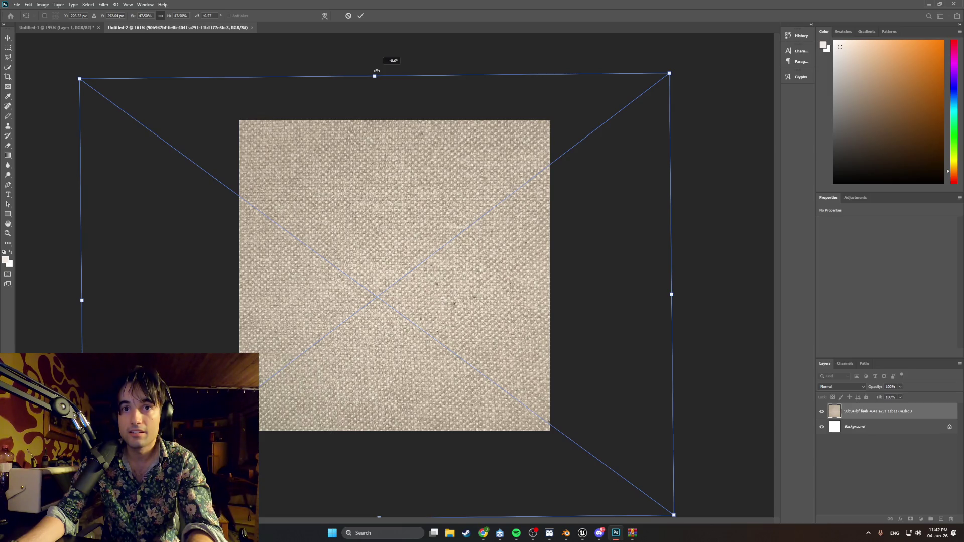
{"action": "left_click_drag", "start_coordinate": [376, 71], "coordinate": [377, 71]}
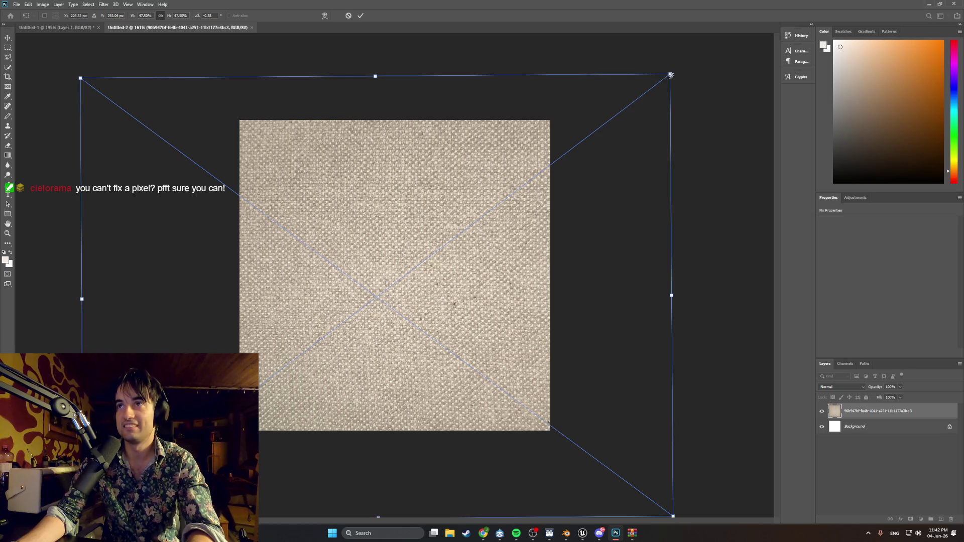
- Rescale and shift the fabric so it covers the whole canvas, then commit the transform
{"action": "left_click_drag", "start_coordinate": [671, 76], "coordinate": [739, 17]}
{"action": "left_click_drag", "start_coordinate": [469, 252], "coordinate": [370, 325]}
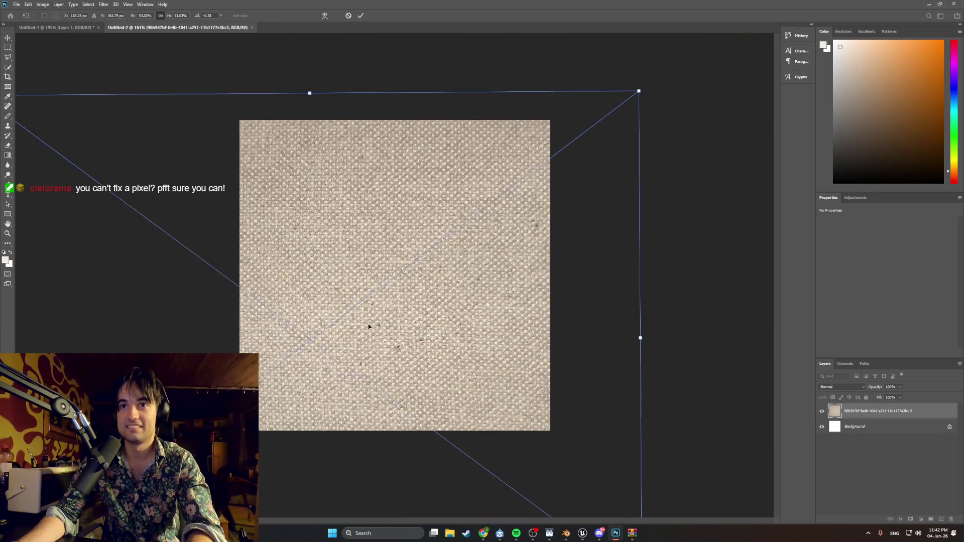
{"action": "mouse_move", "coordinate": [639, 92]}
{"action": "left_mouse_down"}
{"action": "mouse_move", "coordinate": [578, 164]}
{"action": "mouse_move", "coordinate": [688, 84]}
{"action": "mouse_move", "coordinate": [573, 171]}
{"action": "left_mouse_up"}
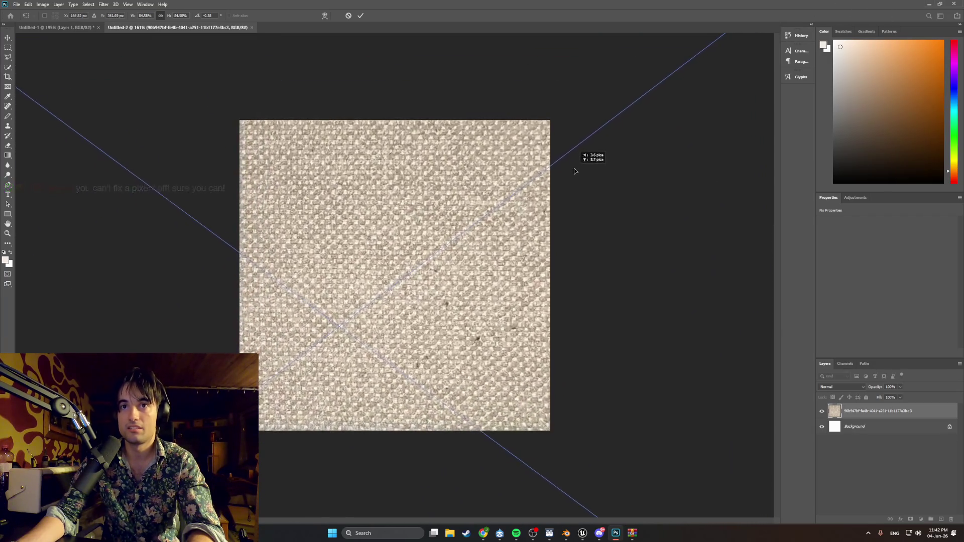
{"action": "mouse_move", "coordinate": [574, 171]}
{"action": "left_mouse_down"}
{"action": "mouse_move", "coordinate": [603, 191]}
{"action": "mouse_move", "coordinate": [478, 238]}
{"action": "mouse_move", "coordinate": [282, 231]}
{"action": "left_mouse_up"}
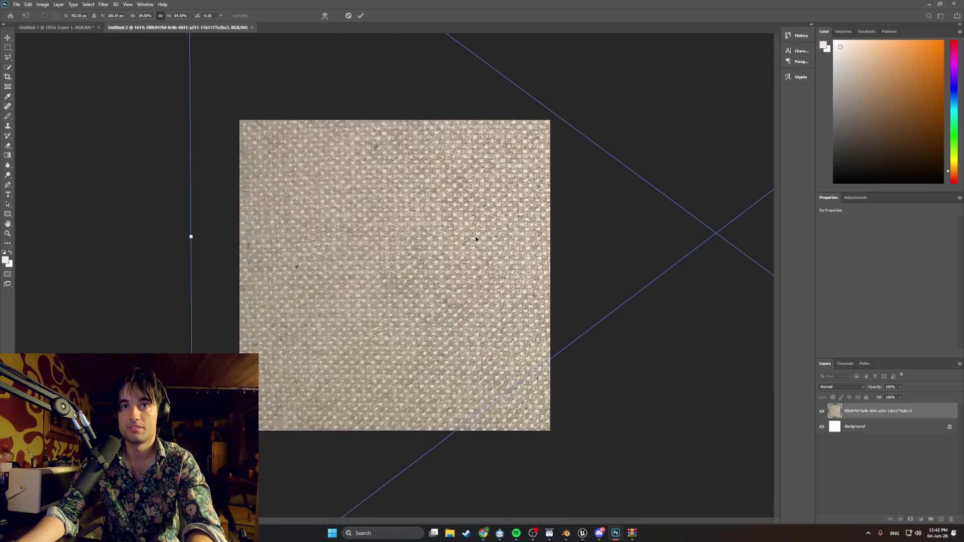
{"action": "left_click_drag", "start_coordinate": [382, 276], "coordinate": [357, 266]}
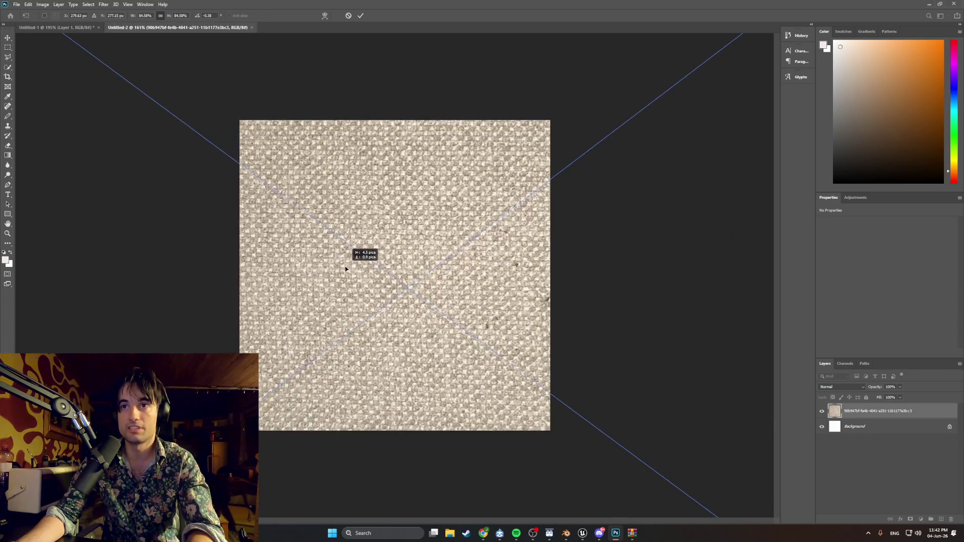
{"action": "left_click_drag", "start_coordinate": [358, 266], "coordinate": [267, 256]}
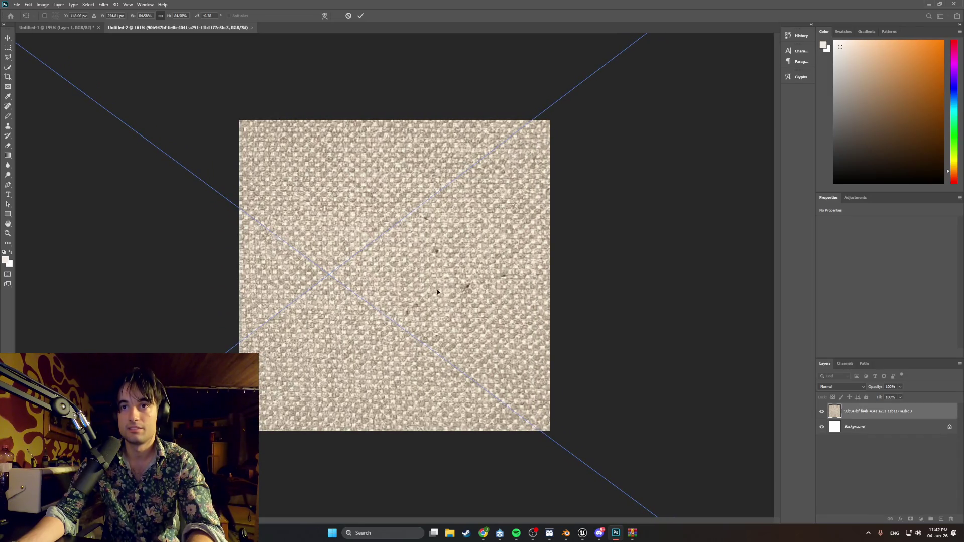
{"action": "key", "text": "Return"}
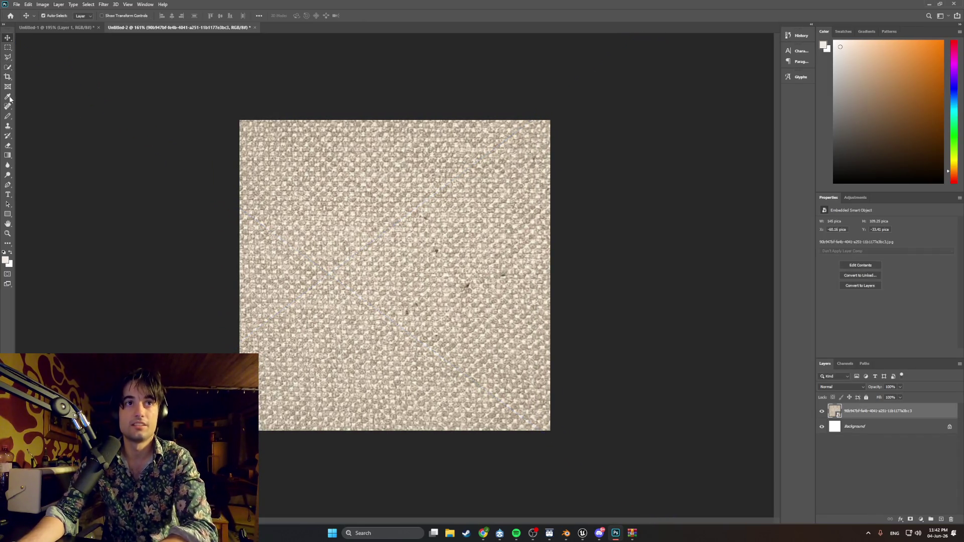
- Switch to the Spot Healing Brush, select the fabric layer and rasterize the smart object
{"action": "right_click", "coordinate": [8, 107]}
{"action": "left_click", "coordinate": [34, 112]}
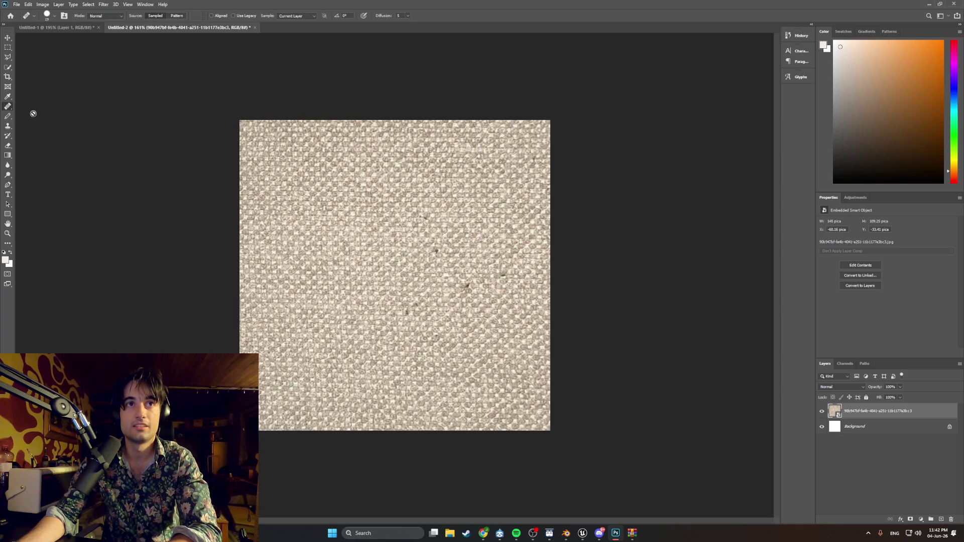
{"action": "left_click", "coordinate": [851, 462]}
{"action": "right_click", "coordinate": [8, 107]}
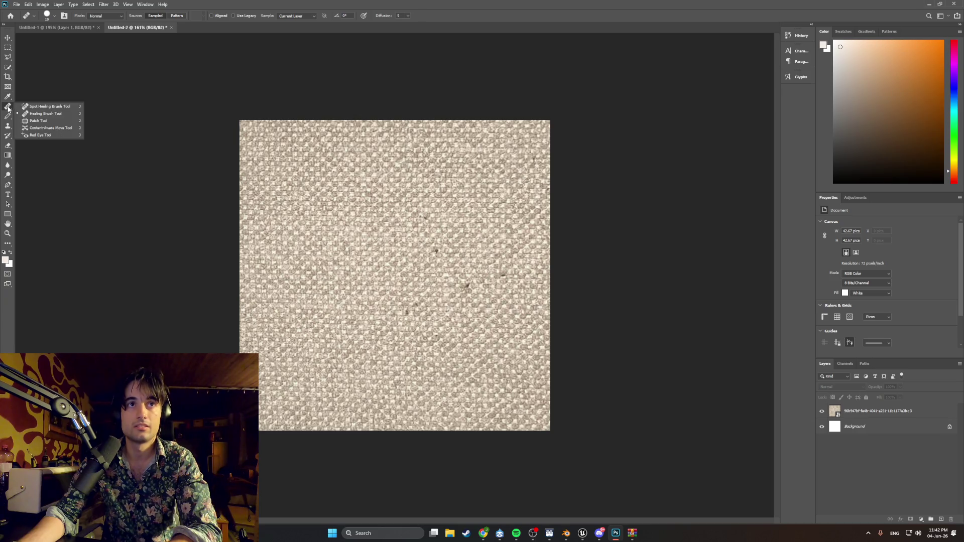
{"action": "left_click", "coordinate": [37, 105]}
{"action": "left_click", "coordinate": [332, 240]}
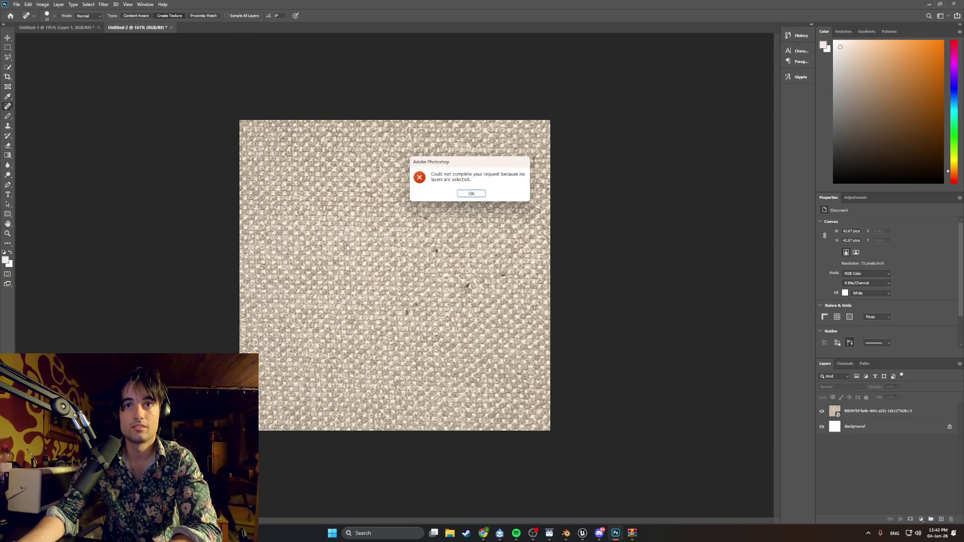
{"action": "left_click", "coordinate": [479, 196]}
{"action": "key", "text": "alt+period"}
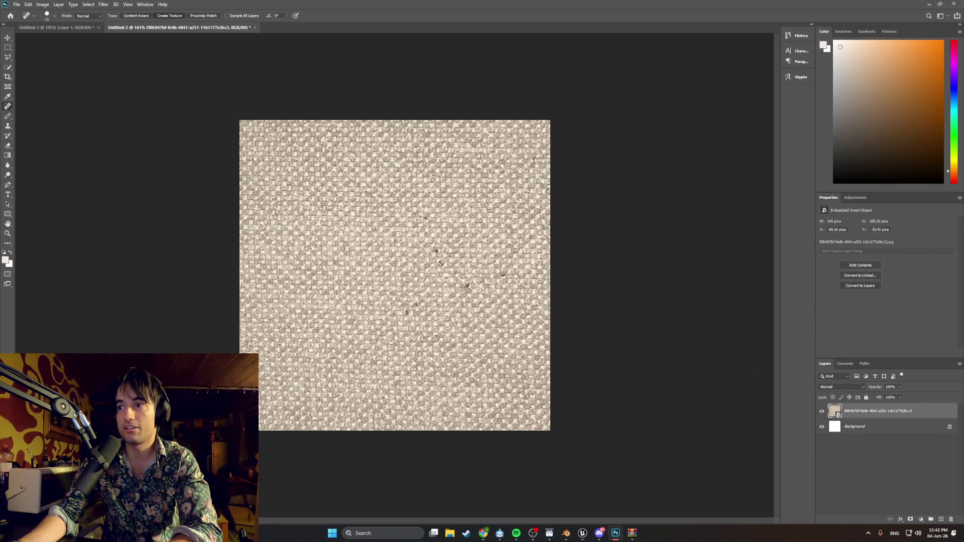
{"action": "left_click", "coordinate": [424, 253]}
{"action": "left_click", "coordinate": [467, 202]}
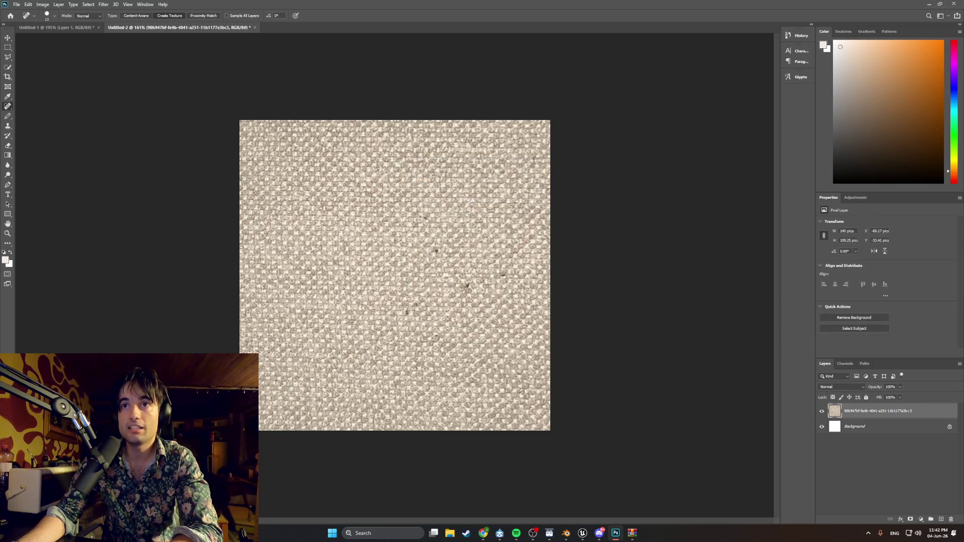
- Heal several dark specks across the fabric, then undo those strokes
{"action": "left_click", "coordinate": [435, 250]}
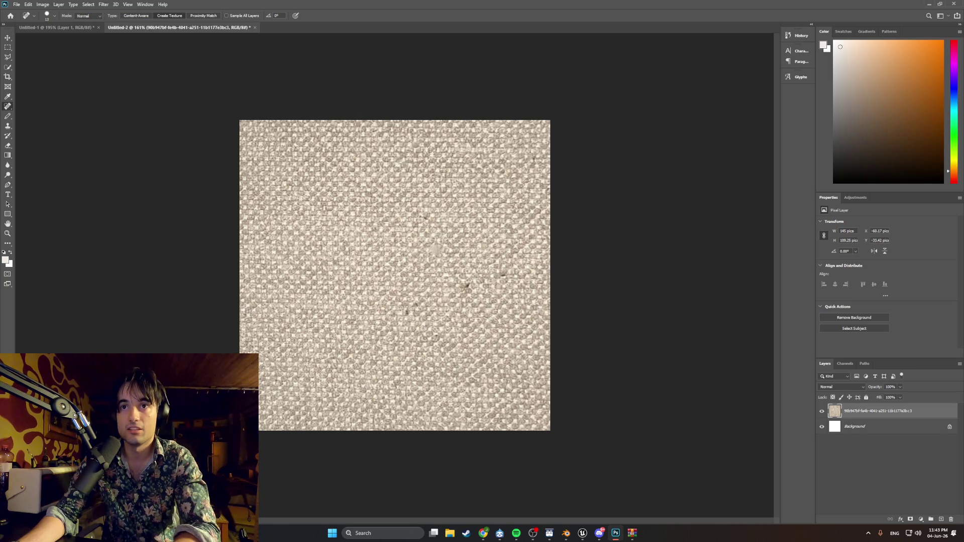
{"action": "scroll", "coordinate": [452, 246], "scroll_direction": "up", "scroll_amount": 1, "text": "alt"}
{"action": "scroll", "coordinate": [452, 246], "scroll_direction": "up", "scroll_amount": 1, "text": "alt"}
{"action": "left_click", "coordinate": [454, 240]}
{"action": "left_click", "coordinate": [438, 194]}
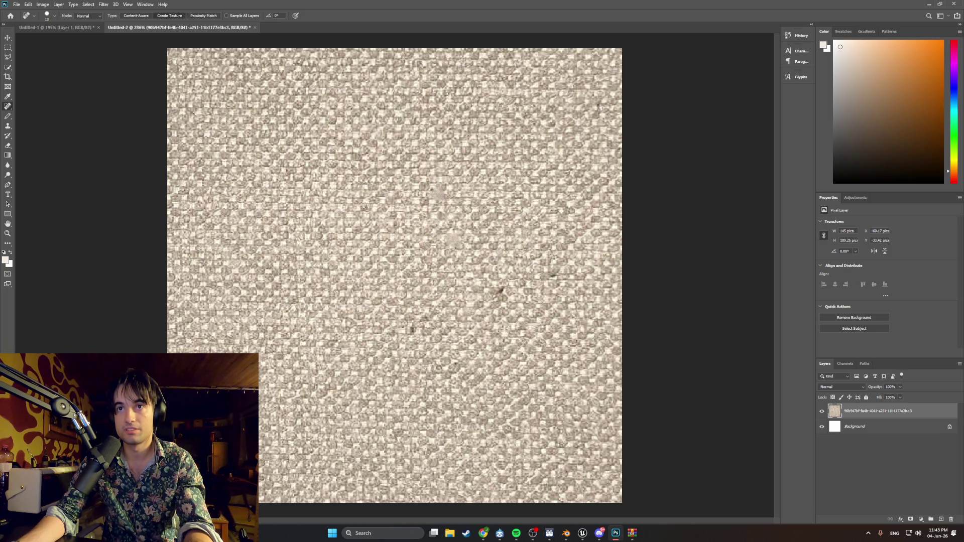
{"action": "left_click", "coordinate": [499, 291]}
{"action": "left_click", "coordinate": [556, 272]}
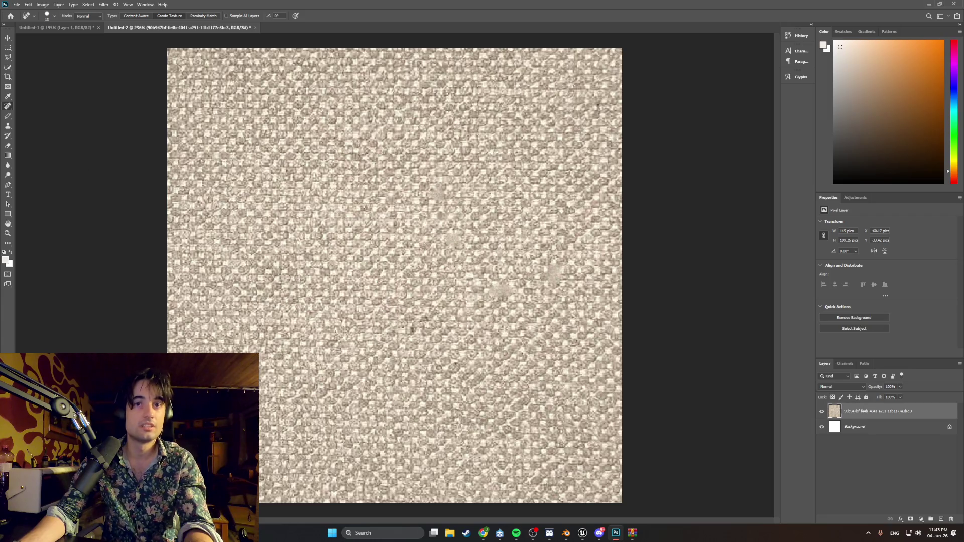
{"action": "left_click", "coordinate": [414, 332]}
{"action": "scroll", "coordinate": [412, 306], "scroll_direction": "down", "scroll_amount": 2, "text": "alt"}
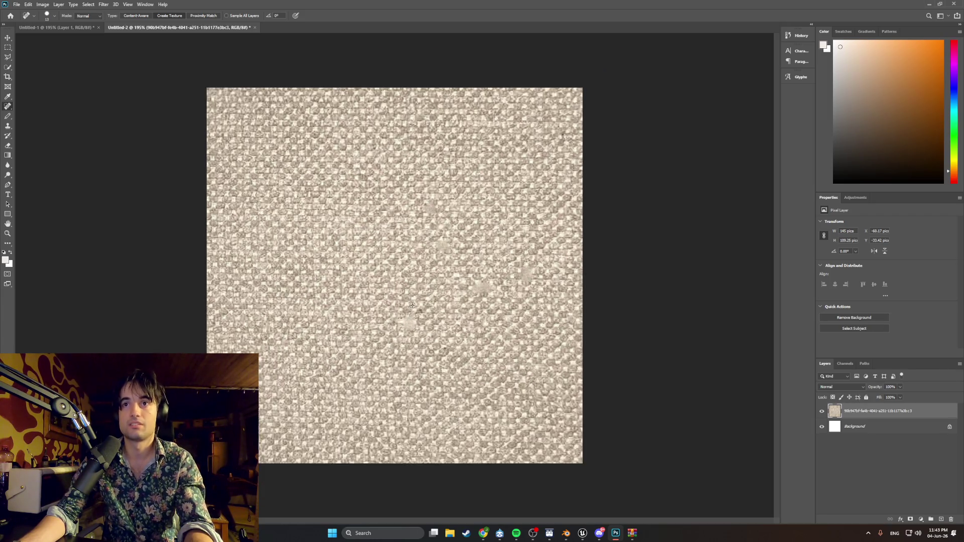
{"action": "key", "text": "ctrl+z"}
{"action": "key", "text": "ctrl+z"}
{"action": "key", "text": "ctrl+z"}
{"action": "key", "text": "ctrl+z"}
{"action": "key", "text": "ctrl+z"}
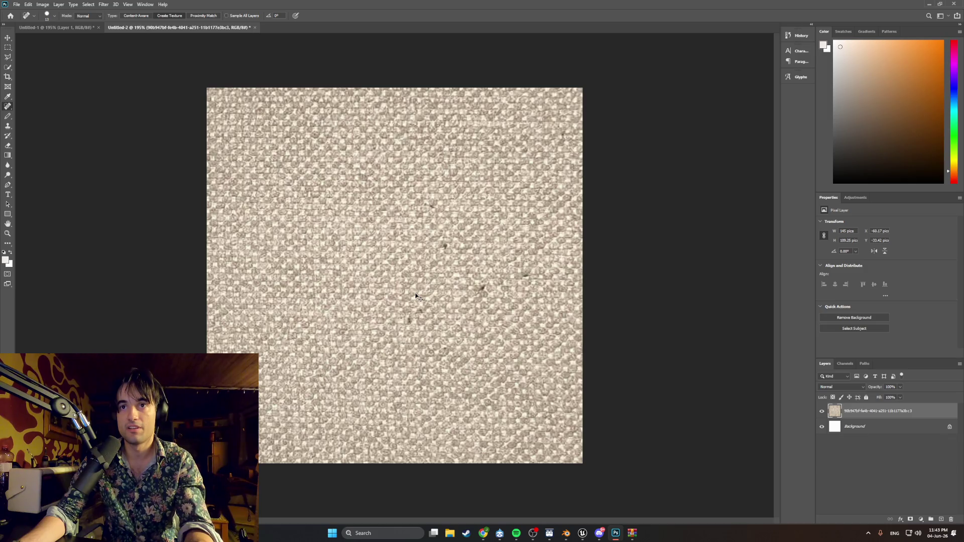
- Heal the dark specks again around the centre, right, left and upper fabric
{"action": "left_click", "coordinate": [445, 245]}
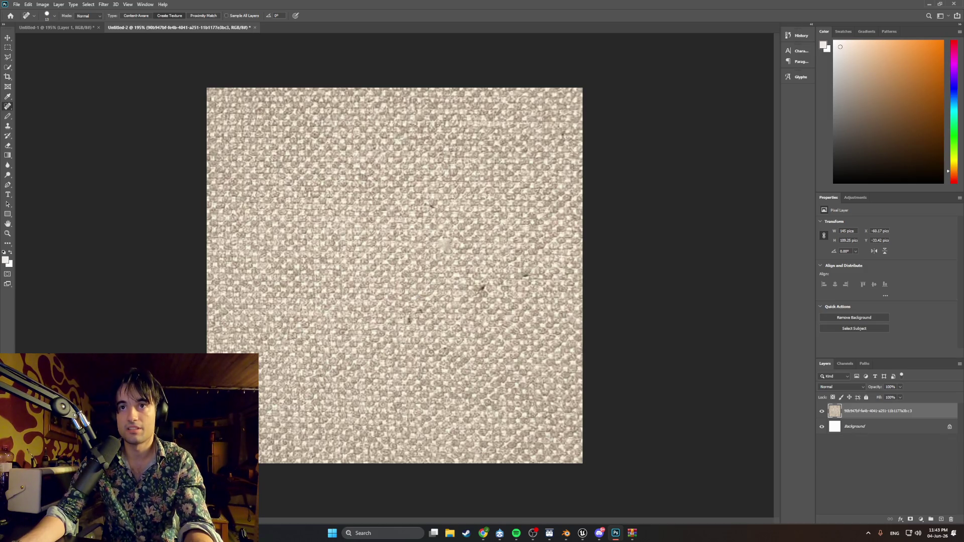
{"action": "left_click", "coordinate": [483, 286]}
{"action": "left_click", "coordinate": [526, 274]}
{"action": "left_click", "coordinate": [410, 322]}
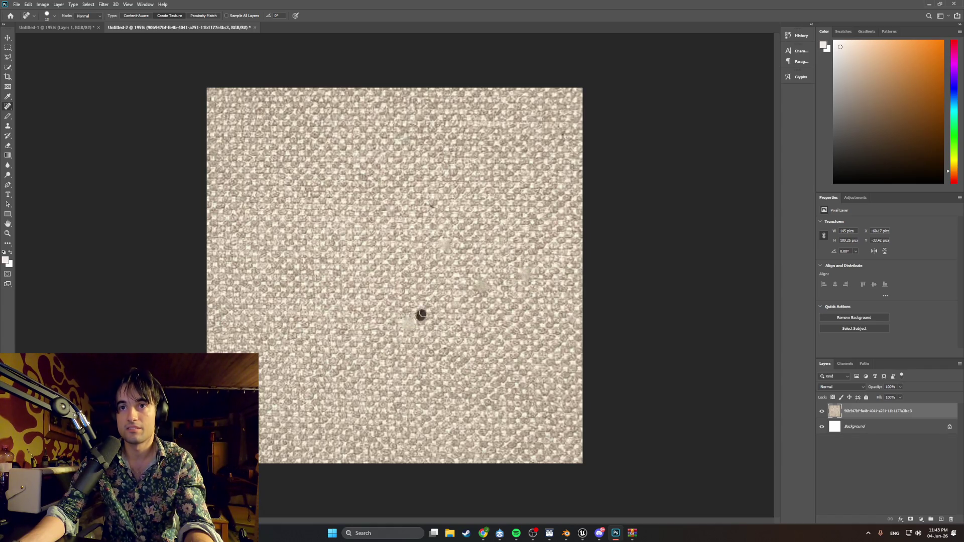
{"action": "left_click", "coordinate": [428, 205]}
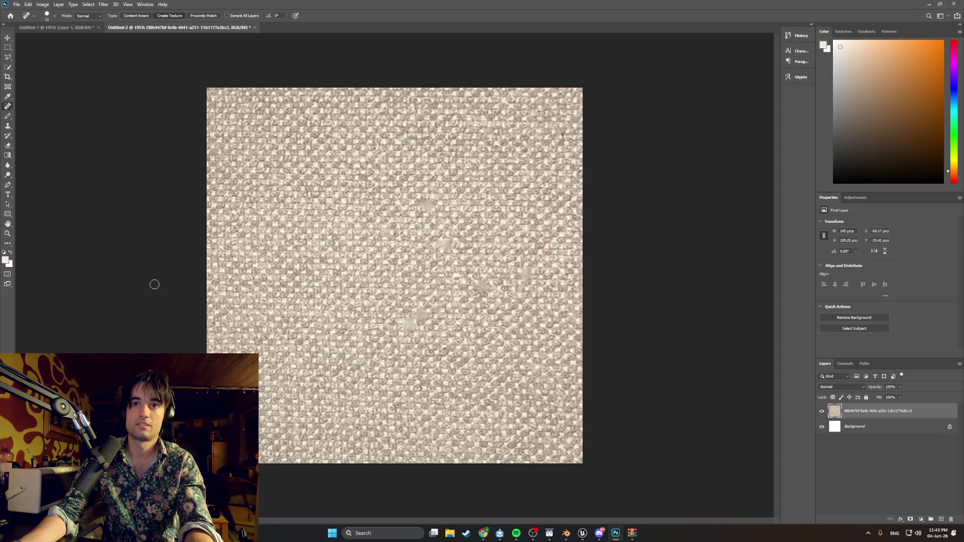
{"action": "left_click", "coordinate": [43, 4]}
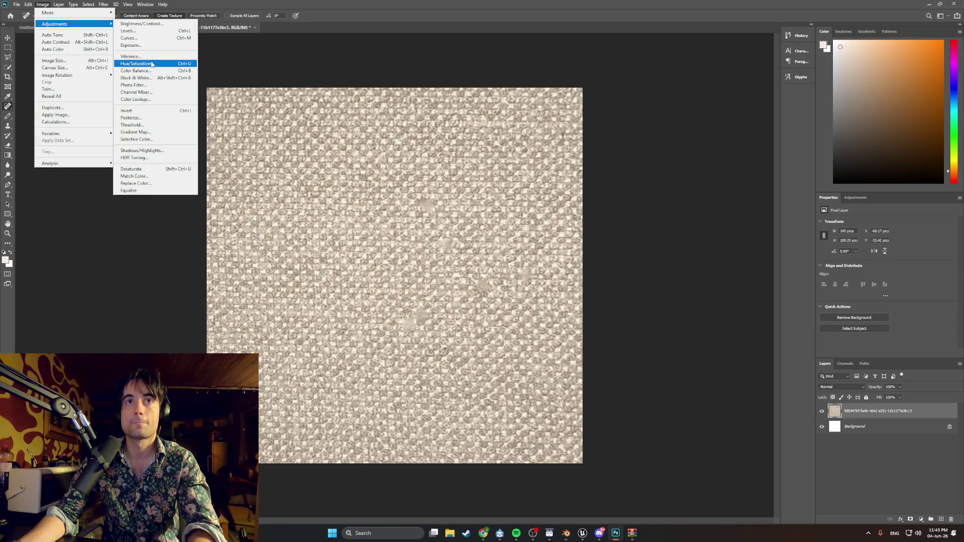
{"action": "mouse_move", "coordinate": [52, 12]}
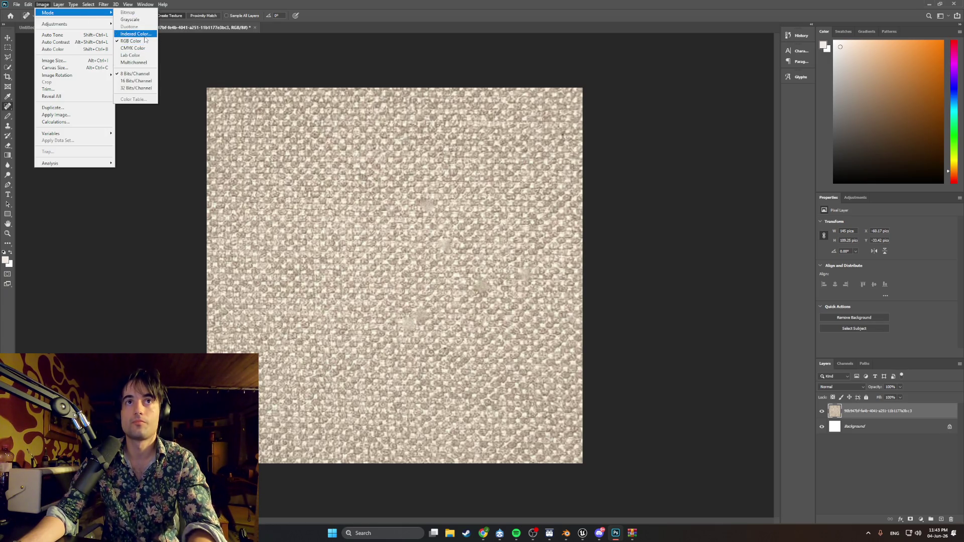
- Start Indexed Color conversion, accept flattening, and experiment with the palette colour count
{"action": "left_click", "coordinate": [144, 33]}
{"action": "key", "text": "Return"}
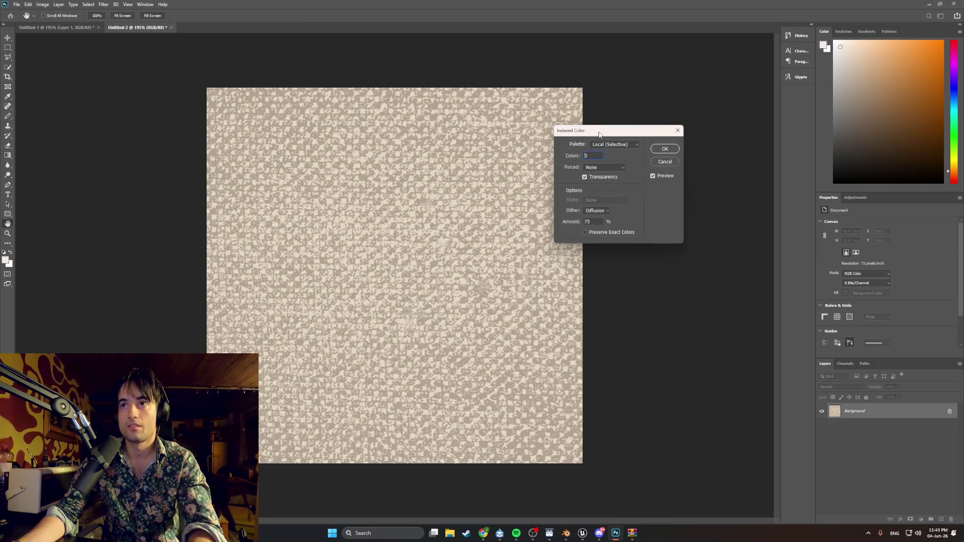
{"action": "left_click_drag", "start_coordinate": [595, 154], "coordinate": [628, 168]}
{"action": "key", "text": "Up"}
{"action": "key", "text": "Up"}
{"action": "type", "text": "8"}
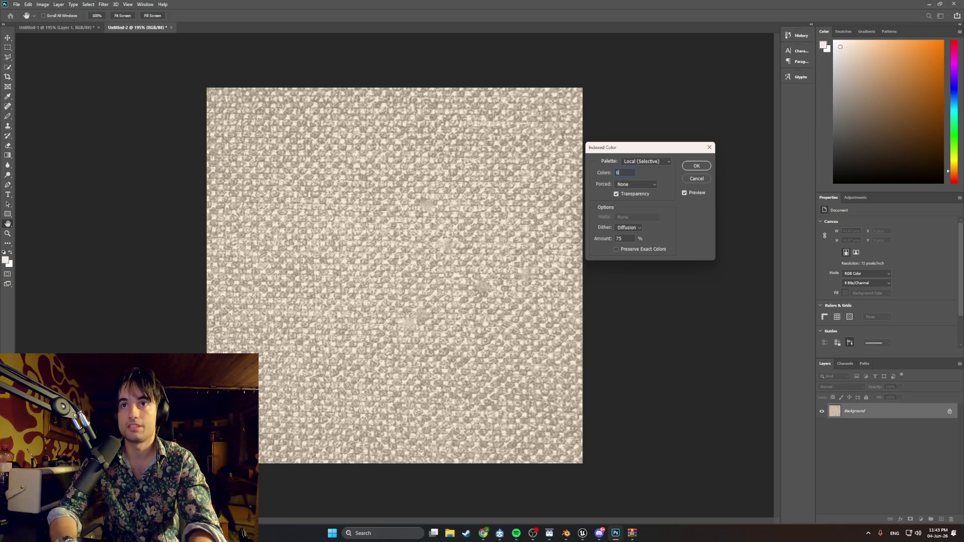
{"action": "key", "text": "BackSpace"}
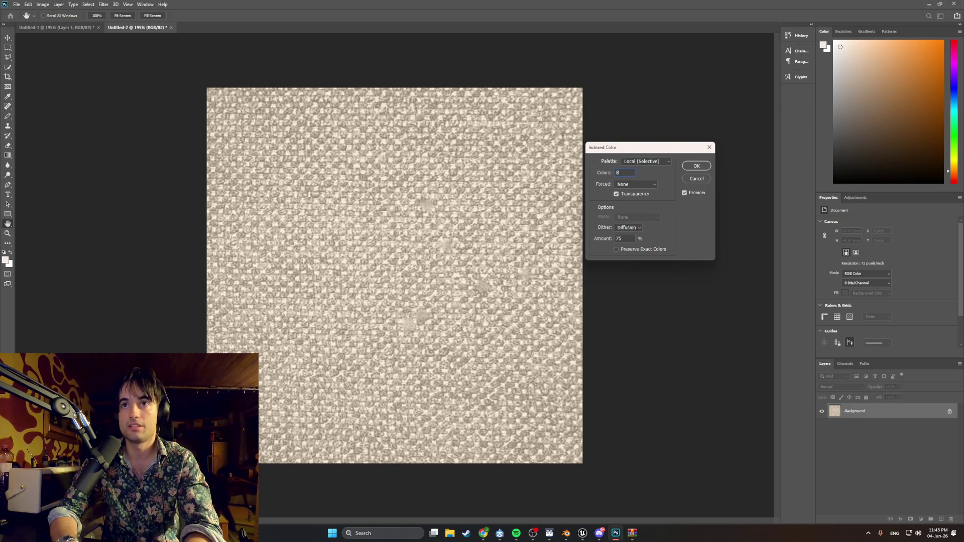
{"action": "type", "text": "5"}
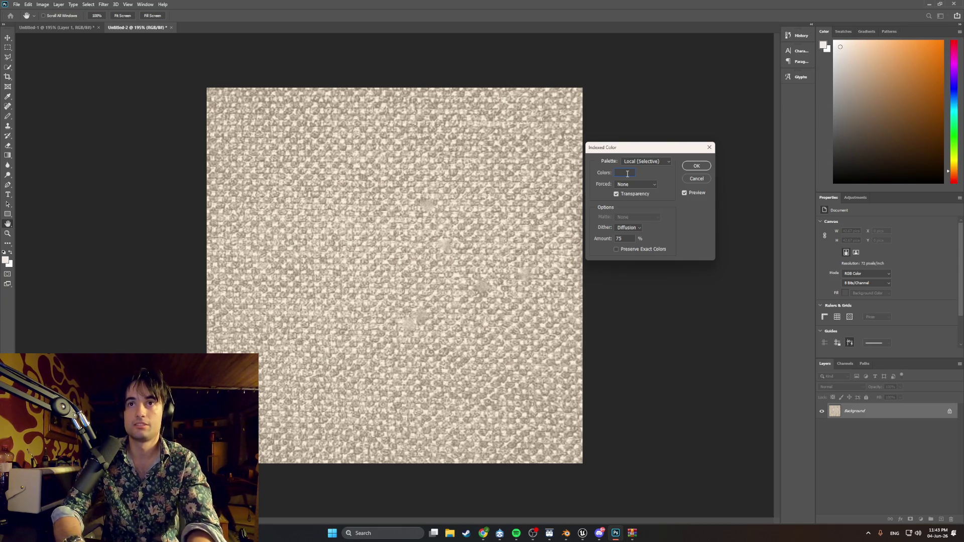
{"action": "type", "text": "1"}
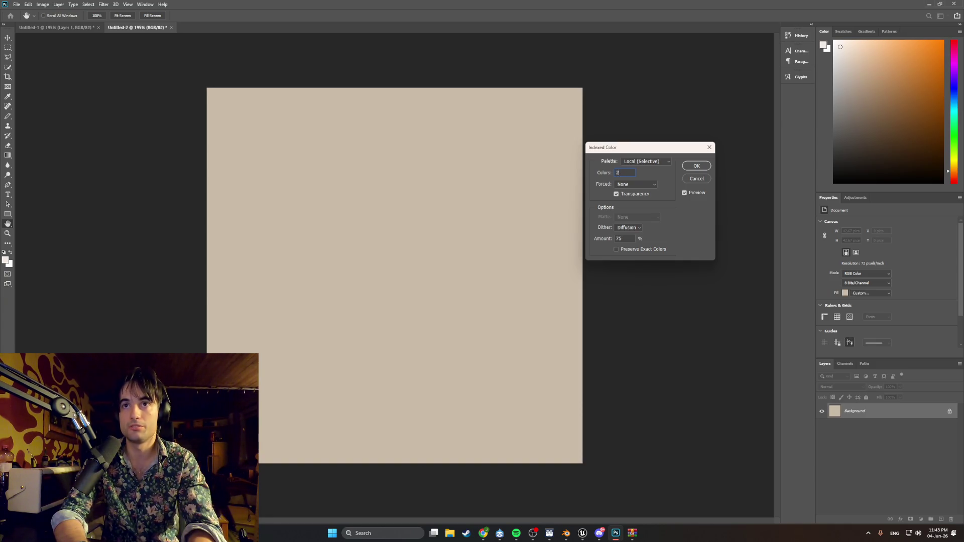
{"action": "key", "text": "Up"}
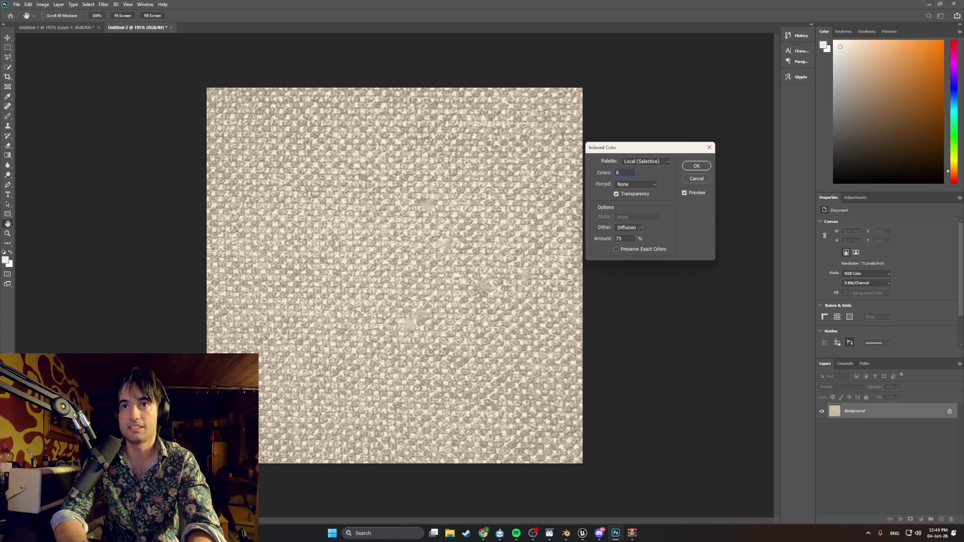
{"action": "key", "text": "Up"}
{"action": "key", "text": "Up"}
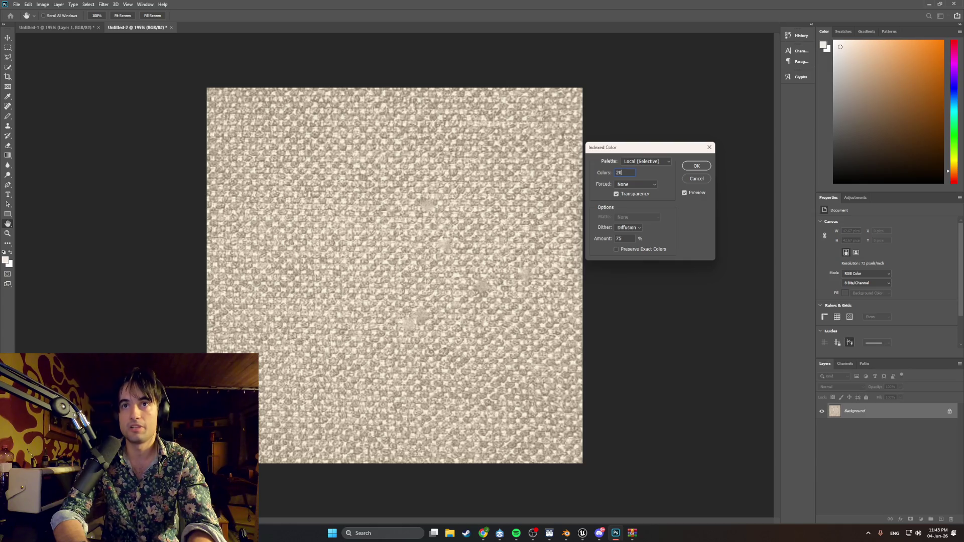
{"action": "type", "text": "0"}
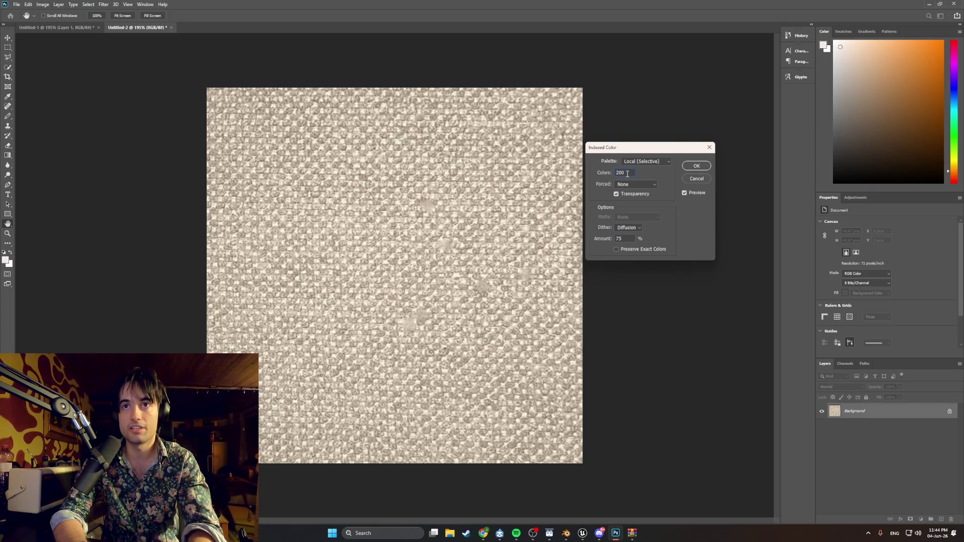
- Settle on a small colour count and apply the indexed colour conversion
{"action": "key", "text": "BackSpace"}
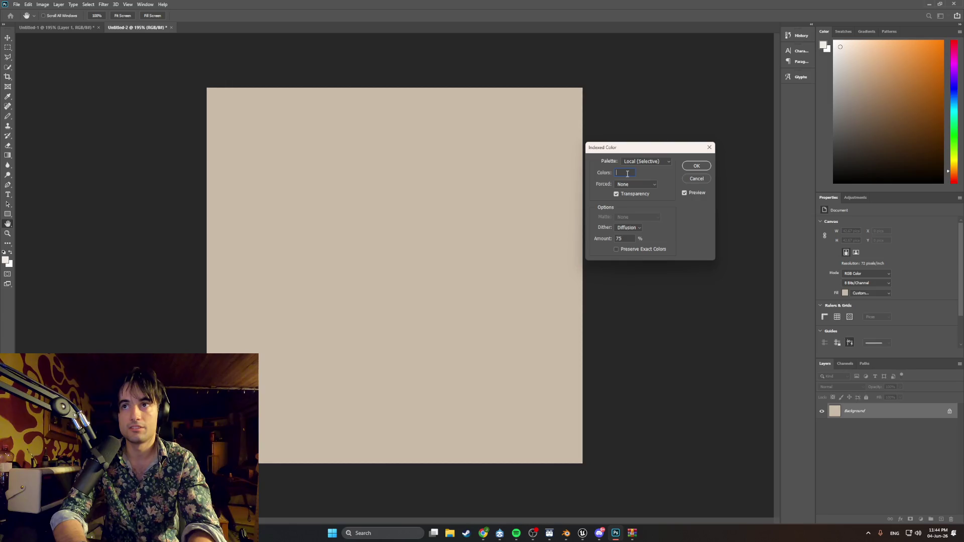
{"action": "type", "text": "10"}
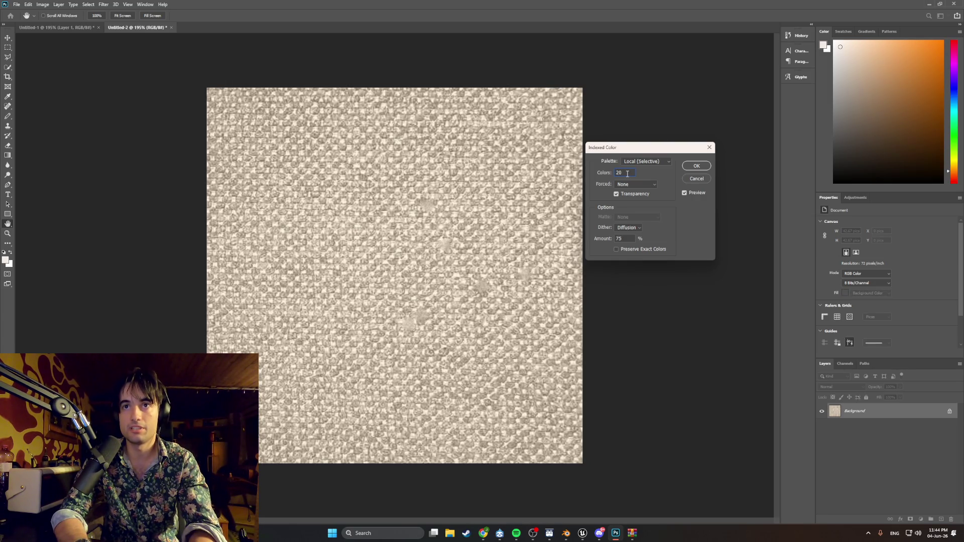
{"action": "key", "text": "Down"}
{"action": "key", "text": "Down"}
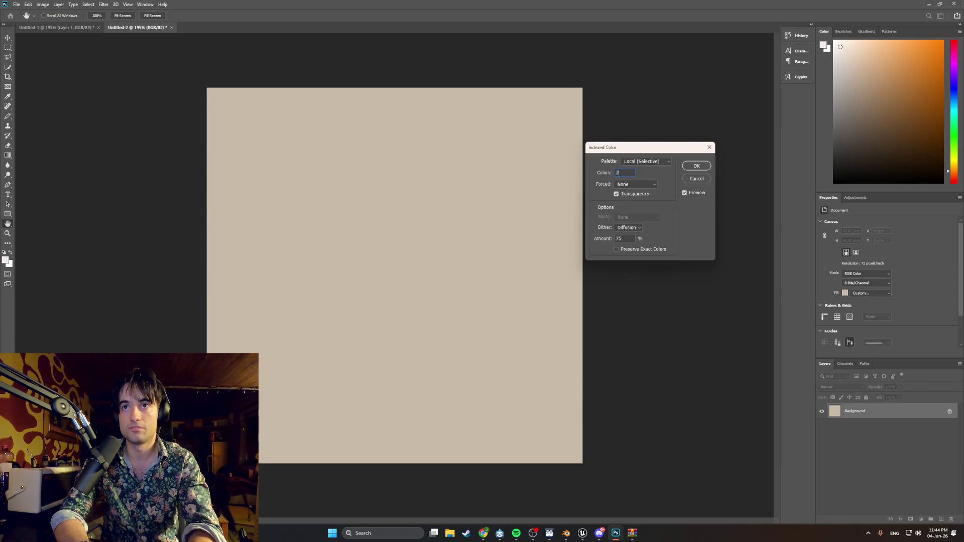
{"action": "key", "text": "Up"}
{"action": "type", "text": "4"}
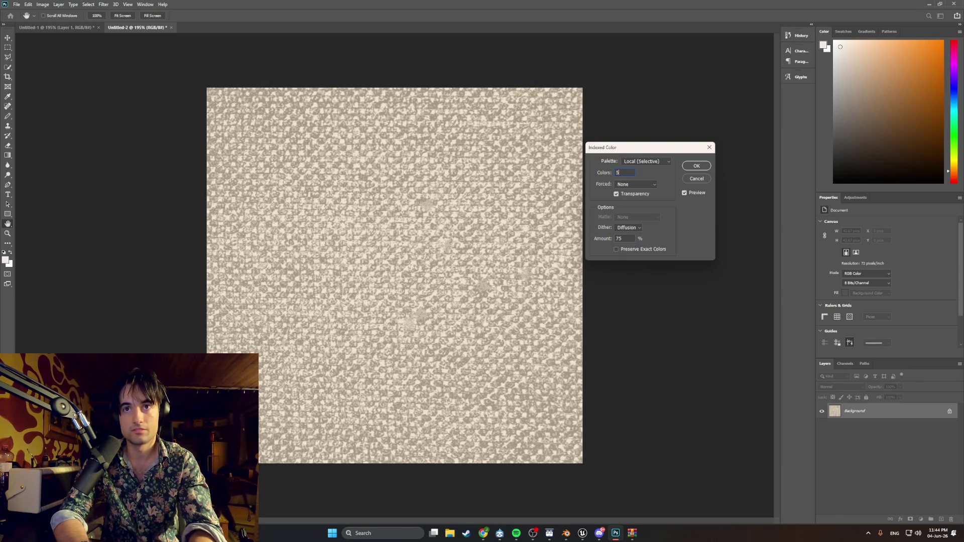
{"action": "key", "text": "Up"}
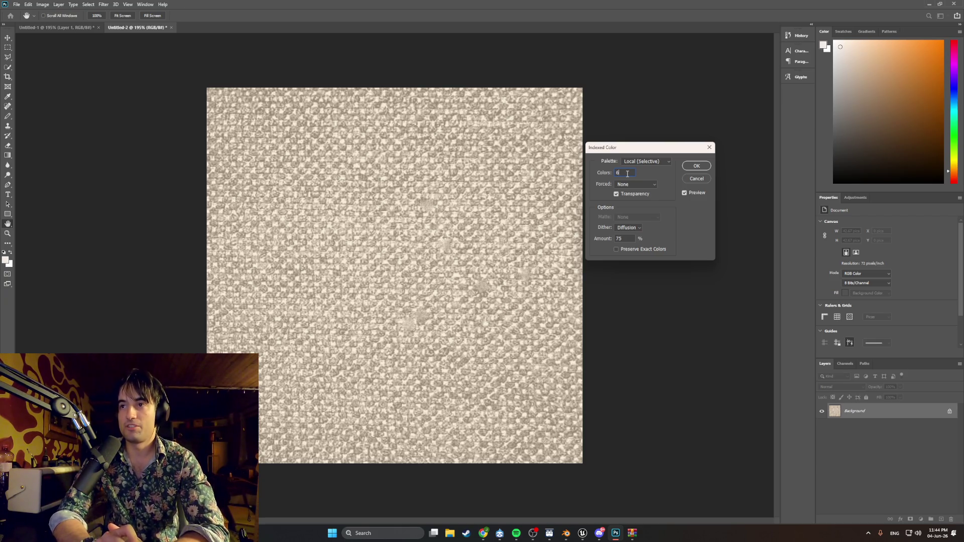
{"action": "left_click", "coordinate": [697, 167]}
{"action": "key", "text": "j"}
- Inspect the indexed texture at fit-to-screen, then undo back to the layered RGB version
{"action": "key", "text": "ctrl+0"}
{"action": "scroll", "coordinate": [470, 253], "scroll_direction": "up", "scroll_amount": 3, "text": "alt"}
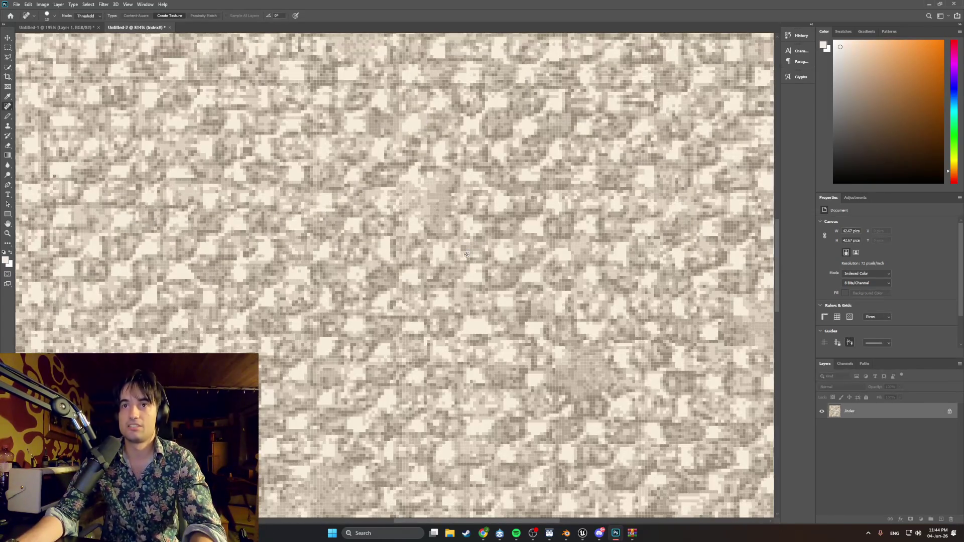
{"action": "scroll", "coordinate": [466, 257], "scroll_direction": "down", "scroll_amount": 2, "text": "alt"}
{"action": "scroll", "coordinate": [466, 256], "scroll_direction": "down", "scroll_amount": 1, "text": "alt"}
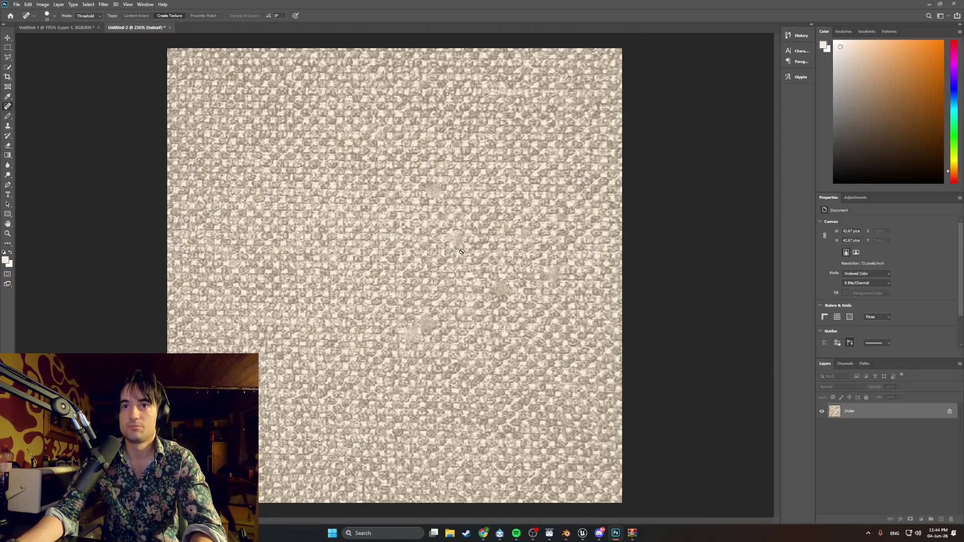
{"action": "scroll", "coordinate": [445, 211], "scroll_direction": "down", "scroll_amount": 2, "text": "alt"}
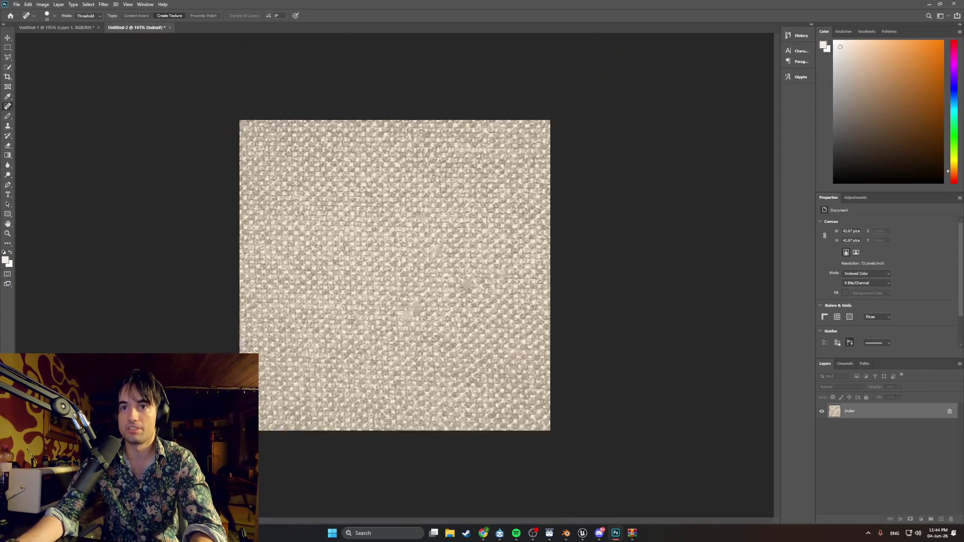
{"action": "scroll", "coordinate": [434, 256], "scroll_direction": "down", "scroll_amount": 2, "text": "alt"}
{"action": "scroll", "coordinate": [419, 312], "scroll_direction": "down", "scroll_amount": 1, "text": "alt"}
{"action": "scroll", "coordinate": [416, 312], "scroll_direction": "up", "scroll_amount": 1, "text": "alt"}
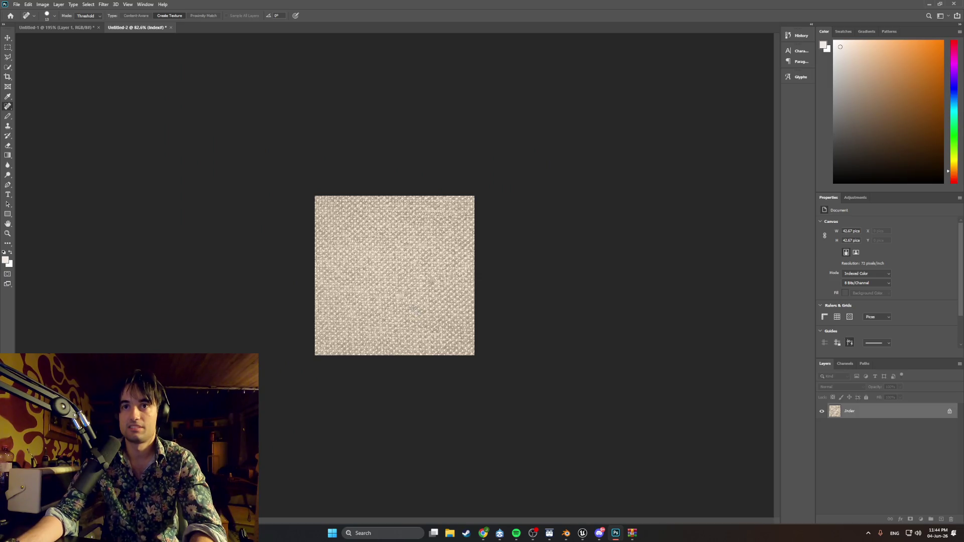
{"action": "scroll", "coordinate": [413, 309], "scroll_direction": "up", "scroll_amount": 1, "text": "alt"}
{"action": "scroll", "coordinate": [416, 290], "scroll_direction": "up", "scroll_amount": 2, "text": "alt"}
{"action": "scroll", "coordinate": [418, 268], "scroll_direction": "up", "scroll_amount": 1, "text": "alt"}
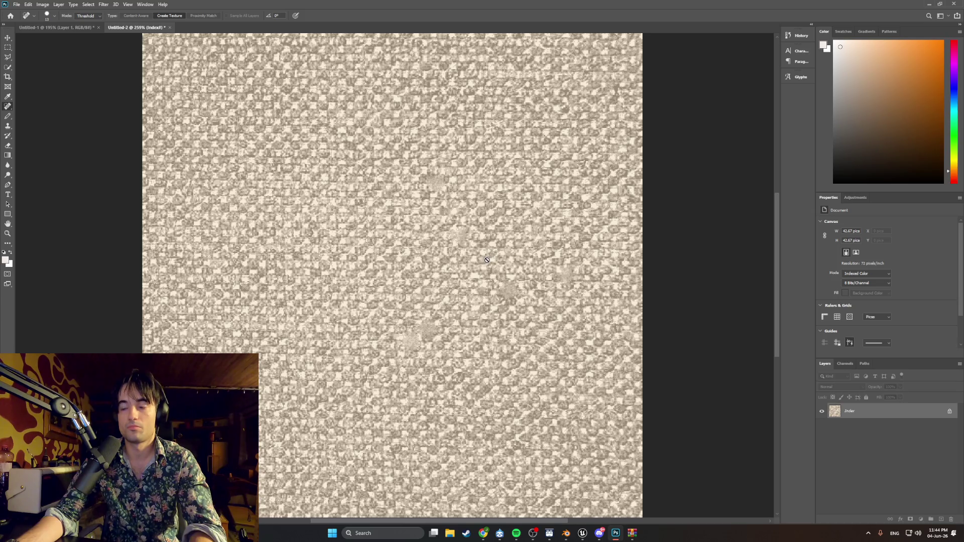
{"action": "scroll", "coordinate": [450, 264], "scroll_direction": "down", "scroll_amount": 1}
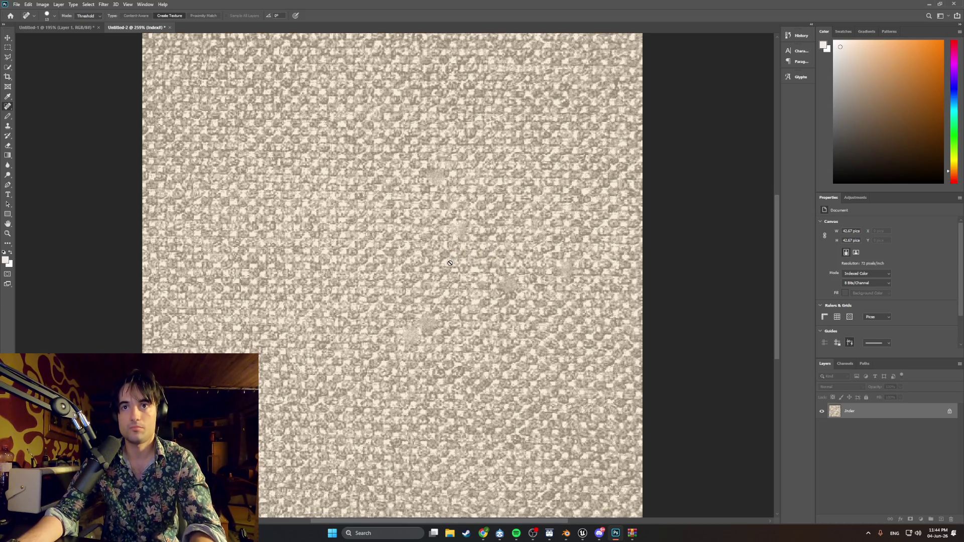
{"action": "key", "text": "ctrl+z"}
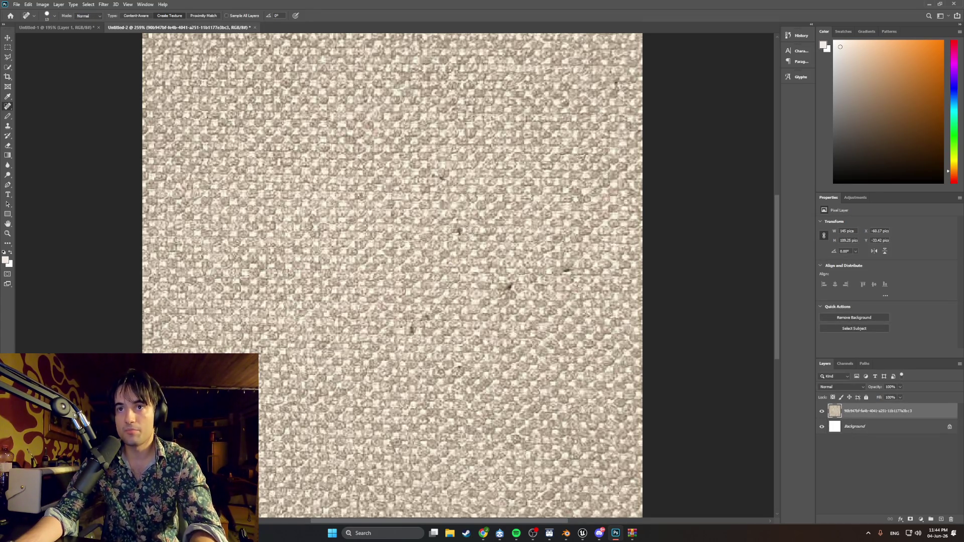
- Shrink the Spot Healing Brush to about 3 px and heal a dark speck in the fabric
{"action": "left_click", "coordinate": [47, 16]}
{"action": "left_click_drag", "start_coordinate": [19, 36], "coordinate": [12, 36]}
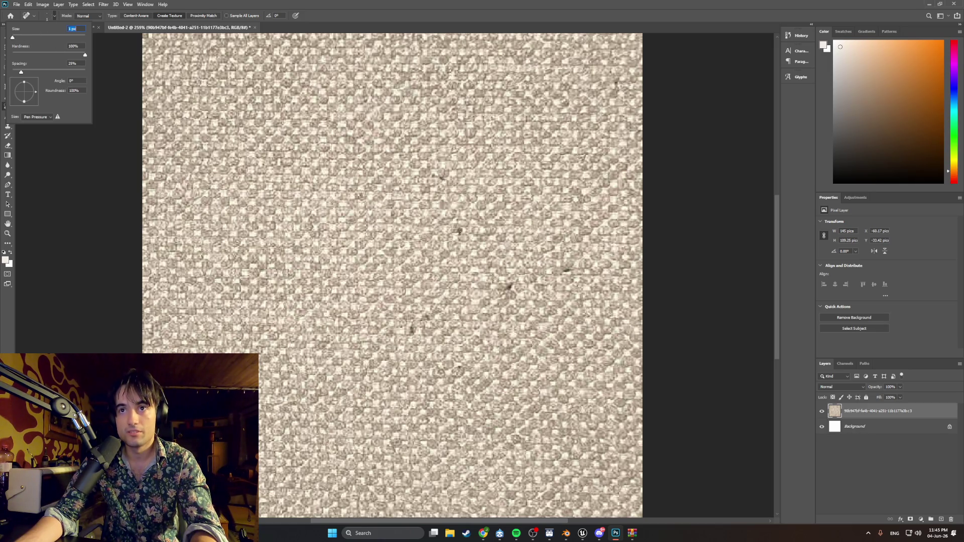
{"action": "left_click", "coordinate": [13, 37]}
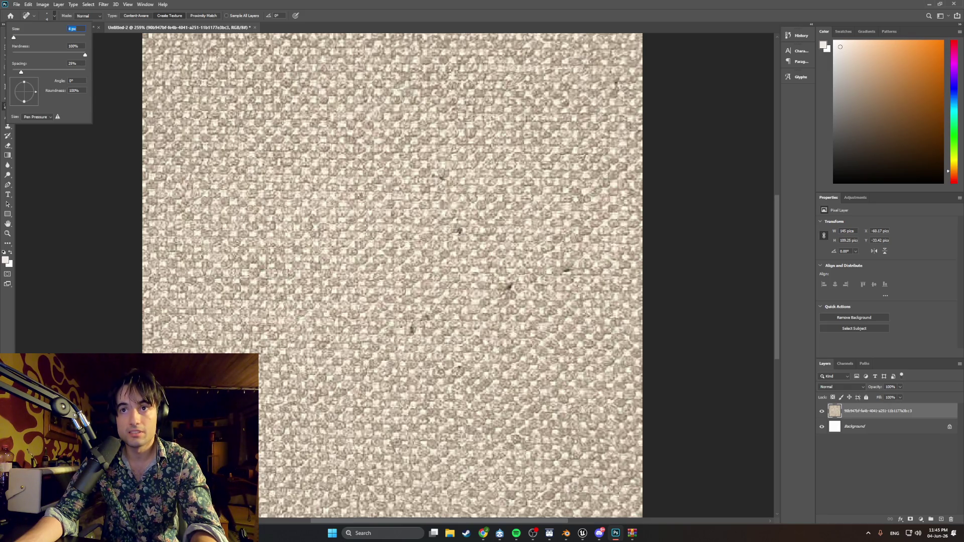
{"action": "key", "text": "Return"}
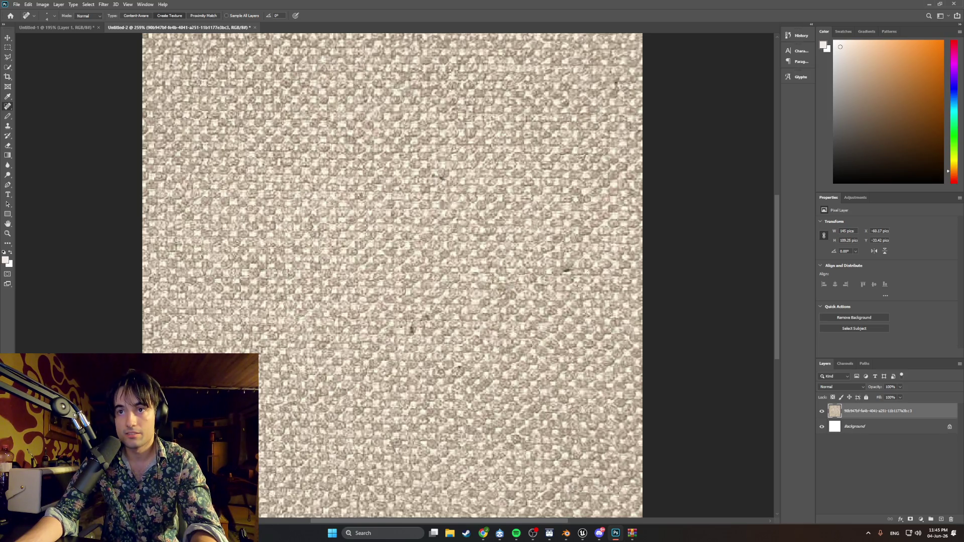
{"action": "left_click", "coordinate": [566, 270]}
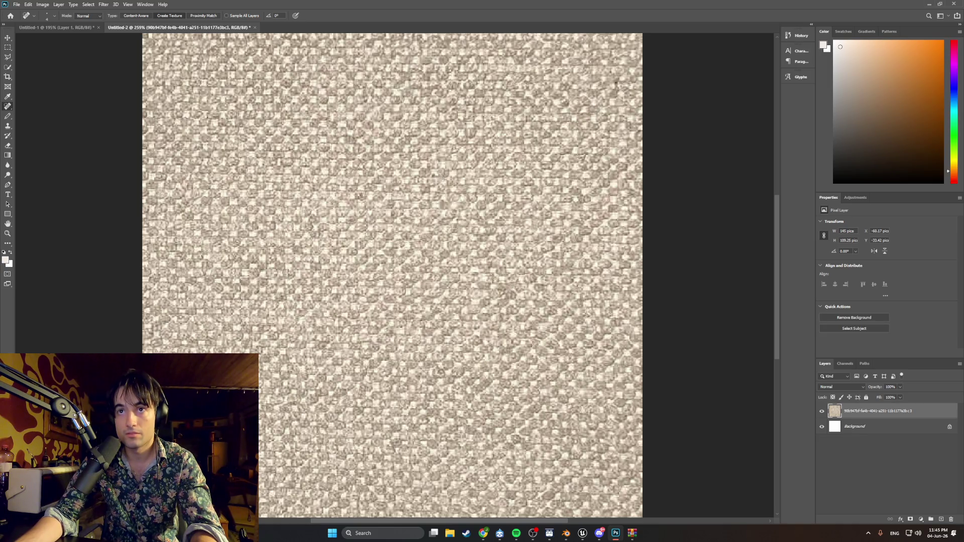
{"action": "scroll", "coordinate": [423, 258], "scroll_direction": "down", "scroll_amount": 1, "text": "alt"}
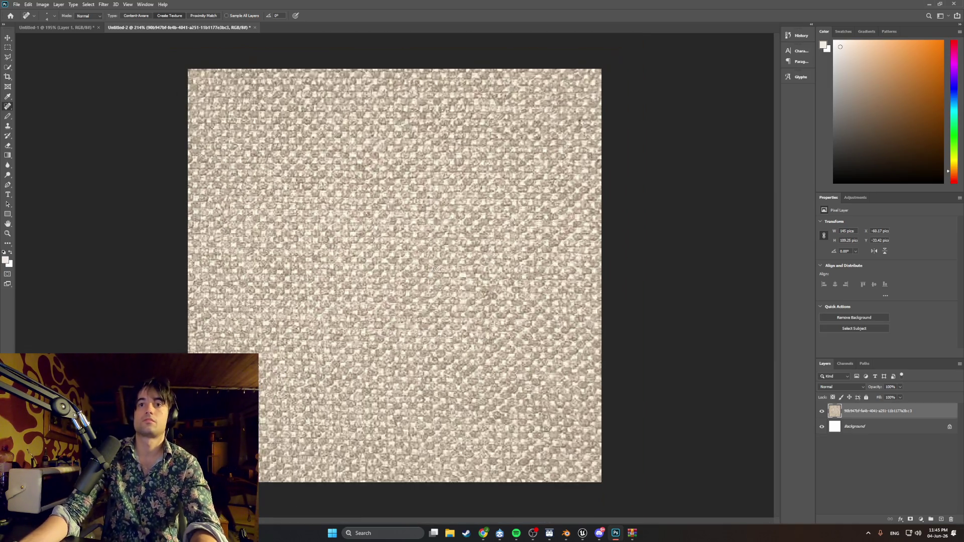
{"action": "scroll", "coordinate": [596, 109], "scroll_direction": "up", "scroll_amount": 3, "text": "alt"}
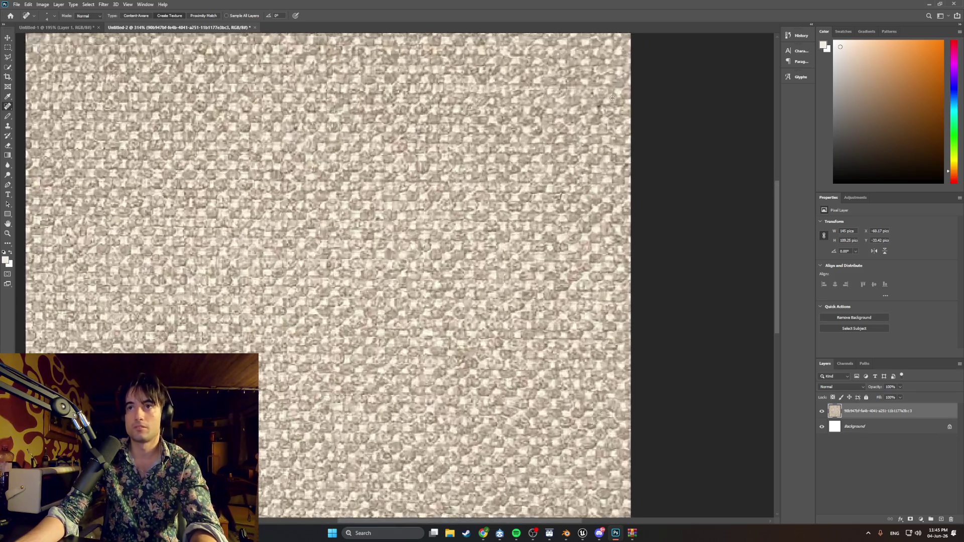
{"action": "scroll", "coordinate": [595, 110], "scroll_direction": "down", "scroll_amount": 3, "text": "alt"}
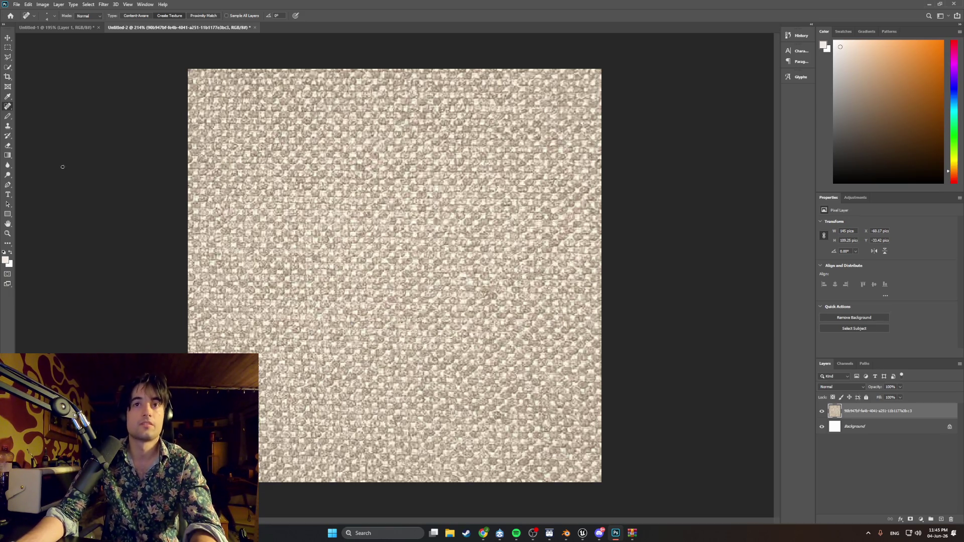
{"action": "left_click", "coordinate": [42, 4]}
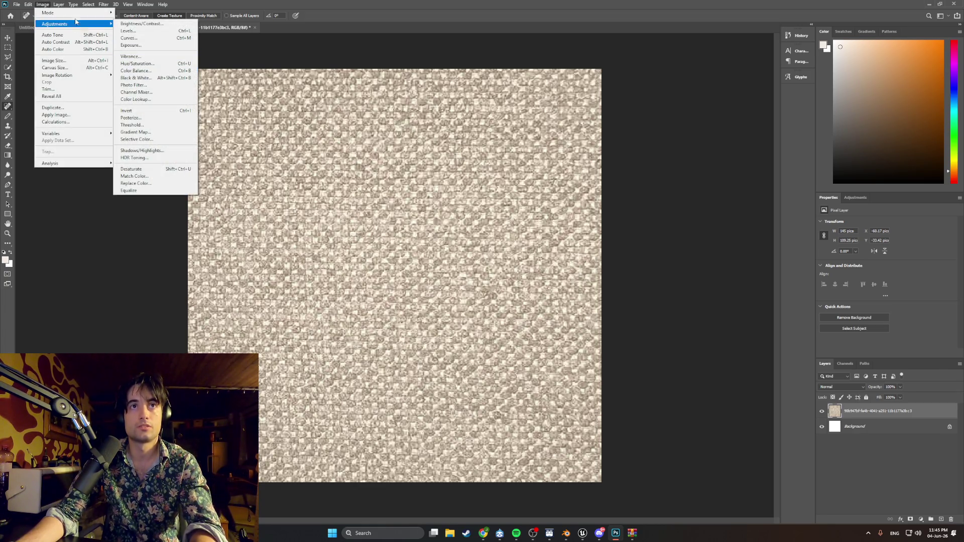
- Convert the texture to Indexed Color, flattening the layers into one
{"action": "mouse_move", "coordinate": [47, 13]}
{"action": "left_click", "coordinate": [142, 35]}
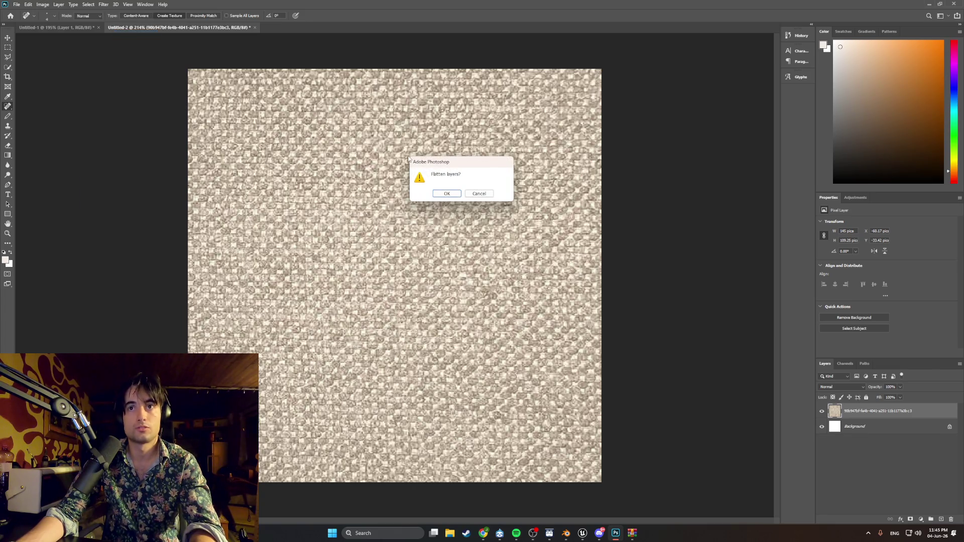
{"action": "left_click", "coordinate": [448, 194]}
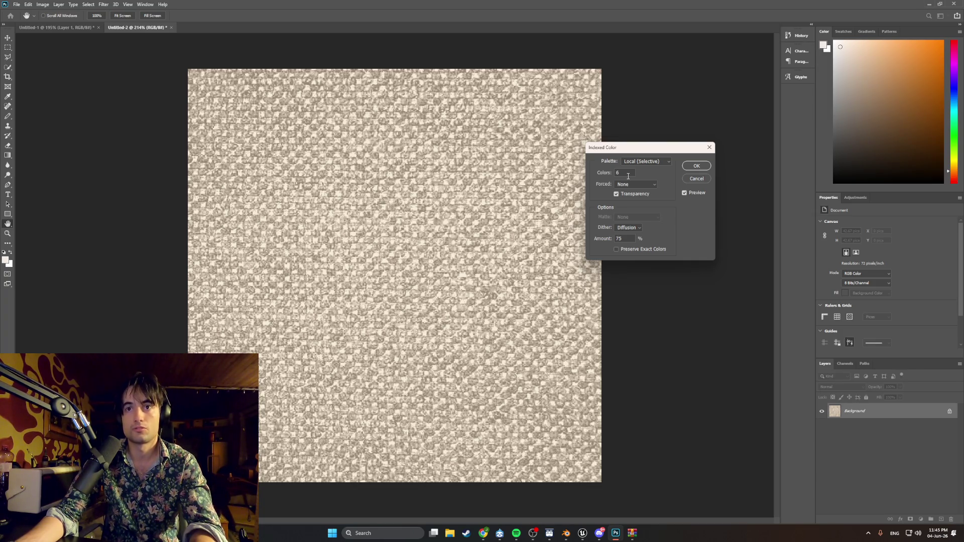
{"action": "left_click", "coordinate": [696, 166]}
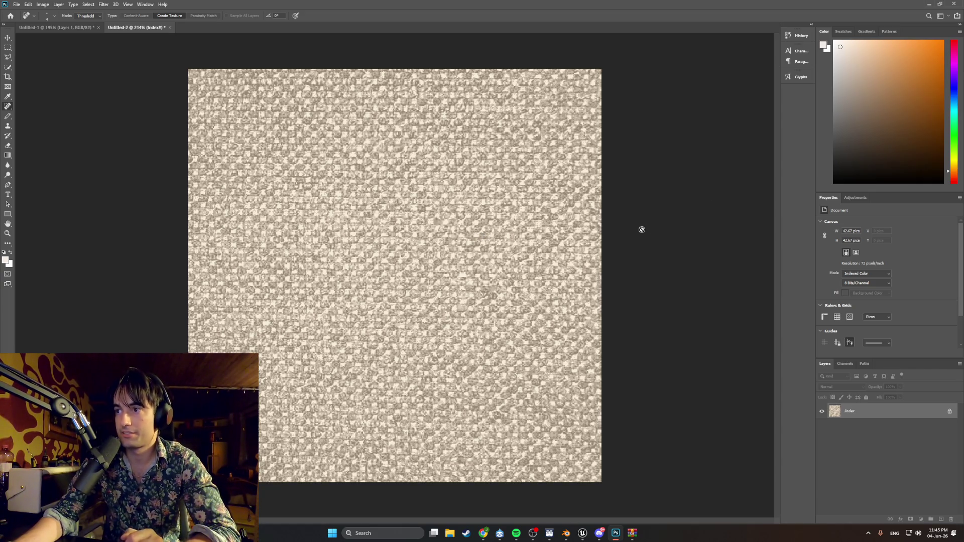
{"action": "left_click", "coordinate": [43, 5]}
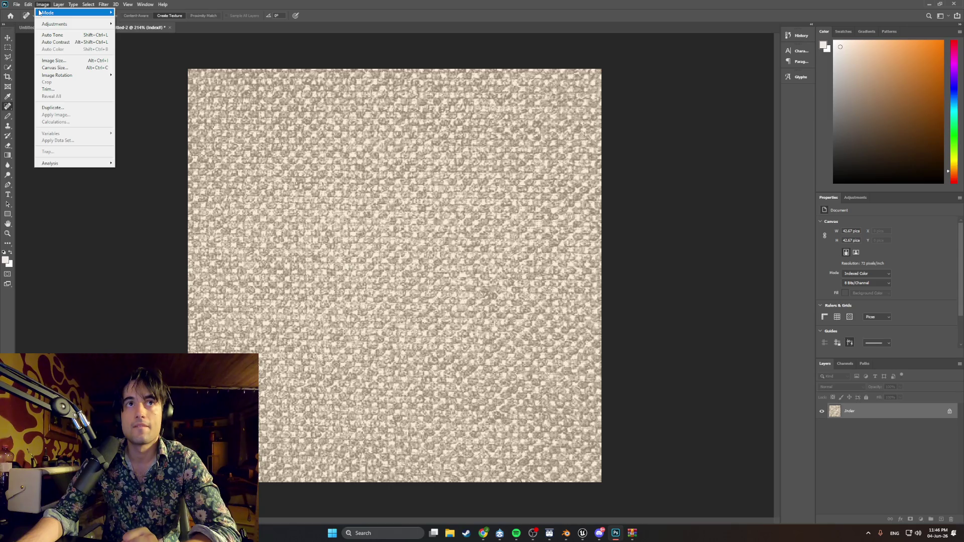
- Try Auto Contrast, undo it, and bring up the Levels adjustment instead
{"action": "left_click", "coordinate": [55, 42]}
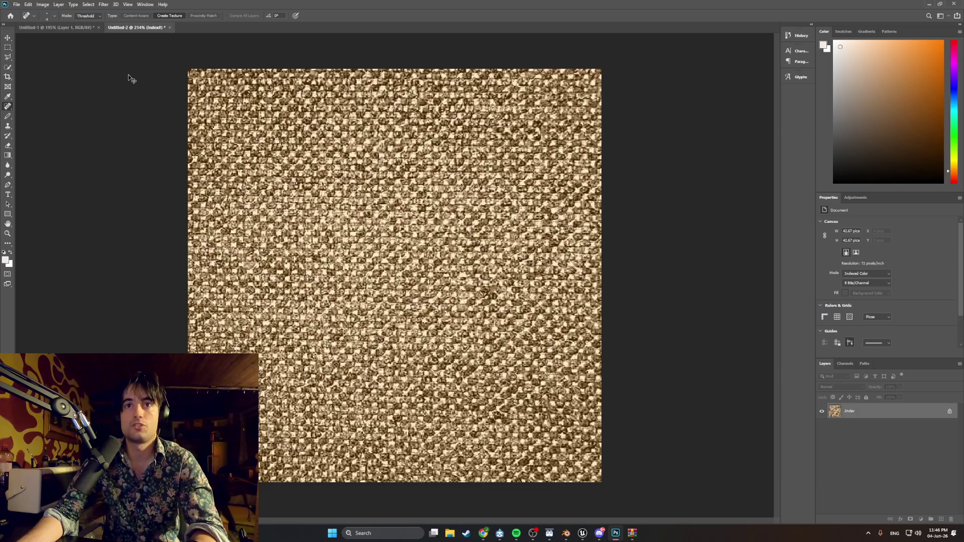
{"action": "key", "text": "ctrl+z"}
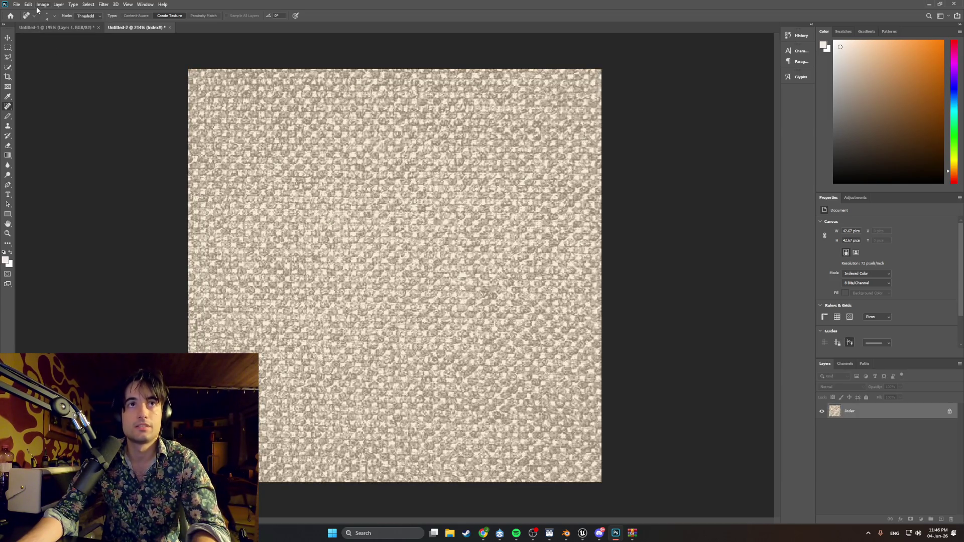
{"action": "left_click", "coordinate": [38, 7]}
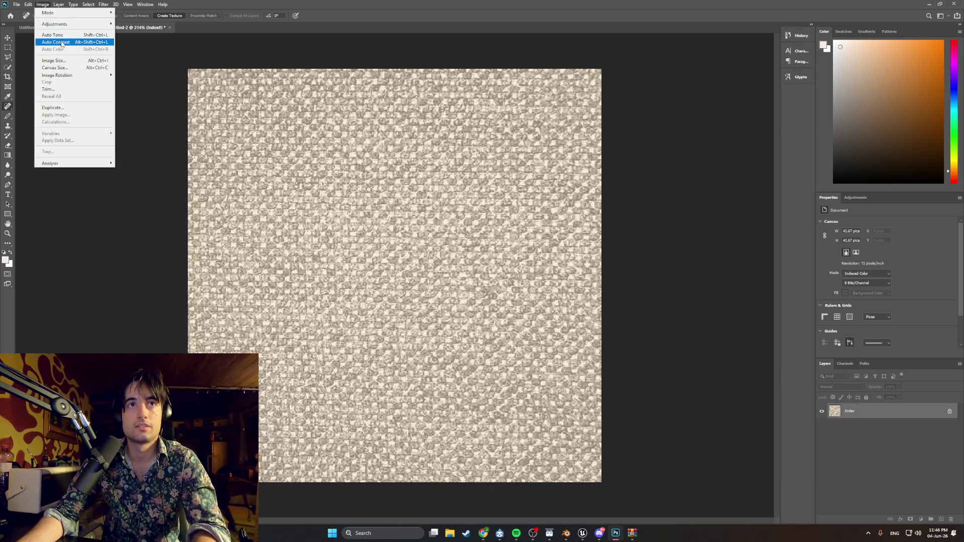
{"action": "mouse_move", "coordinate": [57, 25]}
{"action": "left_click", "coordinate": [128, 31]}
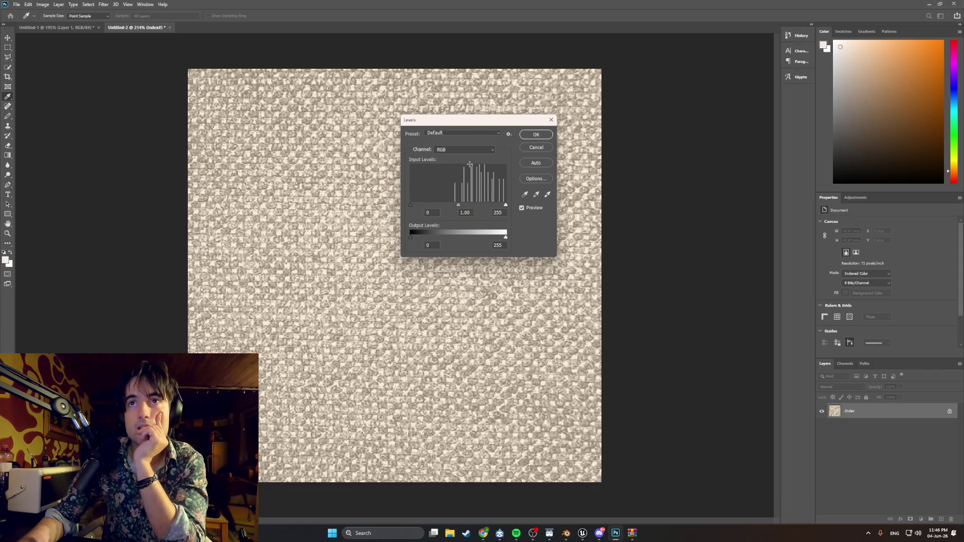
- Apply Levels with input midtones at 0.78, output white at 207 and output black kept at 0
{"action": "left_click_drag", "start_coordinate": [459, 208], "coordinate": [505, 207]}
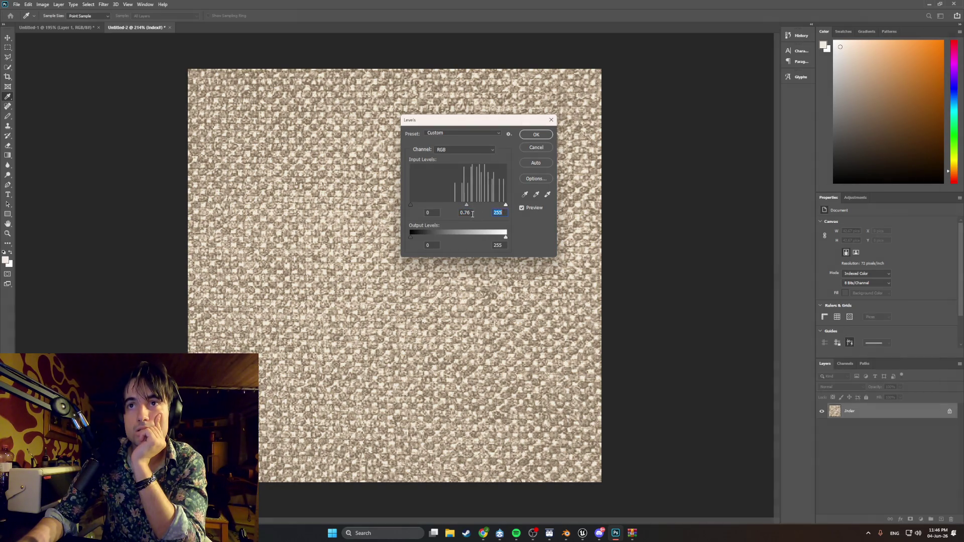
{"action": "mouse_move", "coordinate": [412, 206]}
{"action": "left_mouse_down"}
{"action": "mouse_move", "coordinate": [419, 202]}
{"action": "mouse_move", "coordinate": [408, 202]}
{"action": "left_mouse_up"}
{"action": "left_click_drag", "start_coordinate": [467, 209], "coordinate": [470, 207]}
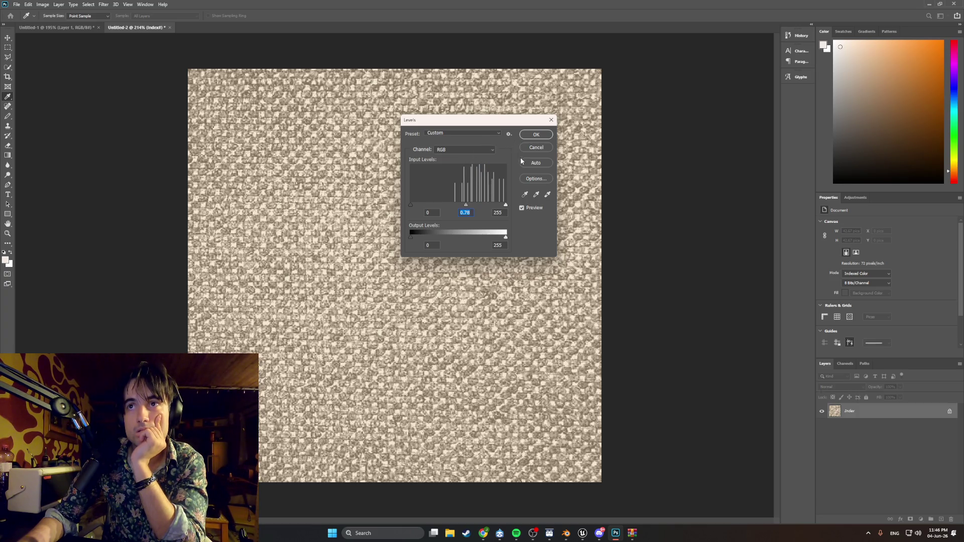
{"action": "left_click_drag", "start_coordinate": [506, 236], "coordinate": [497, 236]}
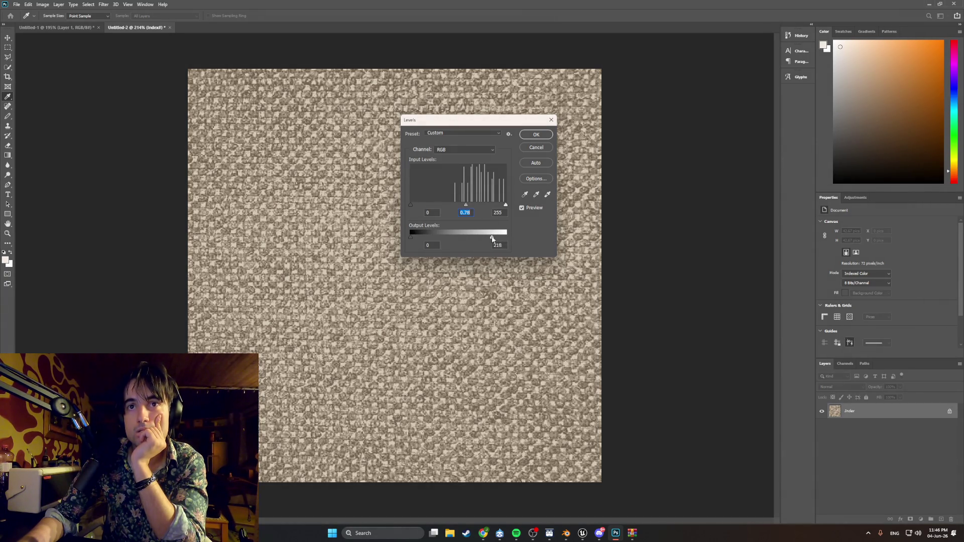
{"action": "left_click", "coordinate": [486, 240]}
{"action": "key", "text": "shift+Up"}
{"action": "key", "text": "Up"}
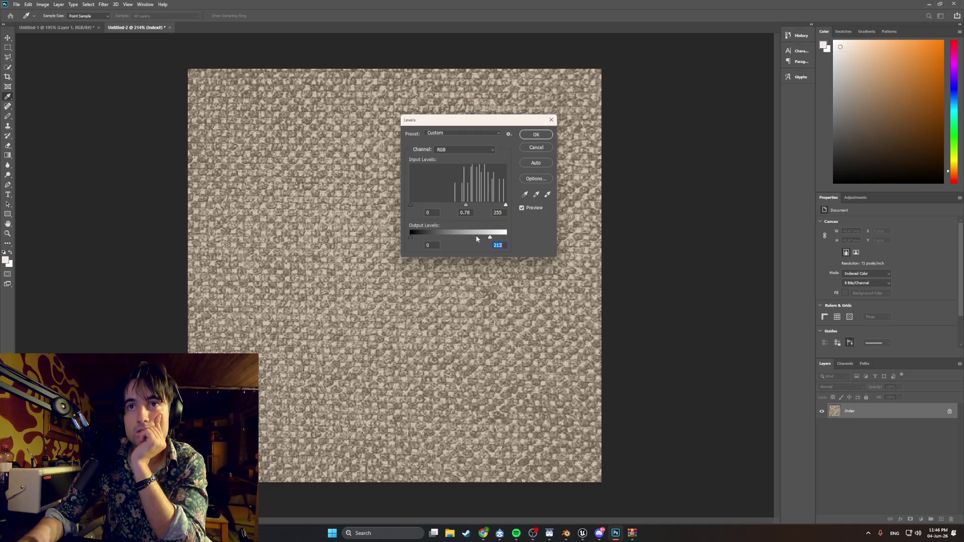
{"action": "left_click_drag", "start_coordinate": [413, 240], "coordinate": [402, 235]}
{"action": "left_click_drag", "start_coordinate": [413, 234], "coordinate": [410, 234]}
{"action": "left_click", "coordinate": [536, 135]}
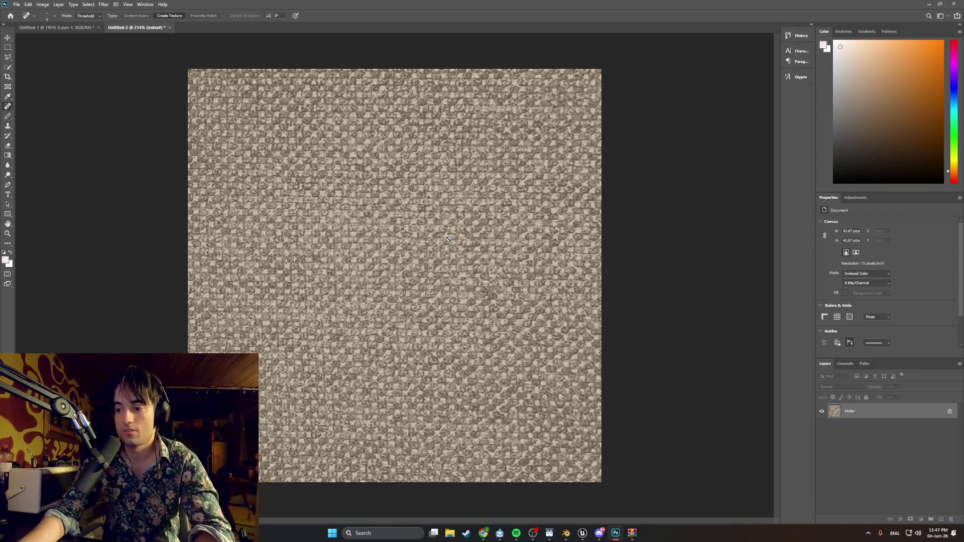
- Start a Quick Export as PNG of the adjusted fabric texture from the File menu
{"action": "left_click", "coordinate": [16, 5]}
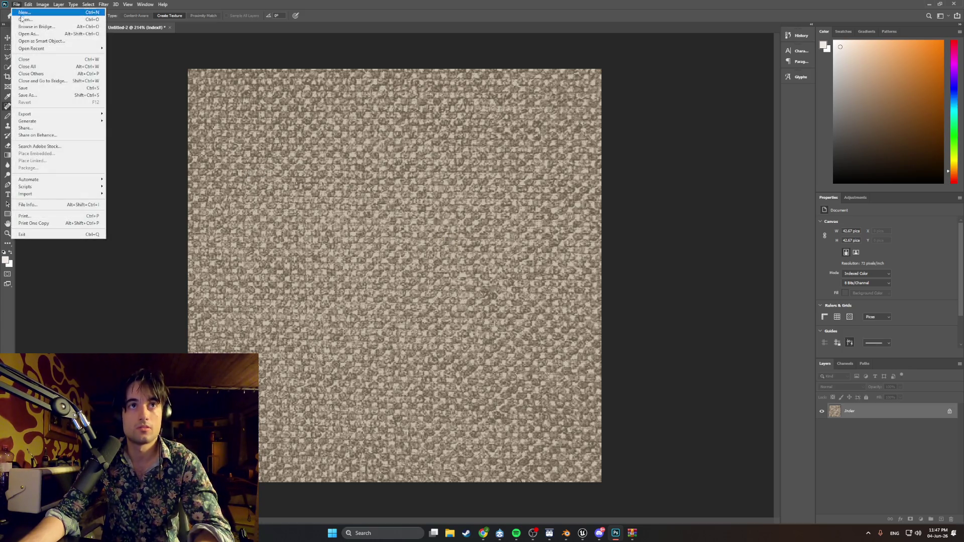
{"action": "mouse_move", "coordinate": [26, 114]}
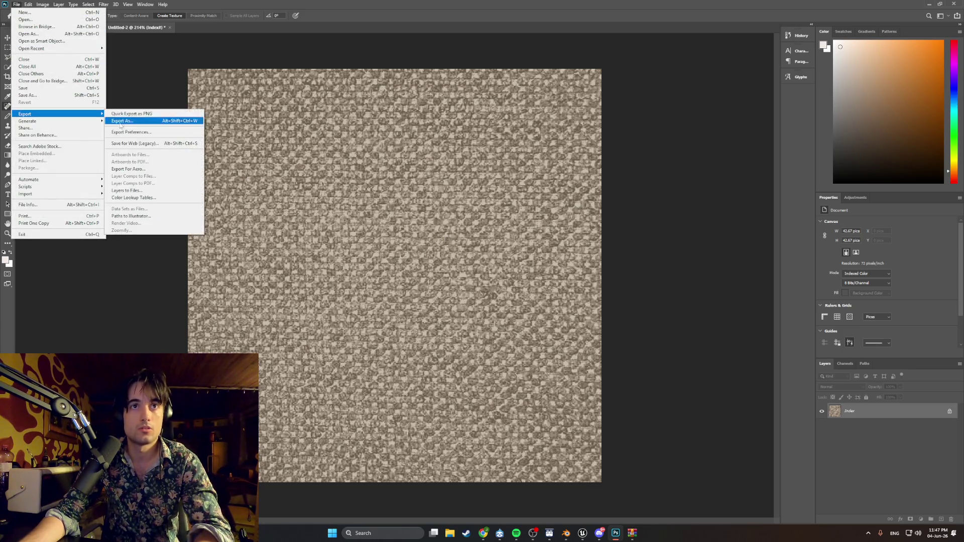
{"action": "left_click", "coordinate": [121, 114]}
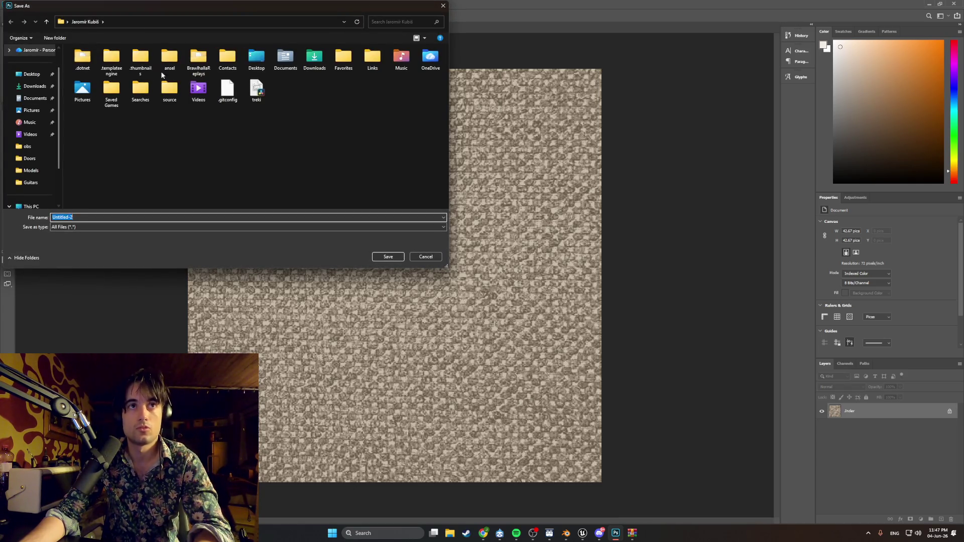
- Create a Textures folder inside PhotoshopFiles and save the PNG there as CouchTexture
{"action": "left_click", "coordinate": [37, 76]}
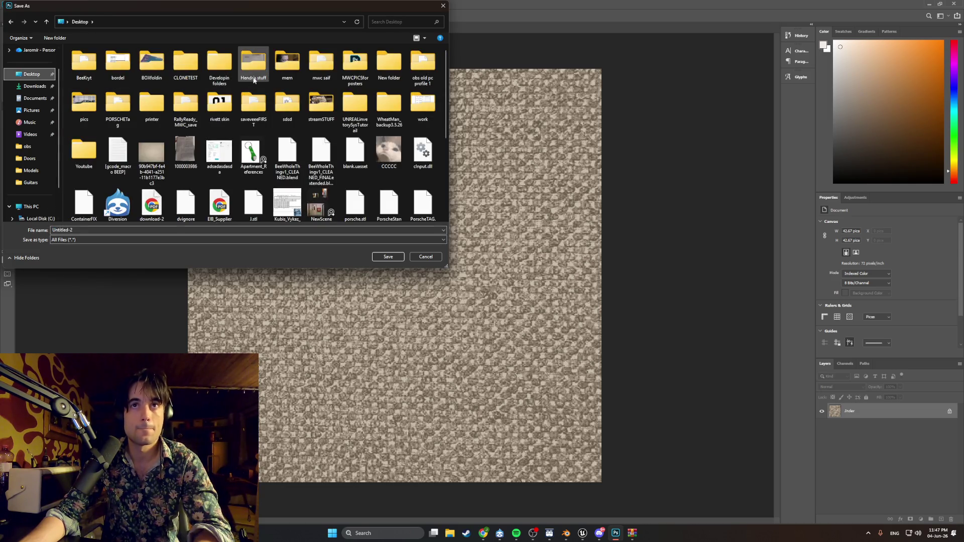
{"action": "double_click", "coordinate": [221, 66]}
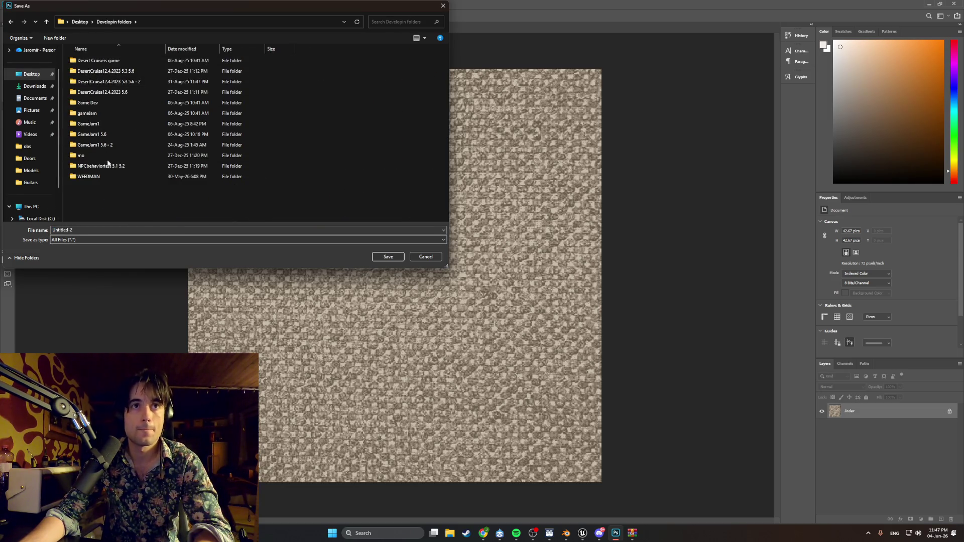
{"action": "double_click", "coordinate": [109, 177]}
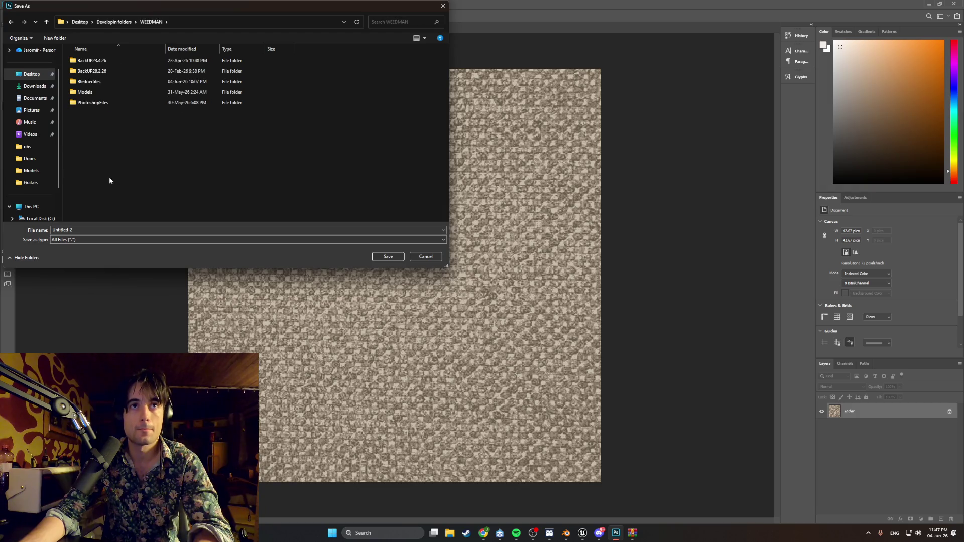
{"action": "double_click", "coordinate": [116, 104]}
{"action": "right_click", "coordinate": [116, 102]}
{"action": "mouse_move", "coordinate": [136, 180]}
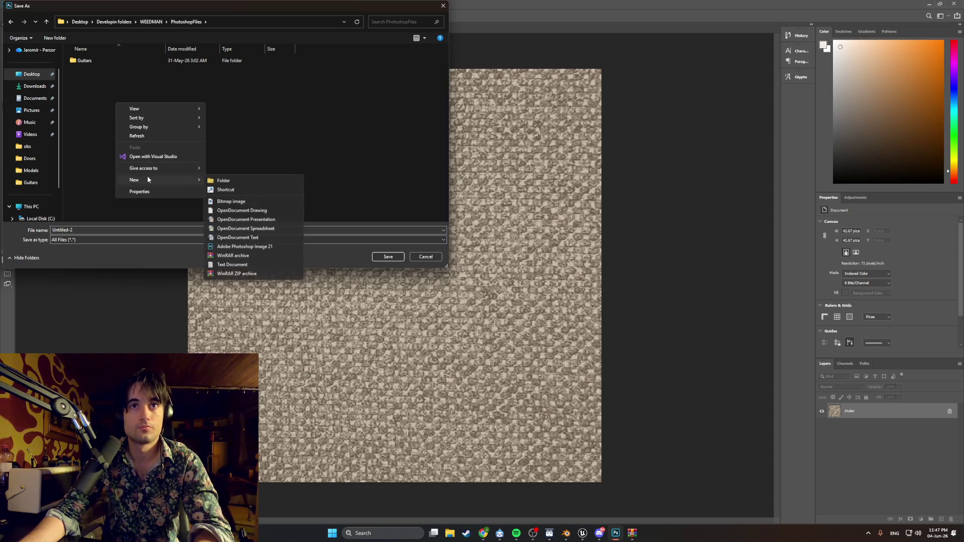
{"action": "left_click", "coordinate": [214, 180]}
{"action": "type", "text": "Tex"}
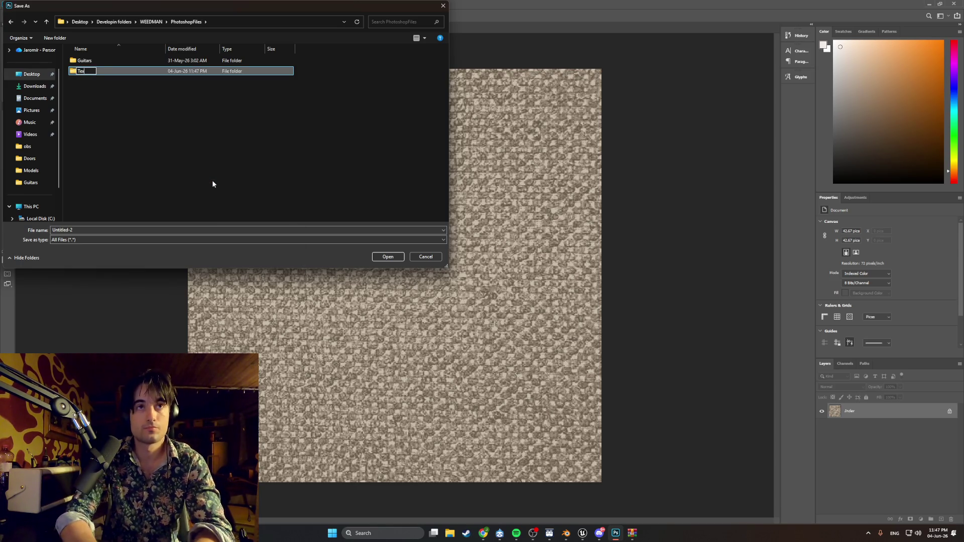
{"action": "type", "text": "urte"}
{"action": "key", "text": "BackSpace"}
{"action": "key", "text": "BackSpace"}
{"action": "key", "text": "BackSpace"}
{"action": "type", "text": "tures"}
{"action": "key", "text": "Return"}
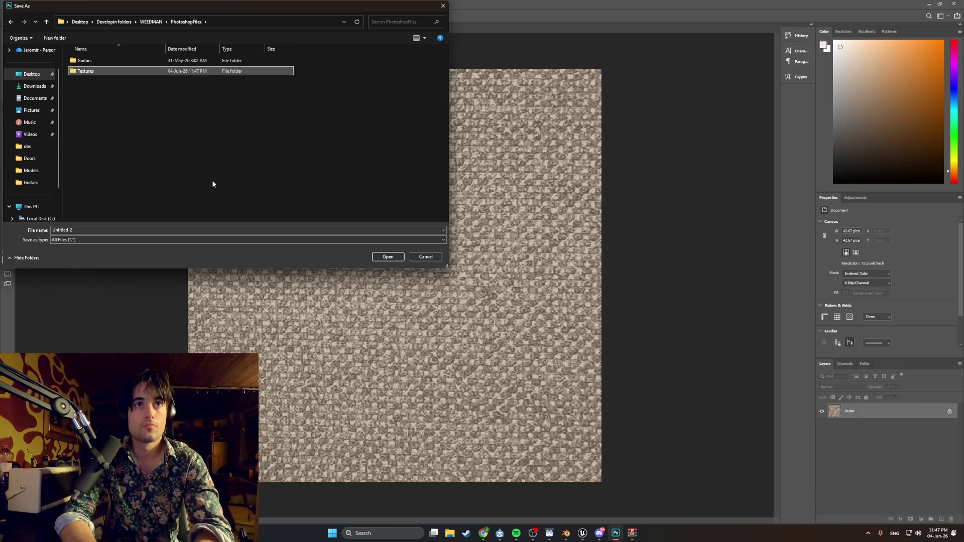
{"action": "double_click", "coordinate": [112, 73]}
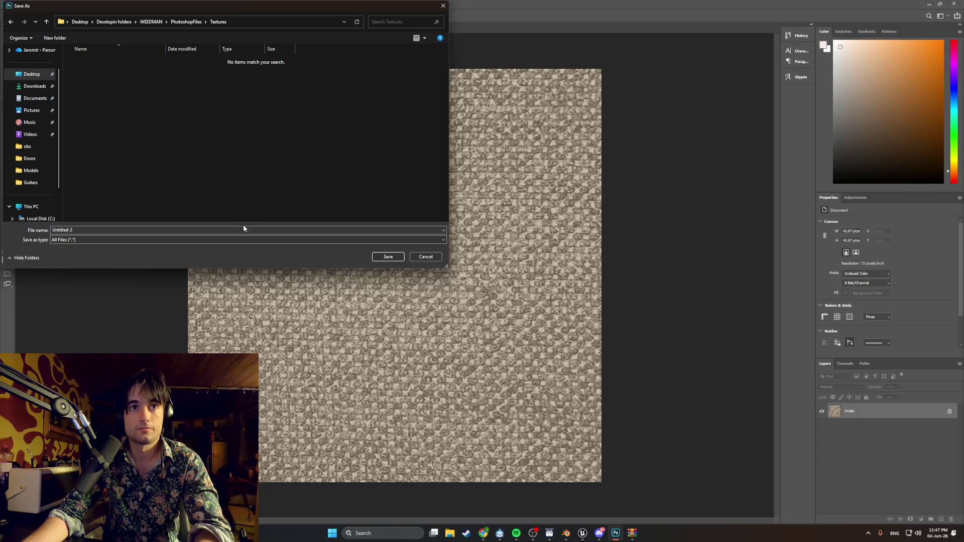
{"action": "type", "text": "Cou"}
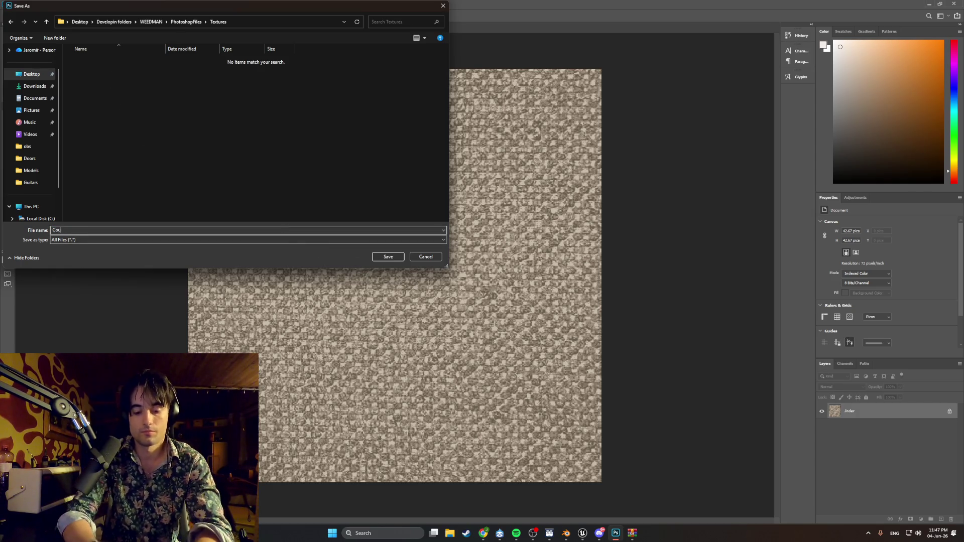
{"action": "type", "text": "chTexture"}
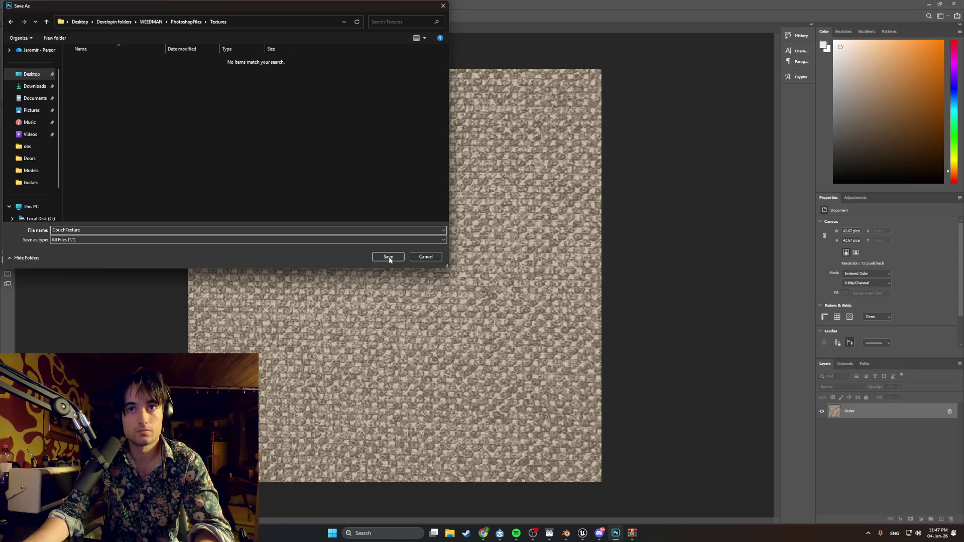
{"action": "left_click", "coordinate": [387, 257]}
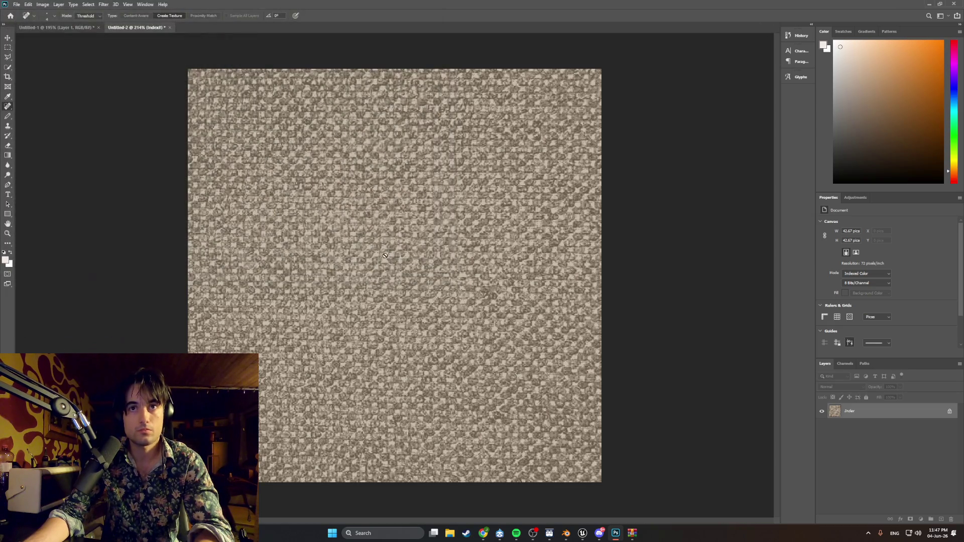
- Save the document as Couch_PH.psd in the PhotoshopFiles folder
{"action": "key", "text": "ctrl+shift+s"}
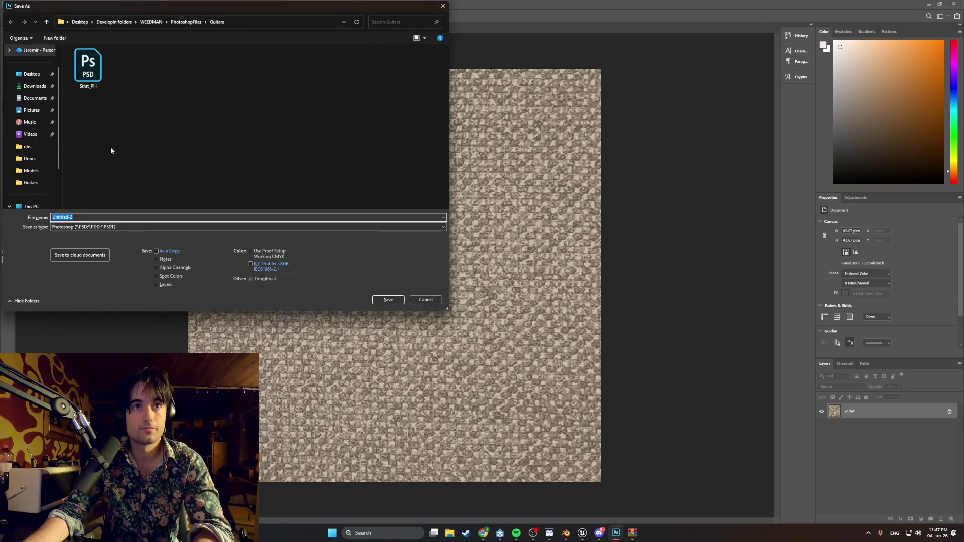
{"action": "left_click", "coordinate": [182, 22]}
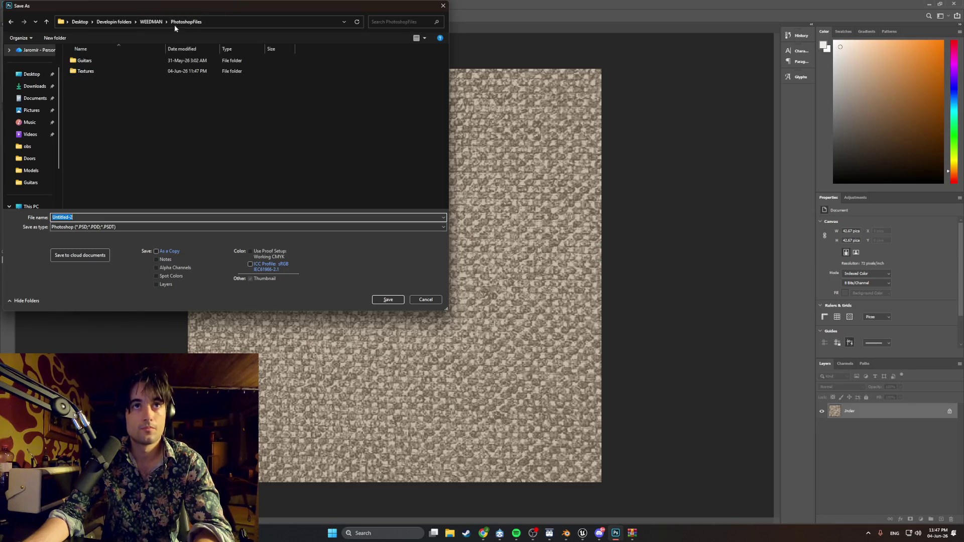
{"action": "right_click", "coordinate": [128, 95]}
{"action": "left_click", "coordinate": [86, 120]}
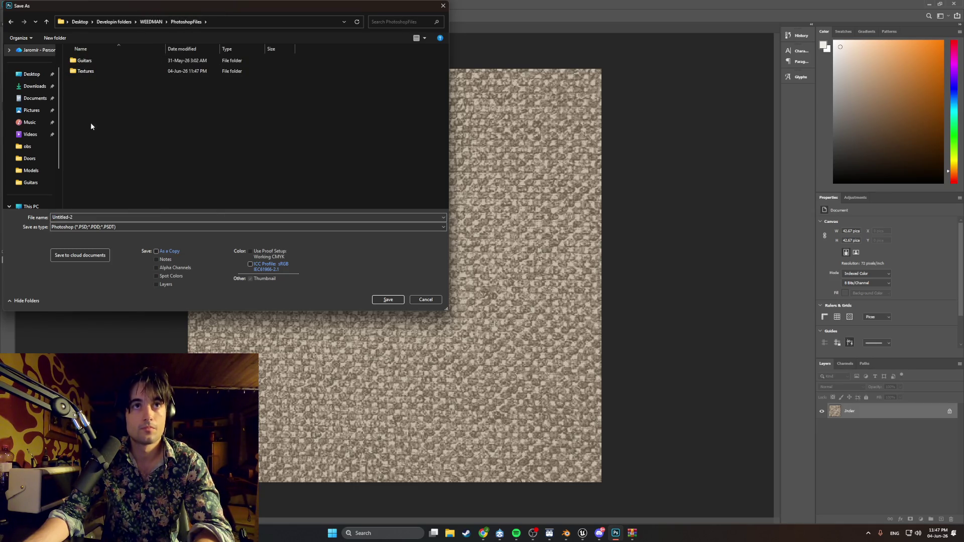
{"action": "left_click", "coordinate": [216, 217]}
{"action": "type", "text": "Co"}
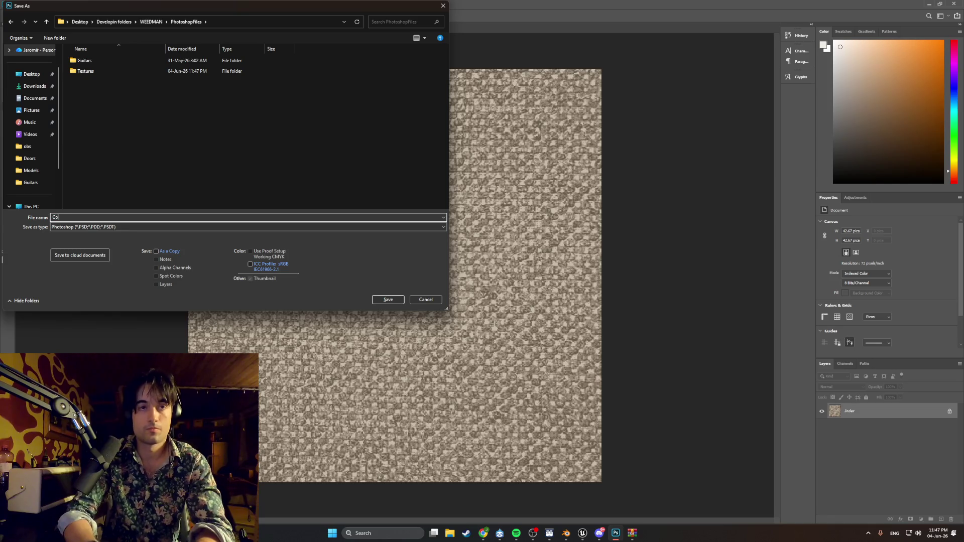
{"action": "type", "text": "uch_PH"}
{"action": "left_click", "coordinate": [389, 301]}
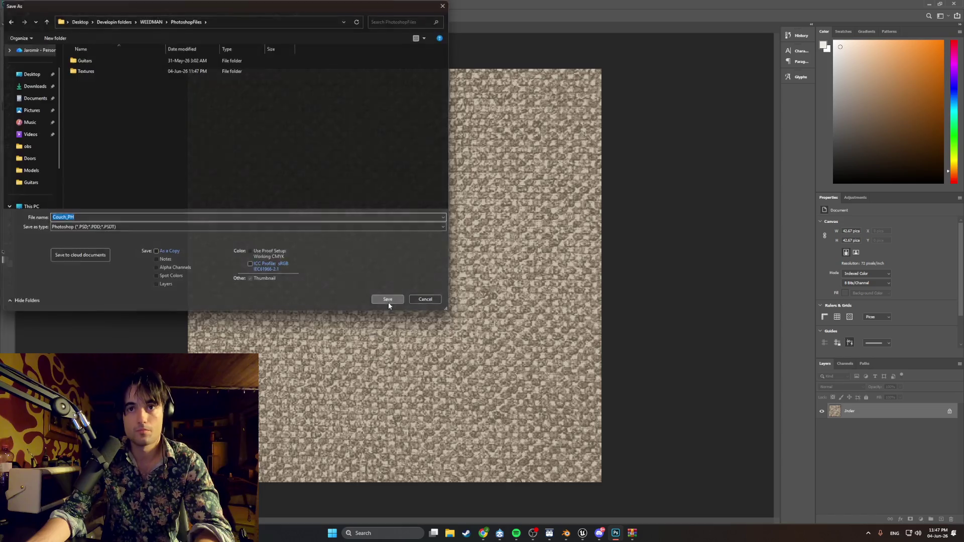
- Bring the Materialize_1.7B.zip WinRAR window forward and launch Materialize.exe from it
{"action": "left_click", "coordinate": [633, 534]}
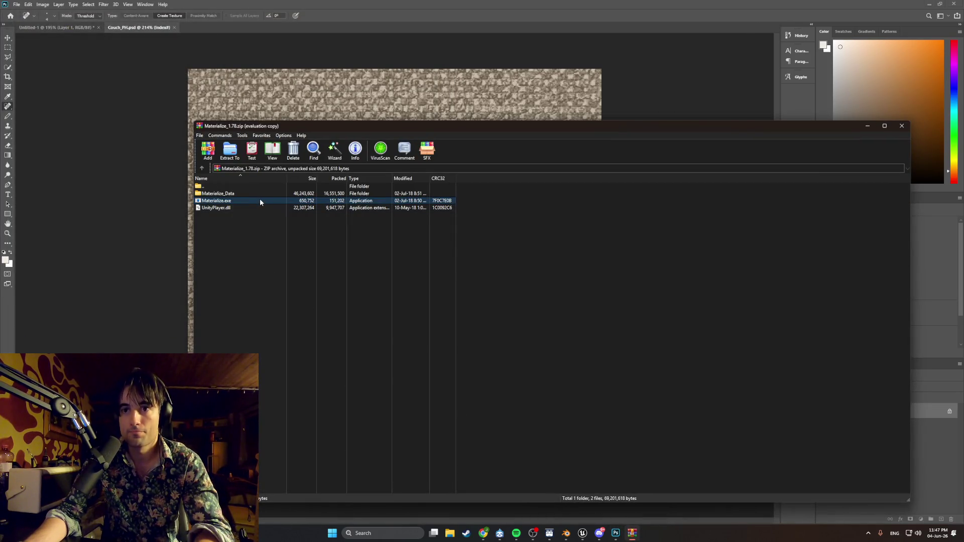
{"action": "key", "text": "alt+Tab"}
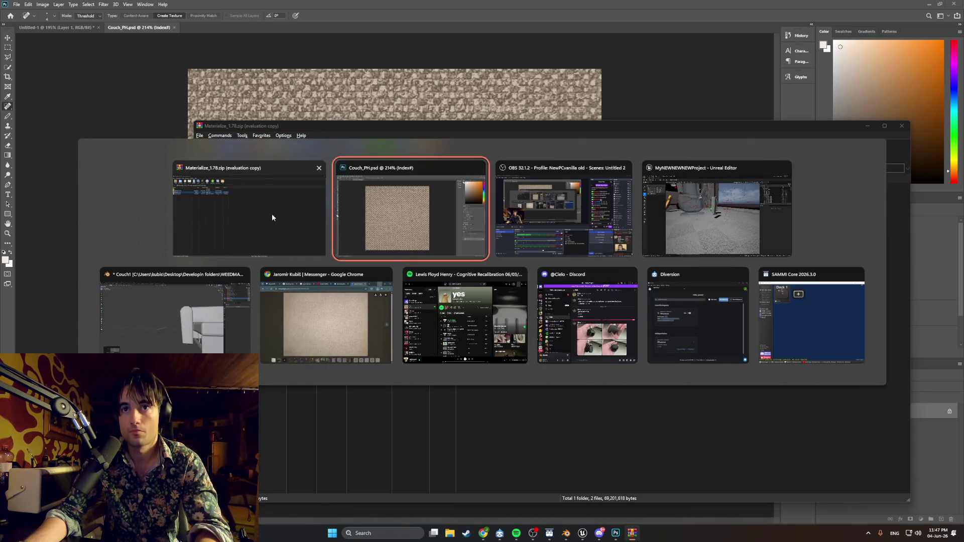
{"action": "mouse_move", "coordinate": [465, 316]}
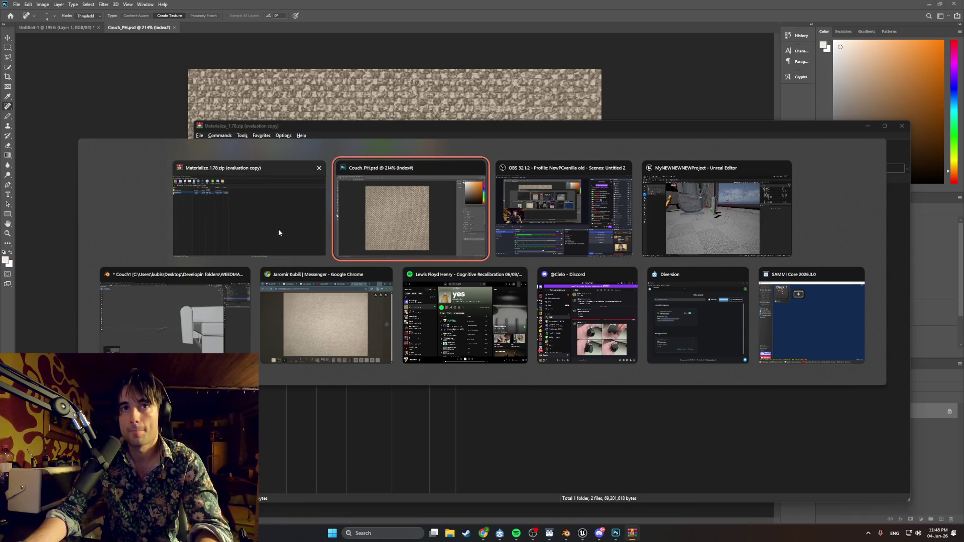
{"action": "left_click", "coordinate": [281, 229]}
{"action": "double_click", "coordinate": [234, 200]}
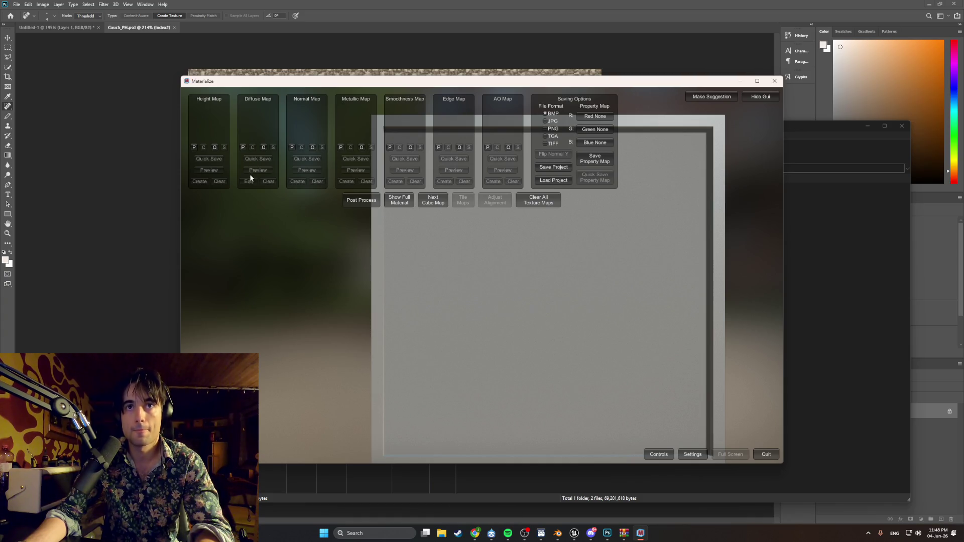
- Load CouchTexture.png from the Textures folder as the diffuse map
{"action": "left_click", "coordinate": [263, 147]}
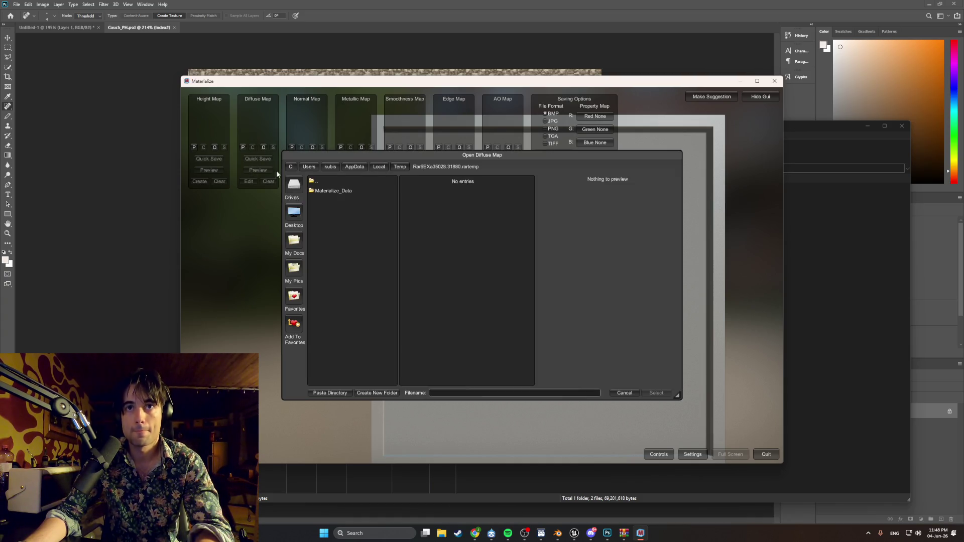
{"action": "left_click", "coordinate": [295, 212]}
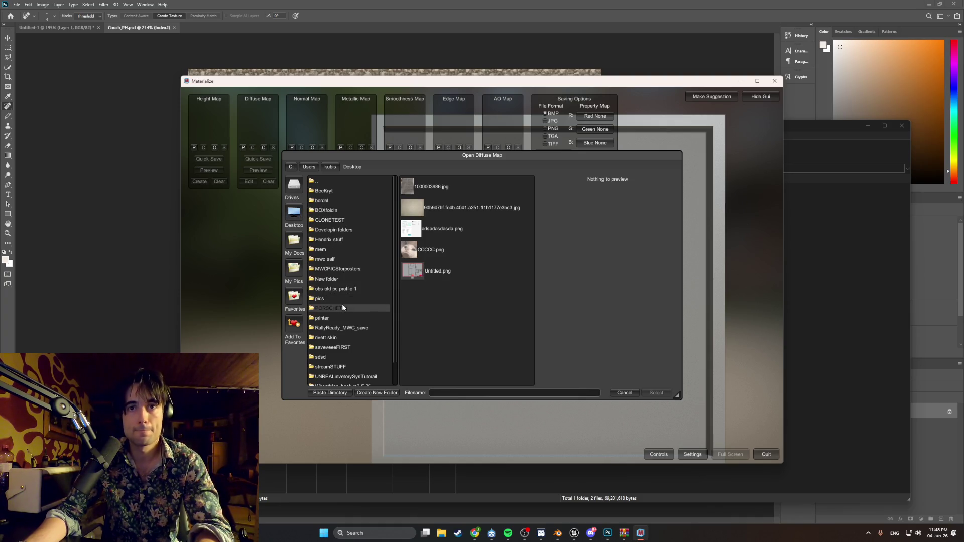
{"action": "scroll", "coordinate": [342, 304], "scroll_direction": "down", "scroll_amount": 2}
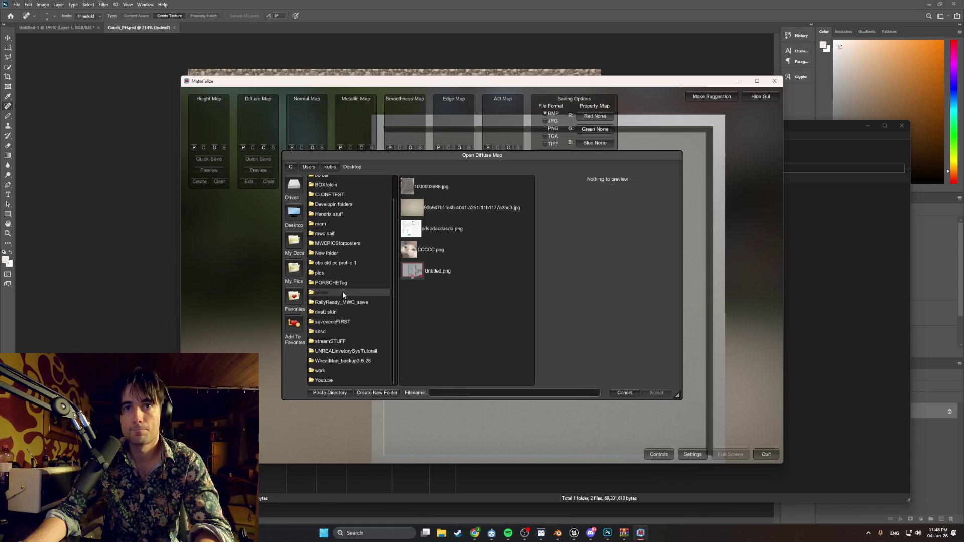
{"action": "scroll", "coordinate": [344, 292], "scroll_direction": "up", "scroll_amount": 1}
{"action": "left_click", "coordinate": [345, 227]}
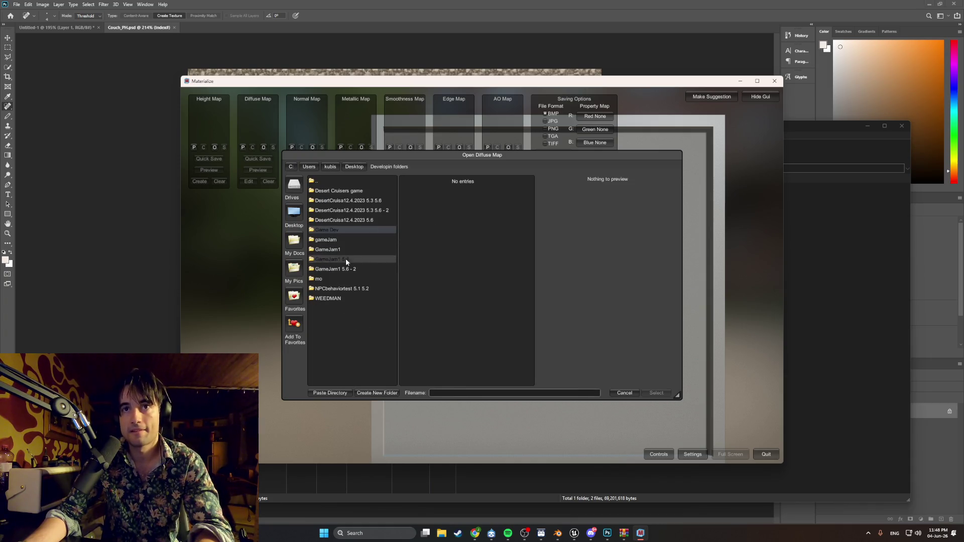
{"action": "left_click", "coordinate": [342, 298]}
{"action": "left_click", "coordinate": [343, 230]}
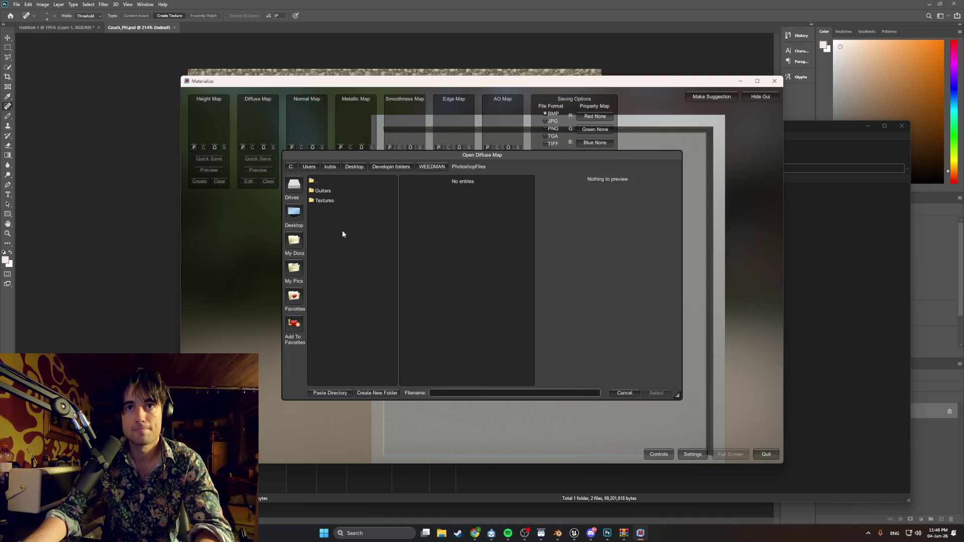
{"action": "left_click", "coordinate": [333, 201]}
{"action": "double_click", "coordinate": [428, 190]}
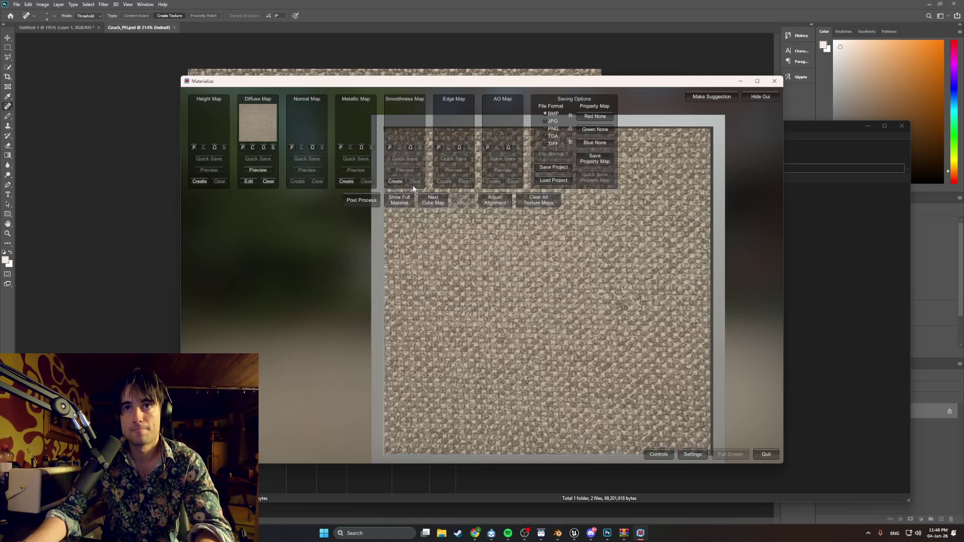
- Generate a height map trying the Displace and Details presets, set it, and begin the normal map
{"action": "left_click", "coordinate": [200, 181]}
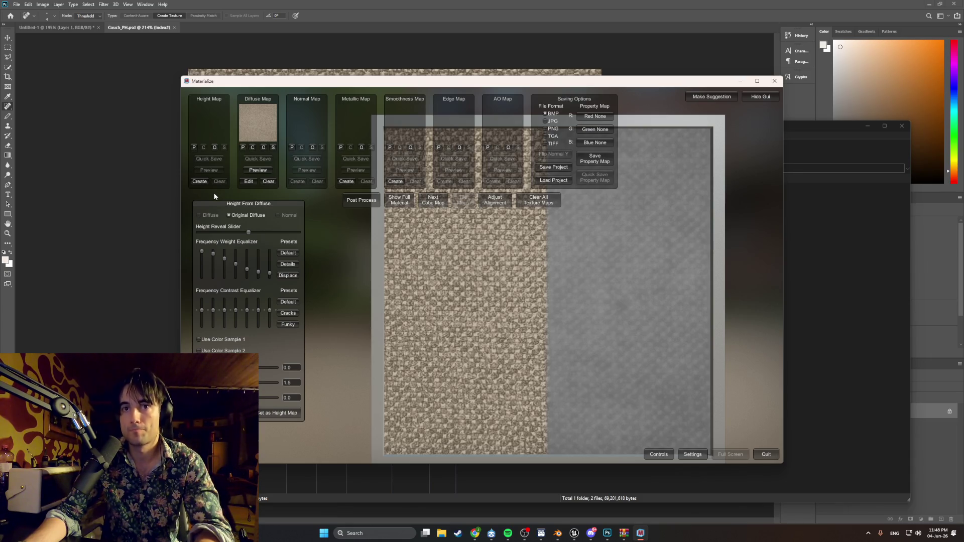
{"action": "left_click", "coordinate": [288, 277]}
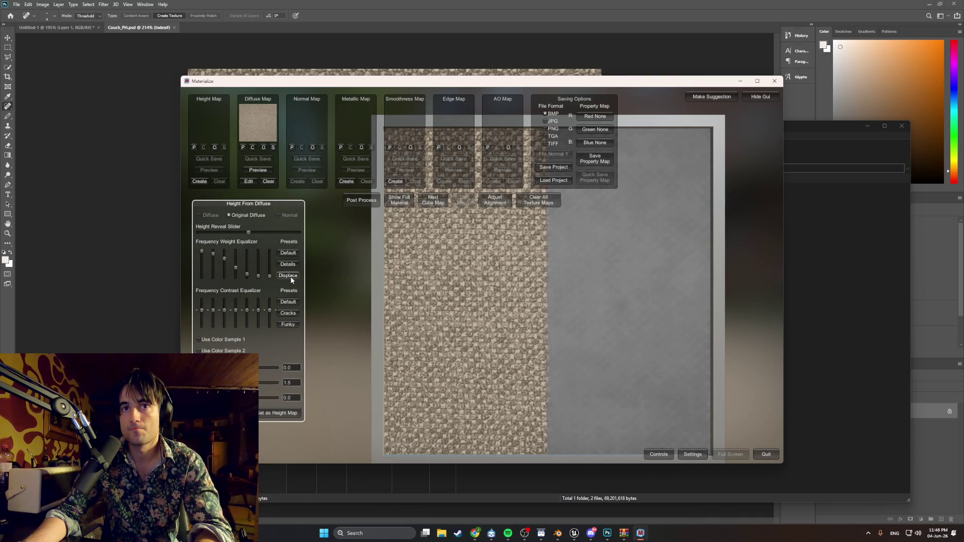
{"action": "left_click", "coordinate": [287, 263]}
{"action": "left_click", "coordinate": [288, 276]}
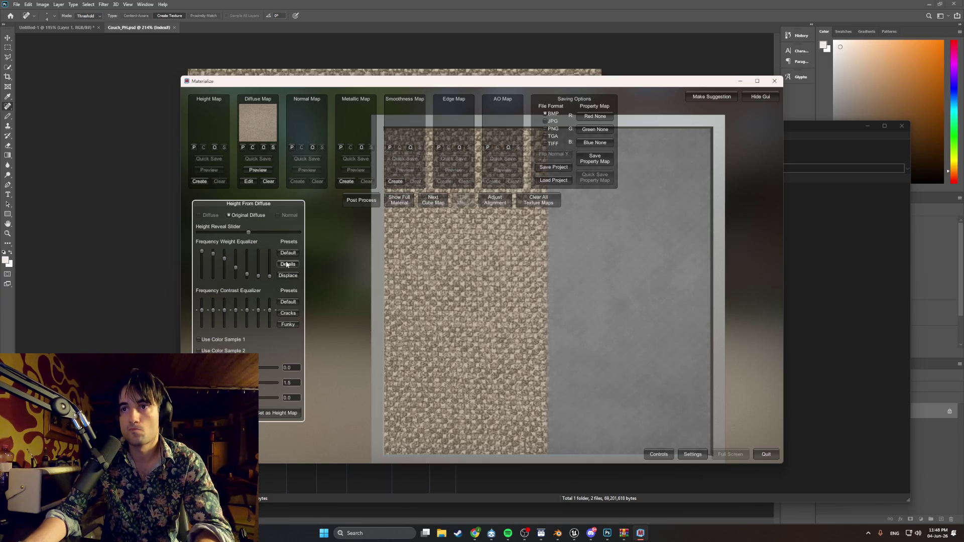
{"action": "left_click", "coordinate": [289, 253]}
{"action": "left_click", "coordinate": [278, 413]}
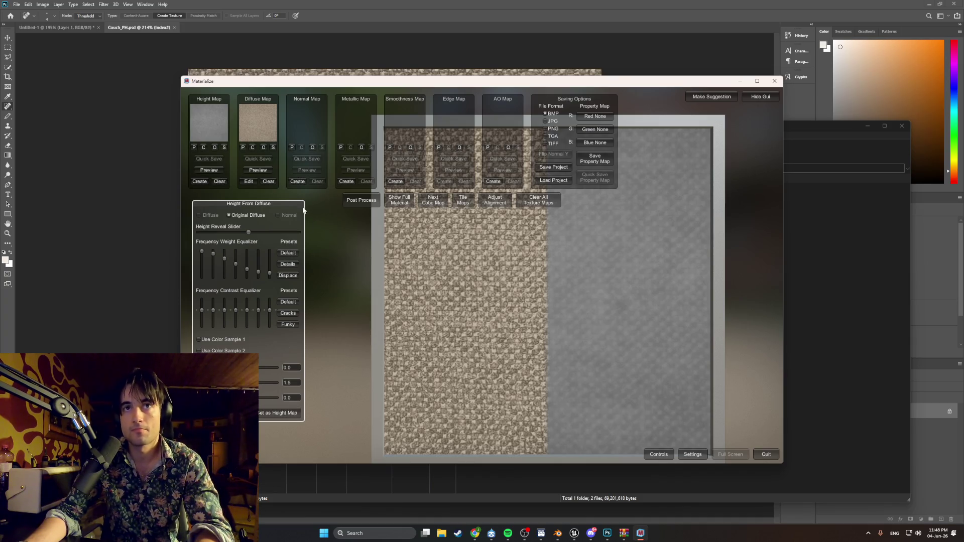
{"action": "left_click", "coordinate": [297, 183]}
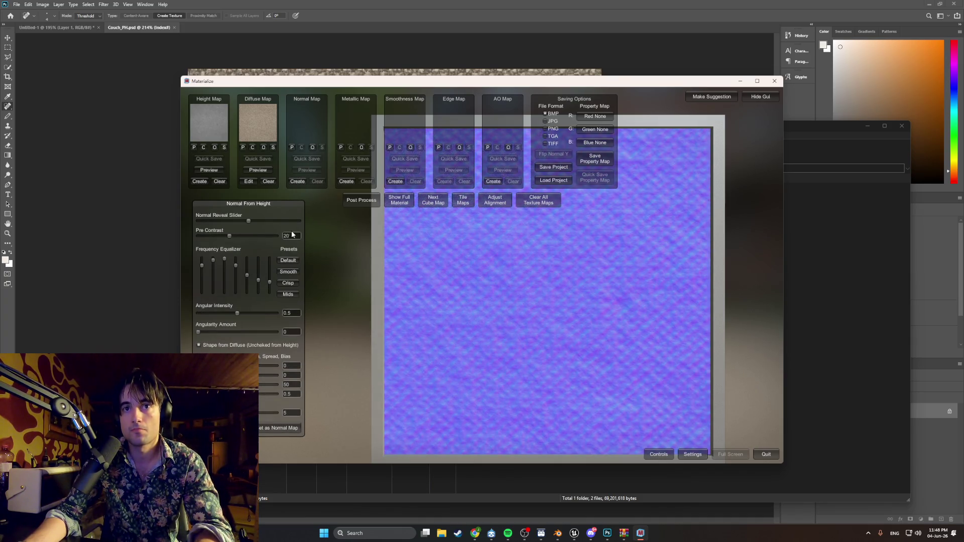
- Keep the normal map and preview the fabric tiled about five times at a 512×512 texture size
{"action": "left_click", "coordinate": [281, 428]}
{"action": "left_click", "coordinate": [463, 200]}
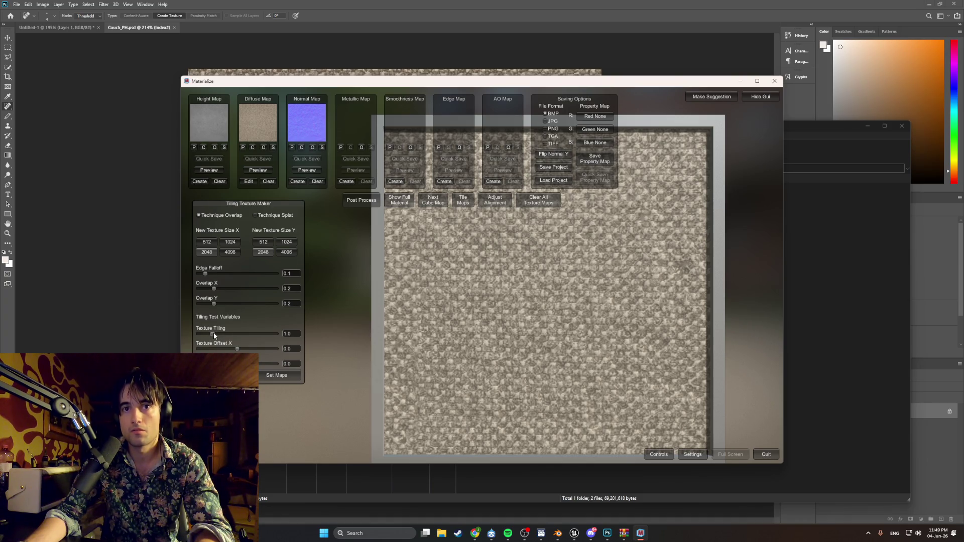
{"action": "left_click_drag", "start_coordinate": [214, 333], "coordinate": [250, 331]}
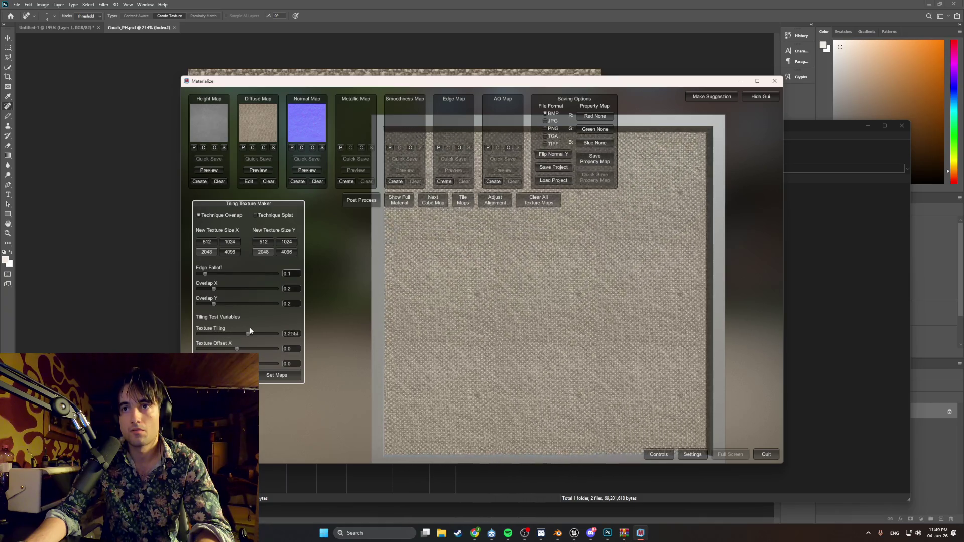
{"action": "left_click_drag", "start_coordinate": [250, 328], "coordinate": [242, 324]}
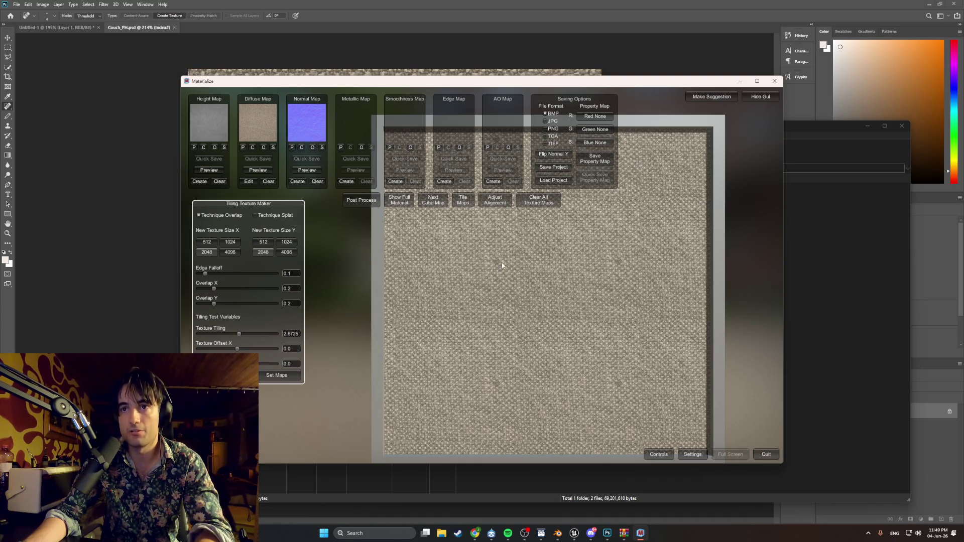
{"action": "left_click_drag", "start_coordinate": [239, 333], "coordinate": [217, 334]}
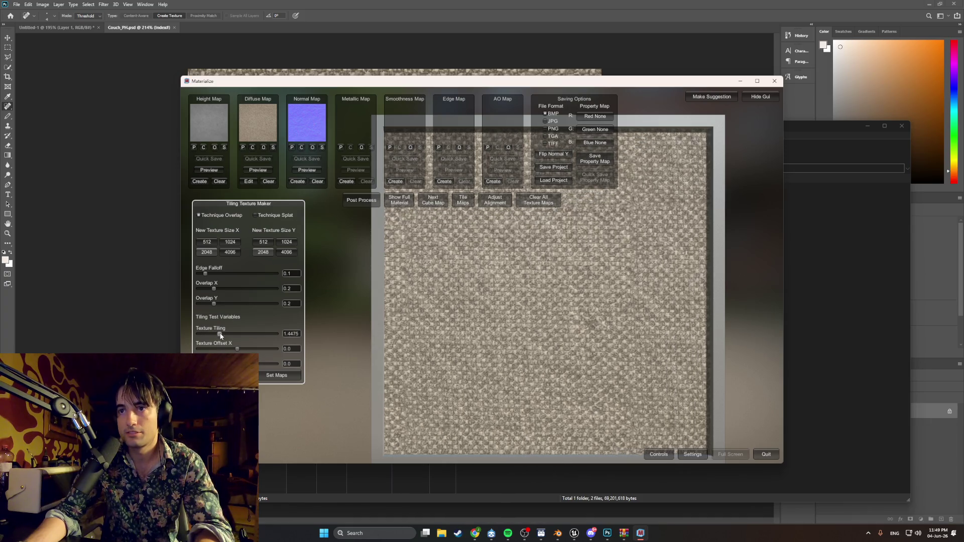
{"action": "left_click_drag", "start_coordinate": [221, 333], "coordinate": [248, 325]}
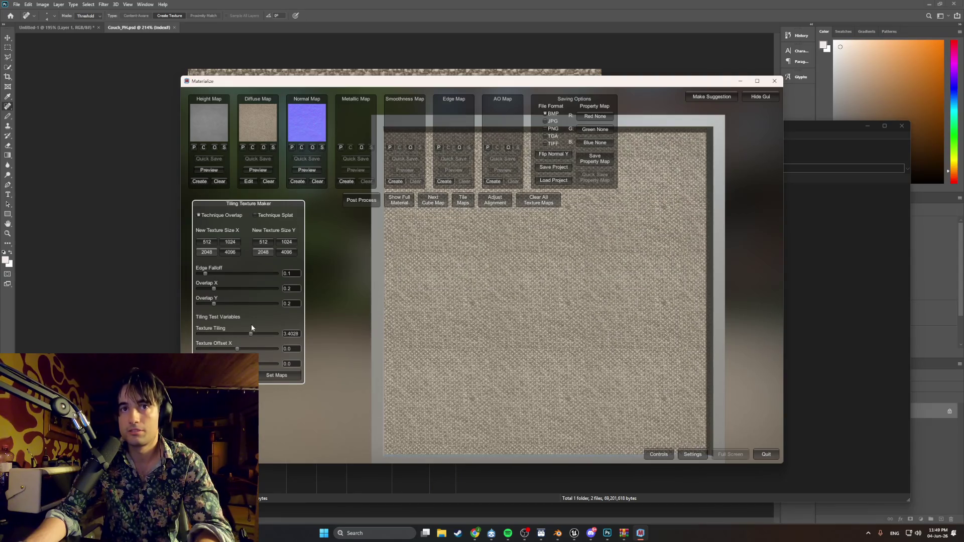
{"action": "left_click", "coordinate": [263, 242]}
{"action": "left_click", "coordinate": [207, 242]}
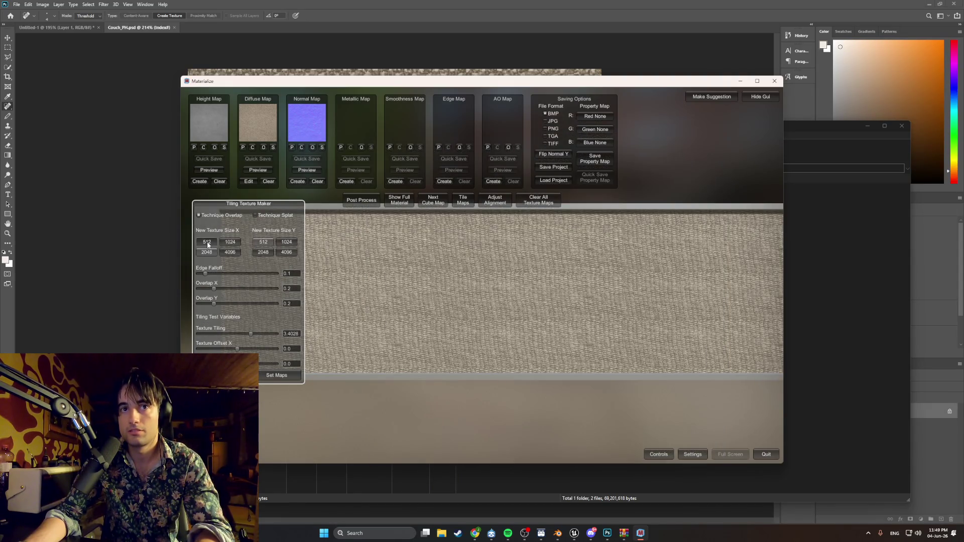
{"action": "left_click_drag", "start_coordinate": [255, 334], "coordinate": [290, 338]}
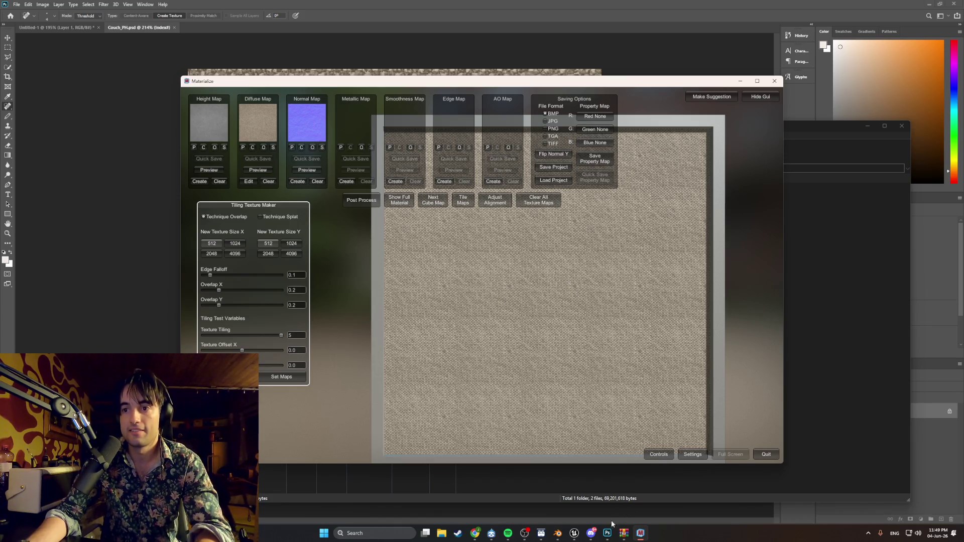
{"action": "left_click", "coordinate": [608, 534]}
{"action": "scroll", "coordinate": [473, 280], "scroll_direction": "down", "scroll_amount": 2, "text": "alt"}
{"action": "scroll", "coordinate": [474, 280], "scroll_direction": "down", "scroll_amount": 2, "text": "alt"}
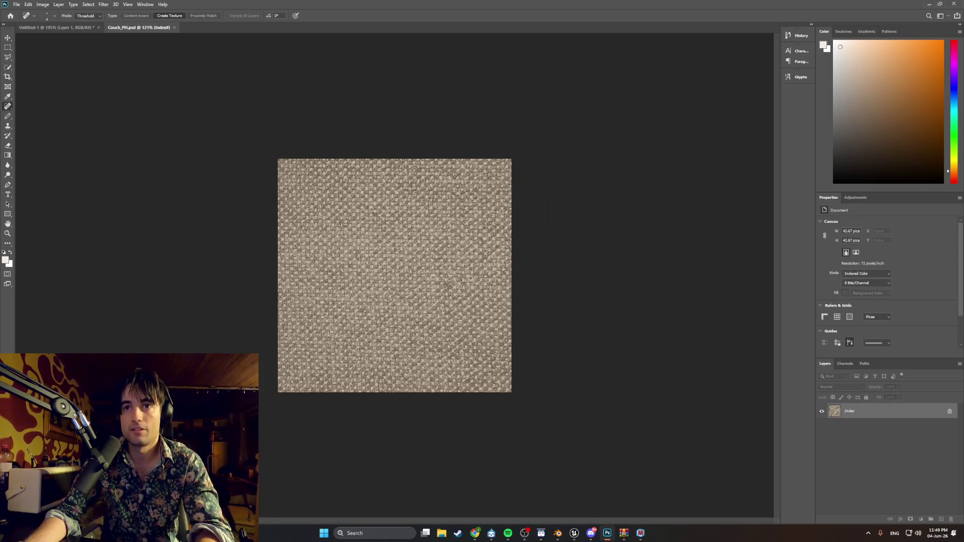
{"action": "scroll", "coordinate": [445, 276], "scroll_direction": "down", "scroll_amount": 1, "text": "alt"}
{"action": "scroll", "coordinate": [412, 272], "scroll_direction": "down", "scroll_amount": 1, "text": "alt"}
{"action": "scroll", "coordinate": [404, 261], "scroll_direction": "up", "scroll_amount": 1, "text": "alt"}
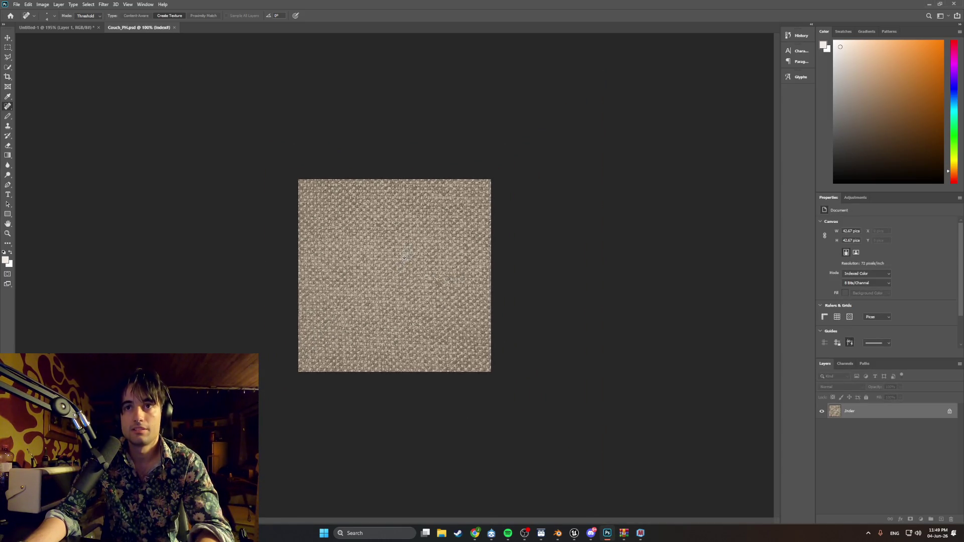
{"action": "scroll", "coordinate": [404, 259], "scroll_direction": "up", "scroll_amount": 2, "text": "alt"}
{"action": "scroll", "coordinate": [458, 273], "scroll_direction": "up", "scroll_amount": 2, "text": "alt"}
{"action": "scroll", "coordinate": [467, 277], "scroll_direction": "up", "scroll_amount": 2, "text": "alt"}
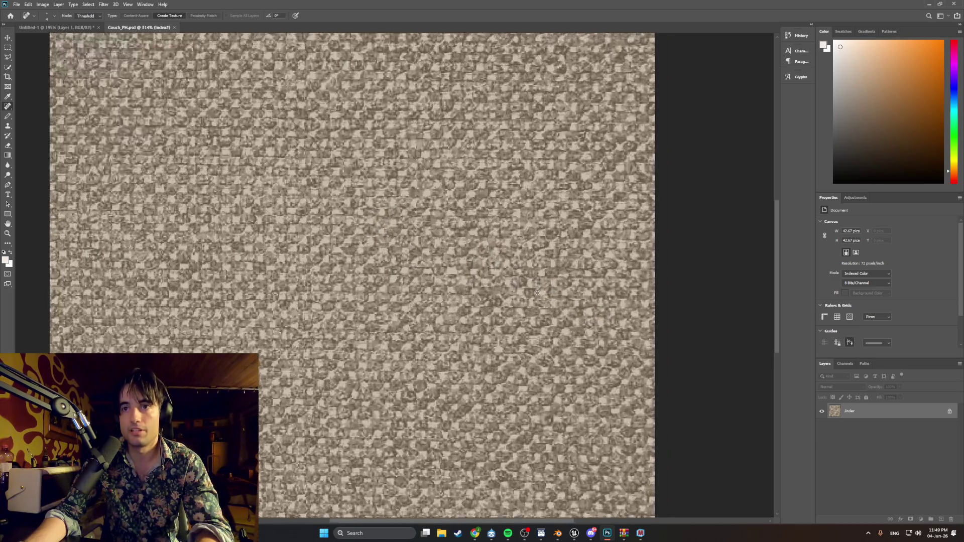
{"action": "scroll", "coordinate": [482, 285], "scroll_direction": "up", "scroll_amount": 2, "text": "alt"}
{"action": "scroll", "coordinate": [494, 291], "scroll_direction": "up", "scroll_amount": 2, "text": "alt"}
{"action": "scroll", "coordinate": [493, 291], "scroll_direction": "up", "scroll_amount": 2, "text": "alt"}
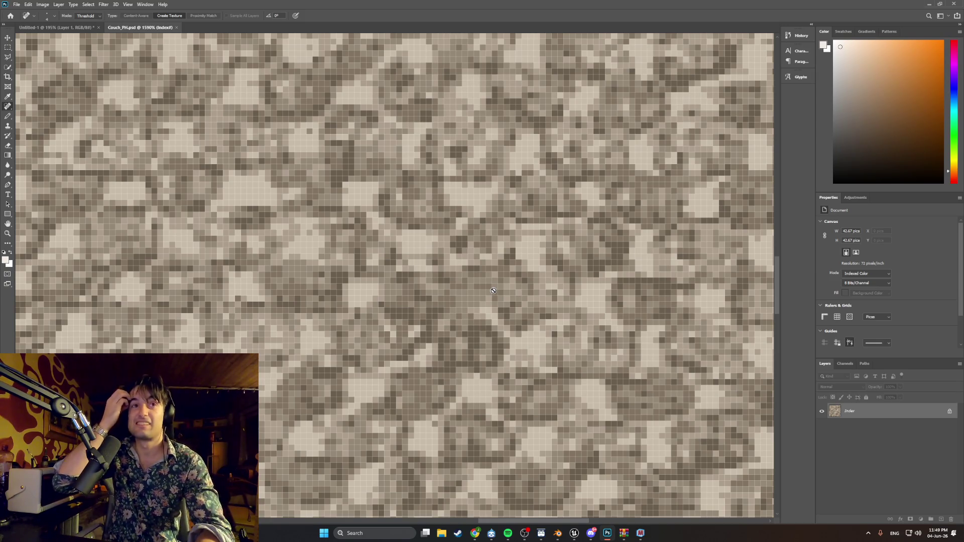
- Retouch stray pixels with the Pencil using colours eyedropped from the weave
{"action": "key", "text": "b"}
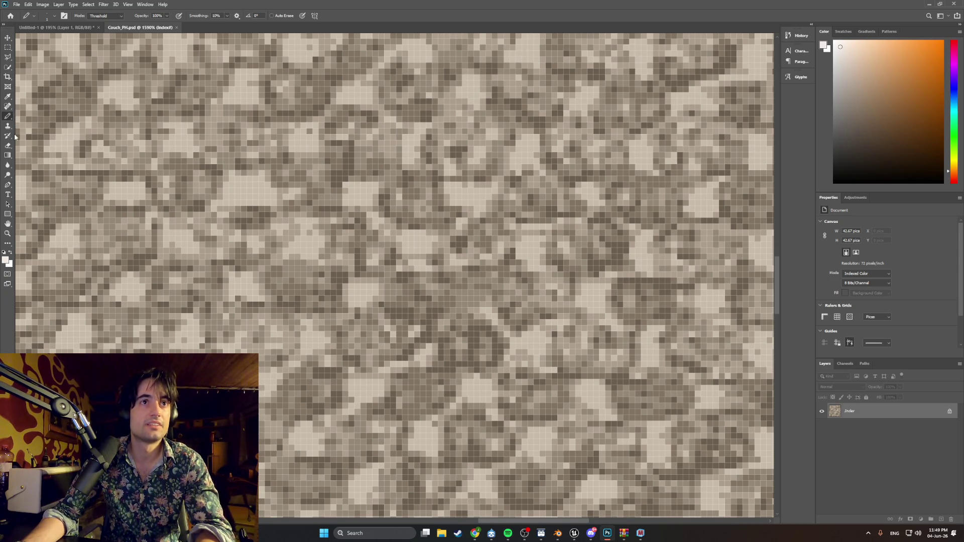
{"action": "left_click", "coordinate": [8, 97]}
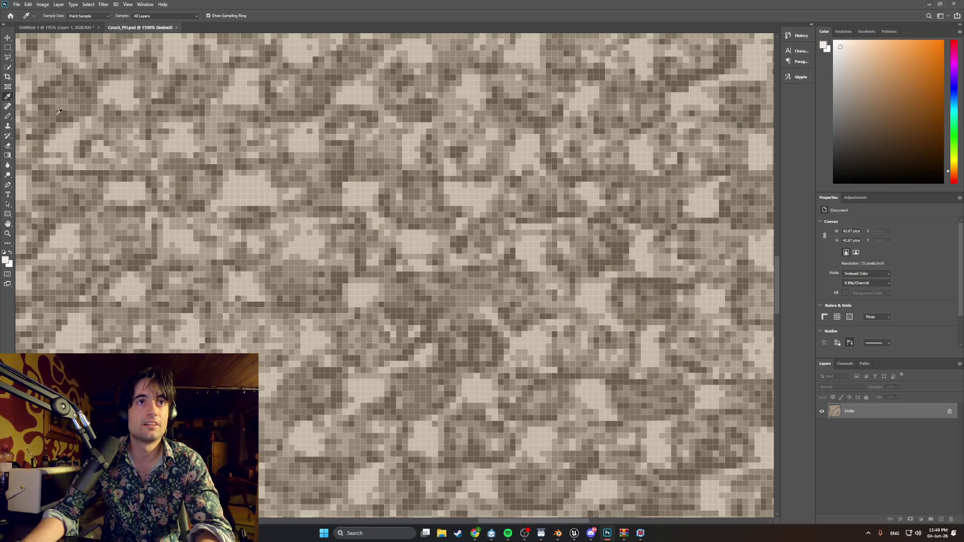
{"action": "left_click", "coordinate": [48, 132]}
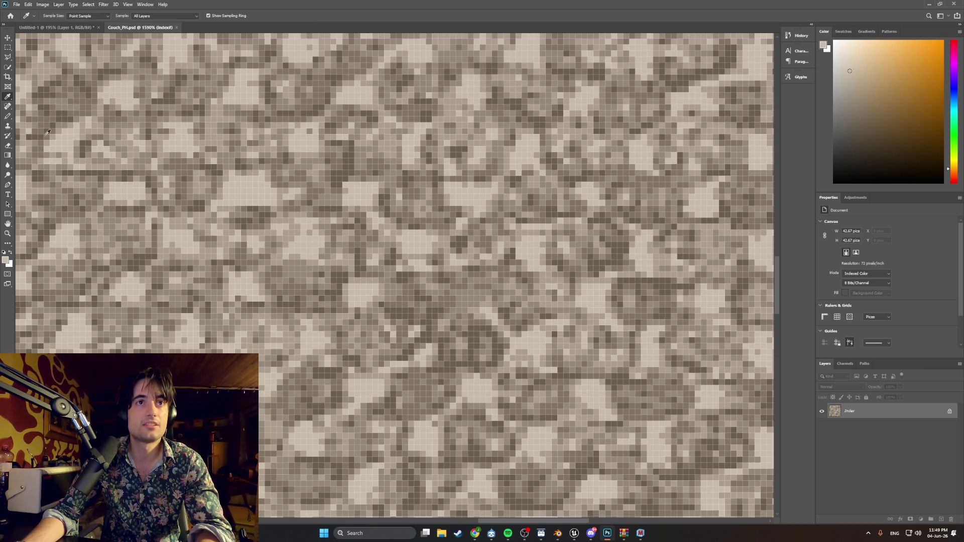
{"action": "left_click", "coordinate": [8, 116]}
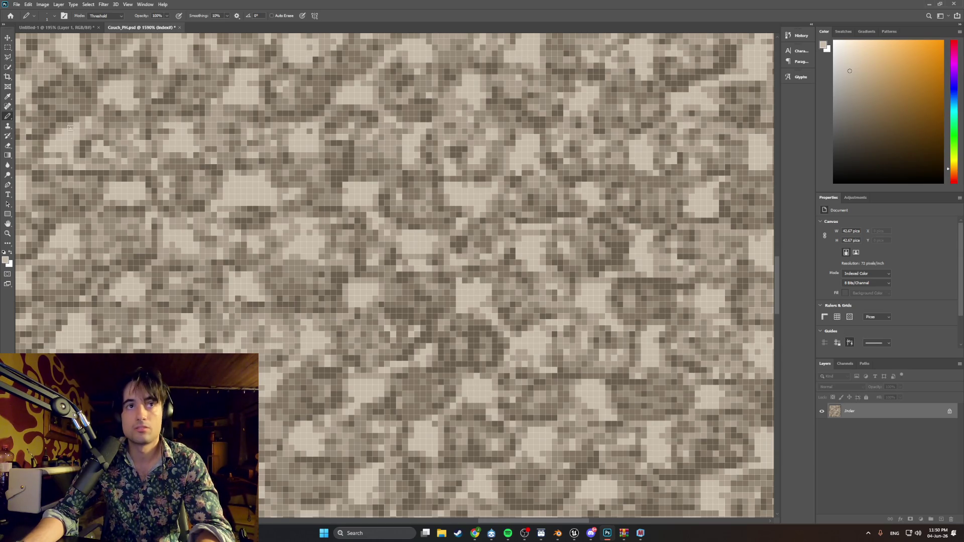
{"action": "left_click", "coordinate": [7, 97]}
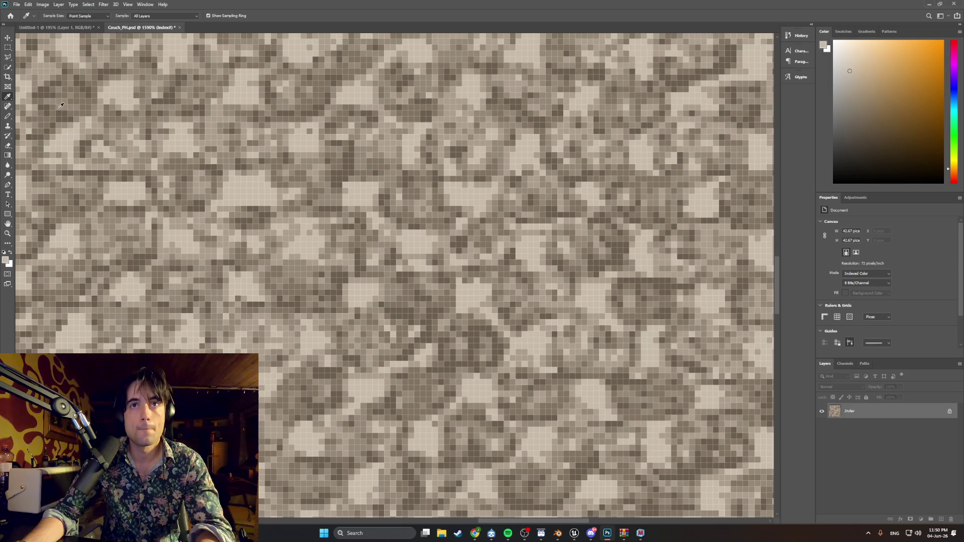
{"action": "left_click", "coordinate": [595, 278]}
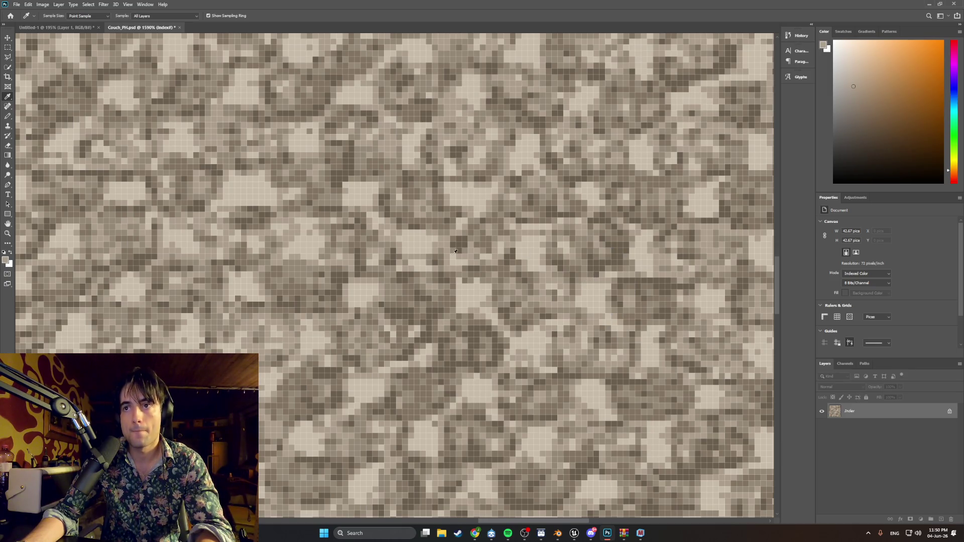
{"action": "key", "text": "b"}
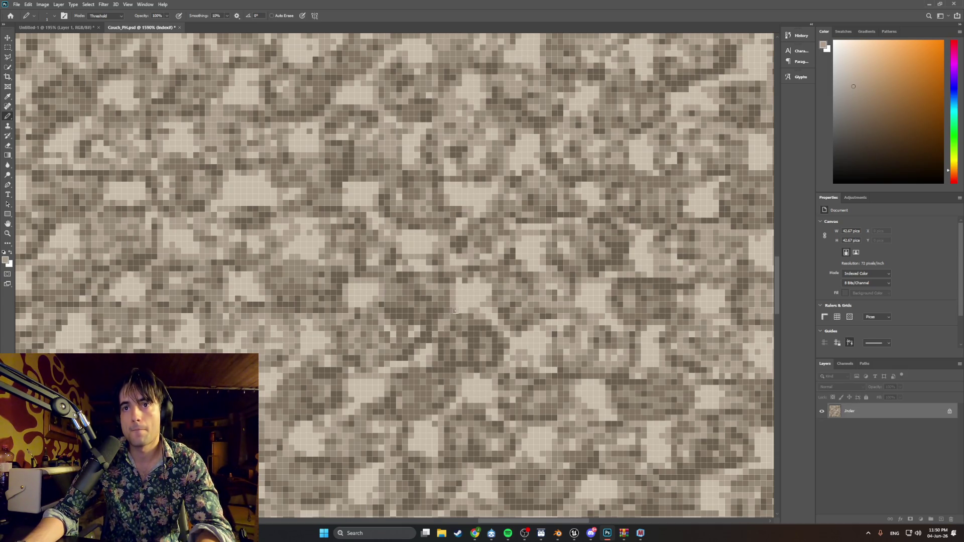
{"action": "scroll", "coordinate": [418, 287], "scroll_direction": "down", "scroll_amount": 2, "text": "alt"}
{"action": "scroll", "coordinate": [423, 285], "scroll_direction": "down", "scroll_amount": 3, "text": "alt"}
{"action": "scroll", "coordinate": [429, 283], "scroll_direction": "down", "scroll_amount": 2, "text": "alt"}
{"action": "scroll", "coordinate": [438, 281], "scroll_direction": "down", "scroll_amount": 2, "text": "alt"}
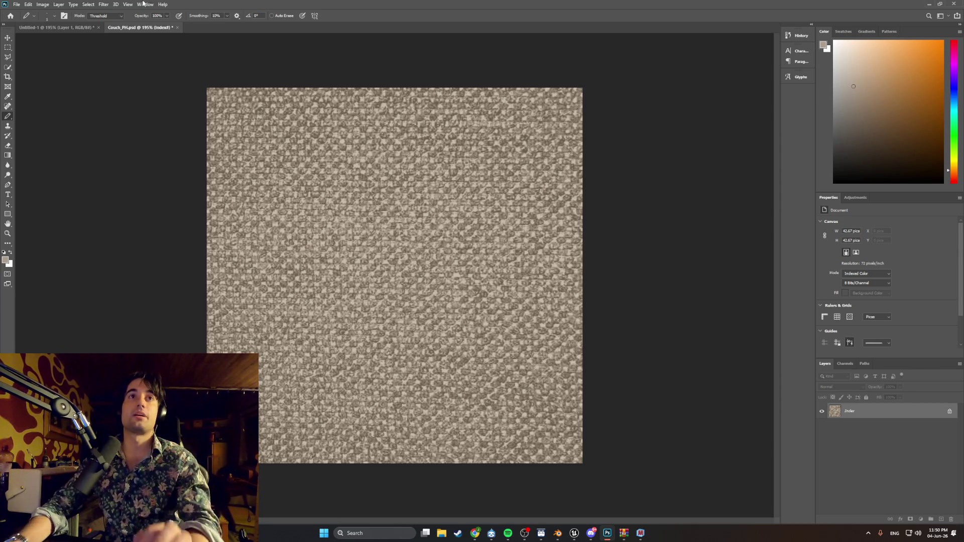
- Begin a Quick Export as PNG into the Textures folder, selecting the file name to replace
{"action": "left_click", "coordinate": [16, 4]}
{"action": "mouse_move", "coordinate": [30, 113]}
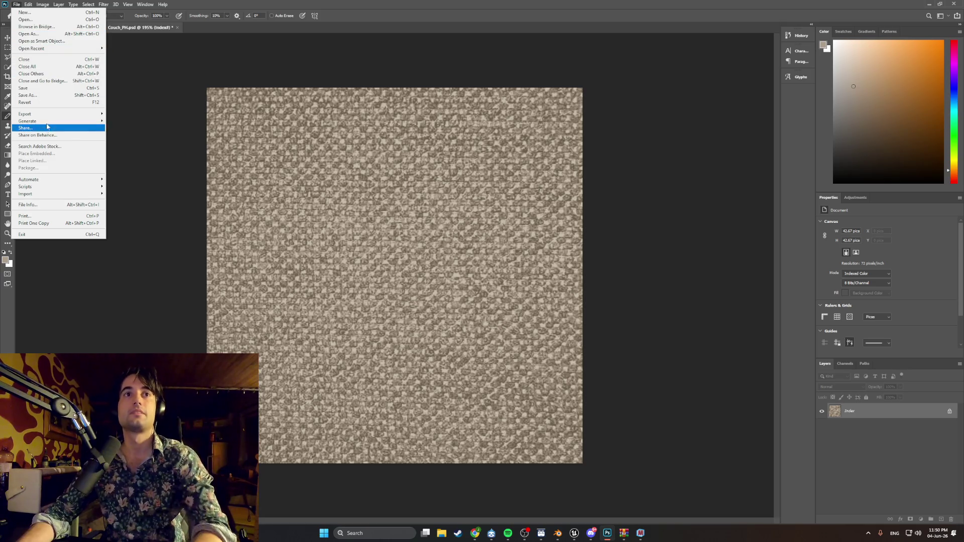
{"action": "left_click", "coordinate": [136, 113]}
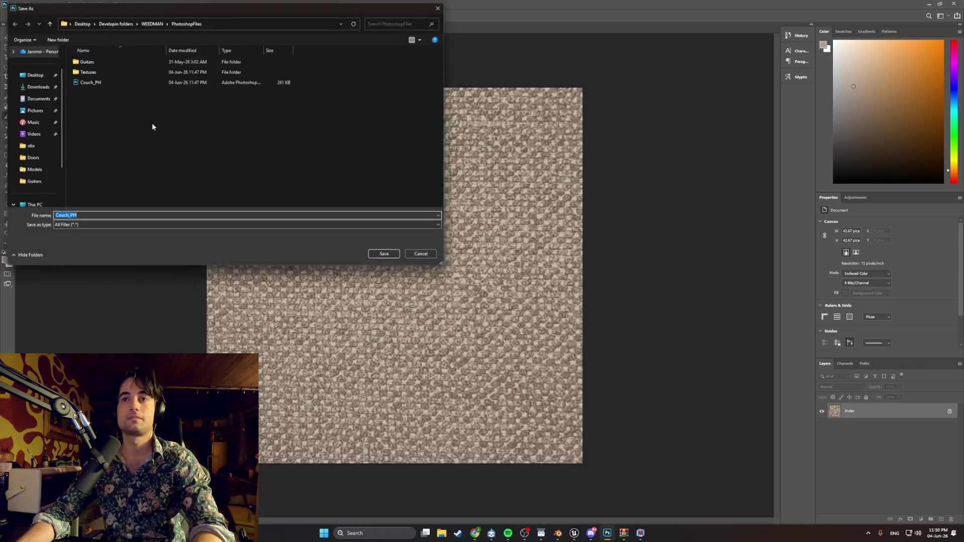
{"action": "double_click", "coordinate": [104, 71]}
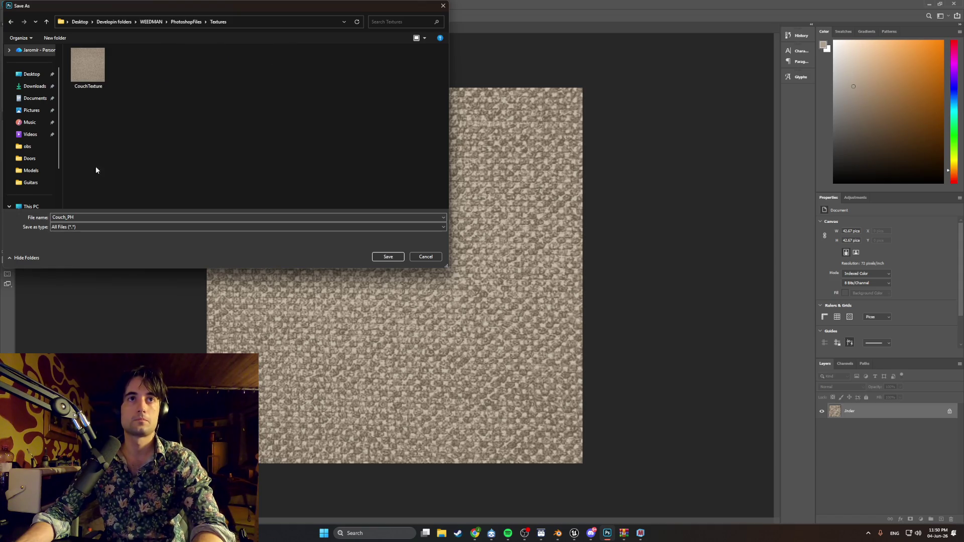
{"action": "double_click", "coordinate": [85, 217]}
{"action": "type", "text": "Cou"}
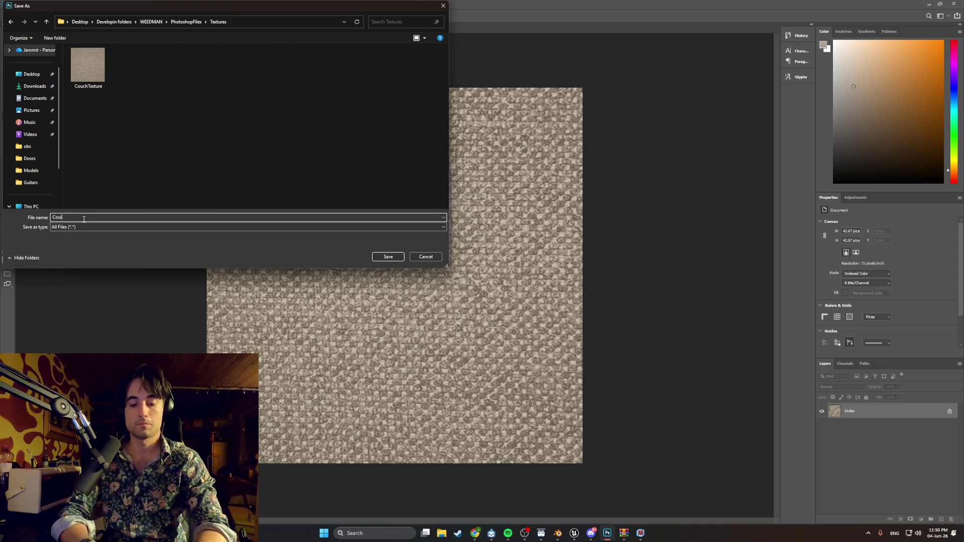
{"action": "type", "text": "c"}
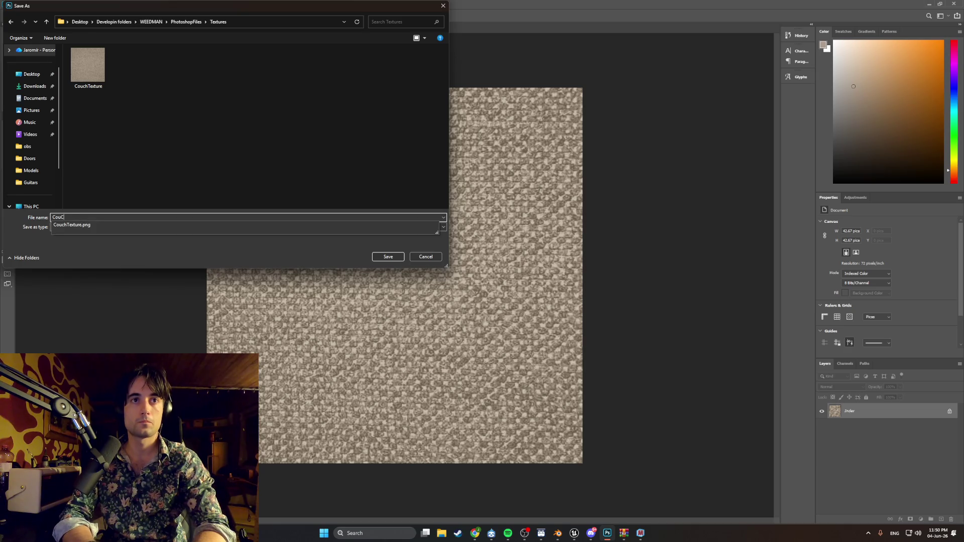
{"action": "type", "text": "hTexture"}
- Overwrite the existing CouchTexture.png and return to Materialize
{"action": "left_click", "coordinate": [387, 256]}
{"action": "left_click", "coordinate": [501, 268]}
{"action": "left_click", "coordinate": [641, 532]}
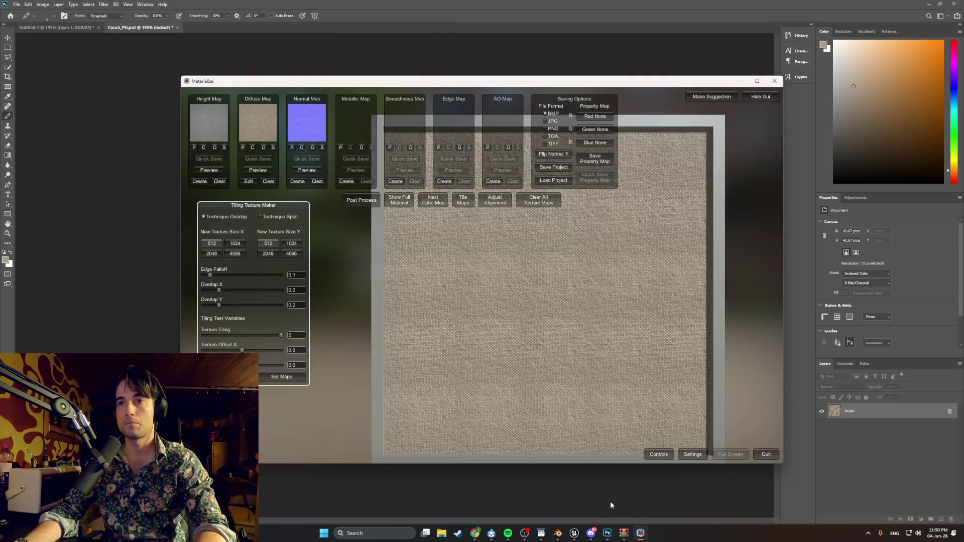
- Clear the old maps, reload the exported CouchTexture as diffuse and regenerate height and normal maps
{"action": "left_click", "coordinate": [269, 182]}
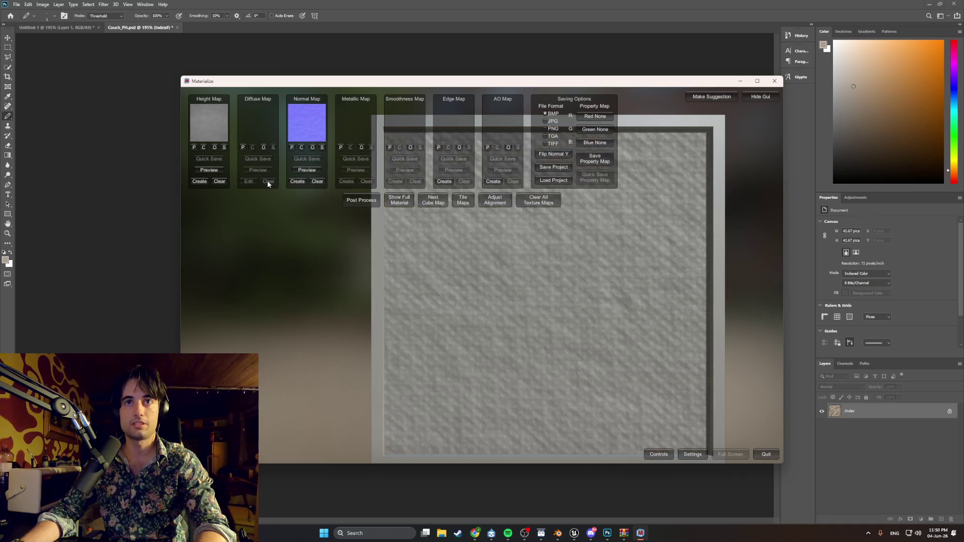
{"action": "left_click", "coordinate": [219, 182]}
{"action": "left_click", "coordinate": [317, 181]}
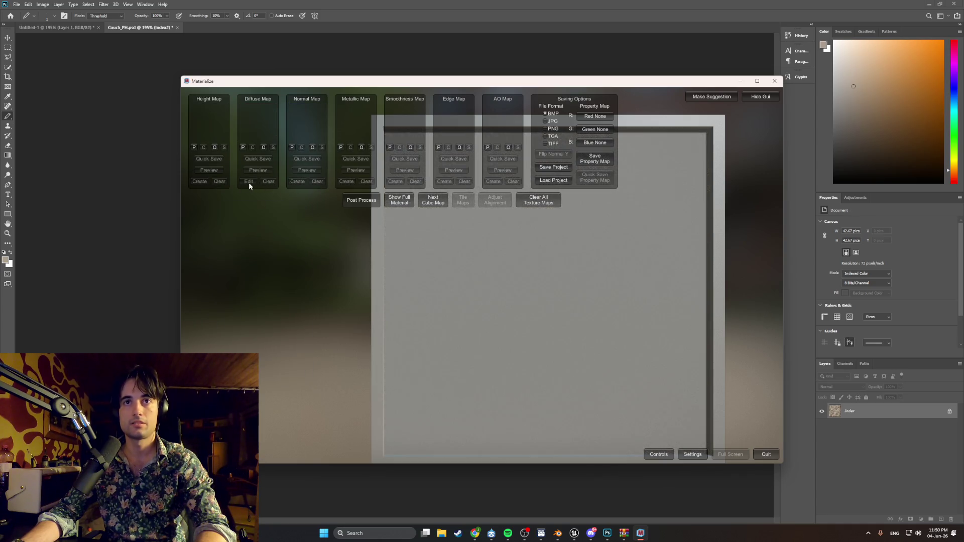
{"action": "left_click", "coordinate": [263, 148]}
{"action": "double_click", "coordinate": [422, 185]}
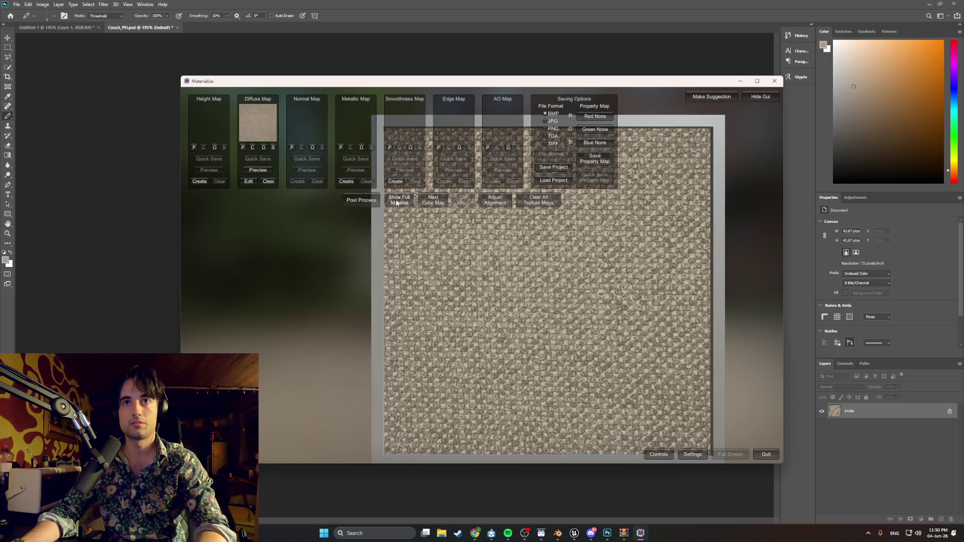
{"action": "left_click", "coordinate": [200, 182]}
{"action": "left_click", "coordinate": [276, 414]}
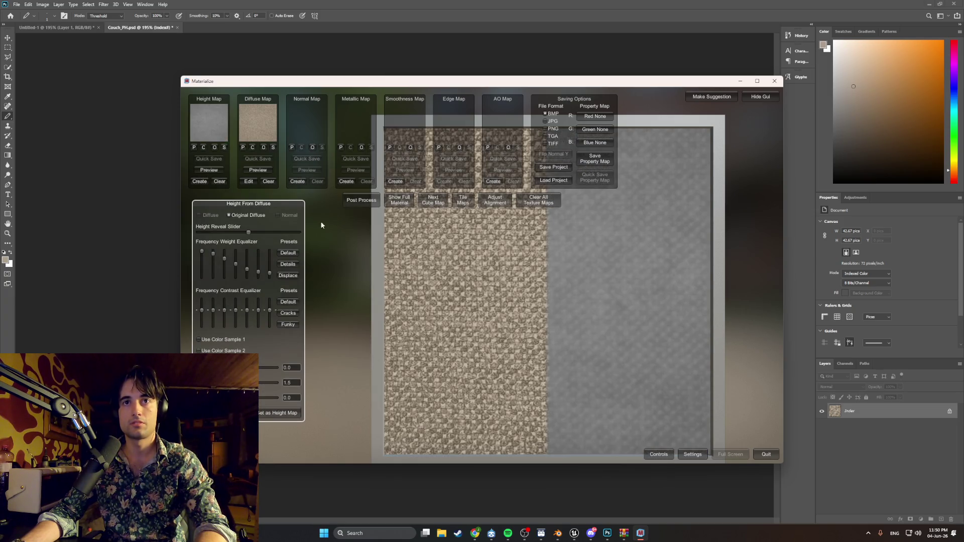
{"action": "left_click", "coordinate": [298, 182]}
{"action": "left_click", "coordinate": [281, 428]}
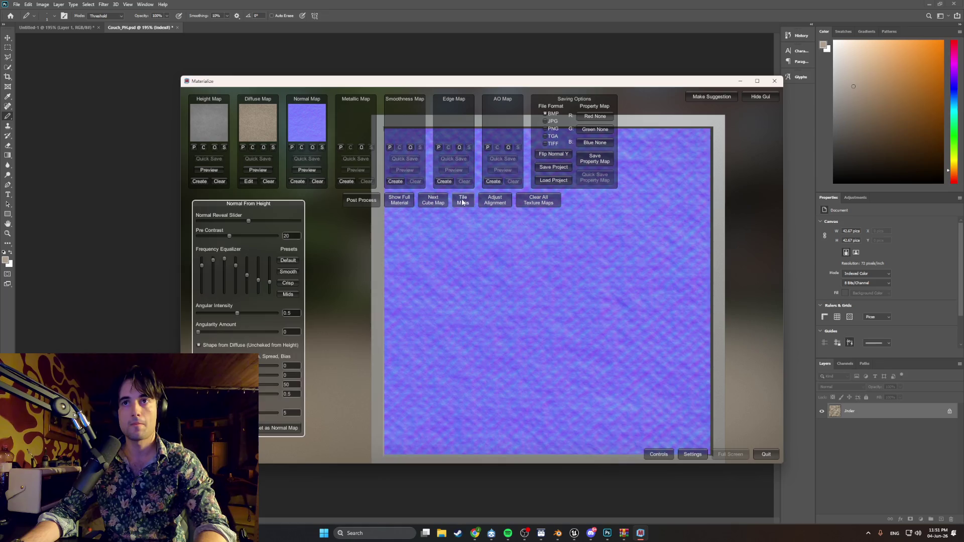
- Test the tiling preview from about one repeat up to roughly 3.7, then minimize Materialize
{"action": "left_click", "coordinate": [462, 200]}
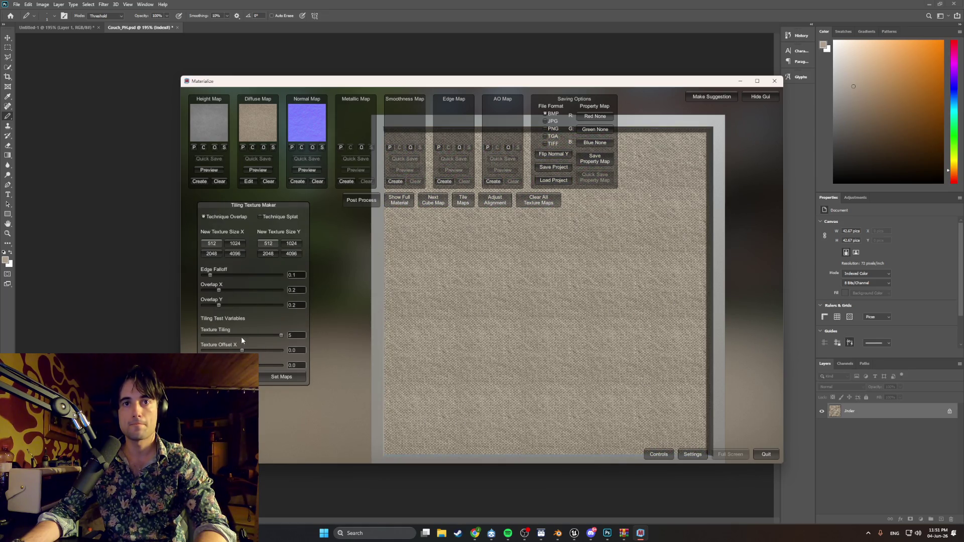
{"action": "mouse_move", "coordinate": [279, 335]}
{"action": "left_mouse_down"}
{"action": "mouse_move", "coordinate": [220, 331]}
{"action": "mouse_move", "coordinate": [280, 335]}
{"action": "left_mouse_up"}
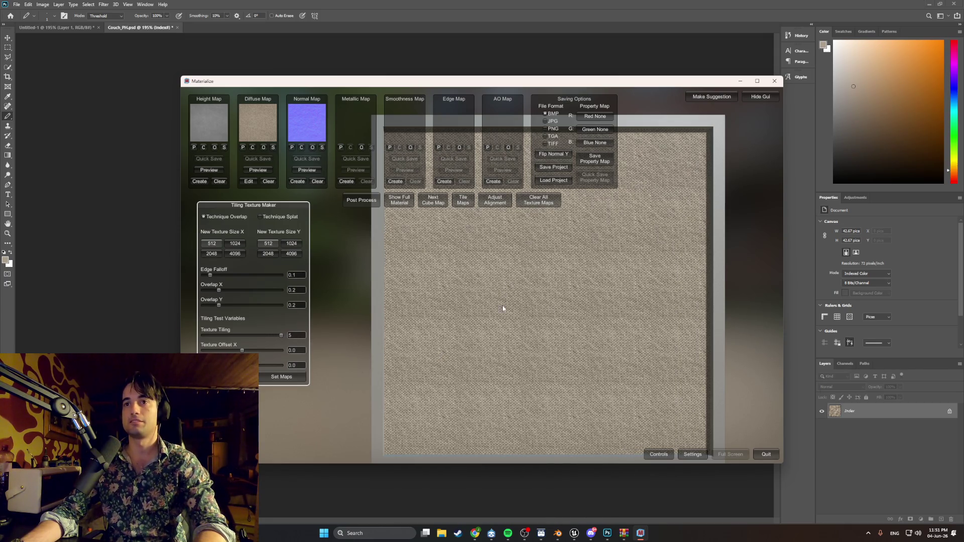
{"action": "left_click_drag", "start_coordinate": [280, 336], "coordinate": [218, 335]}
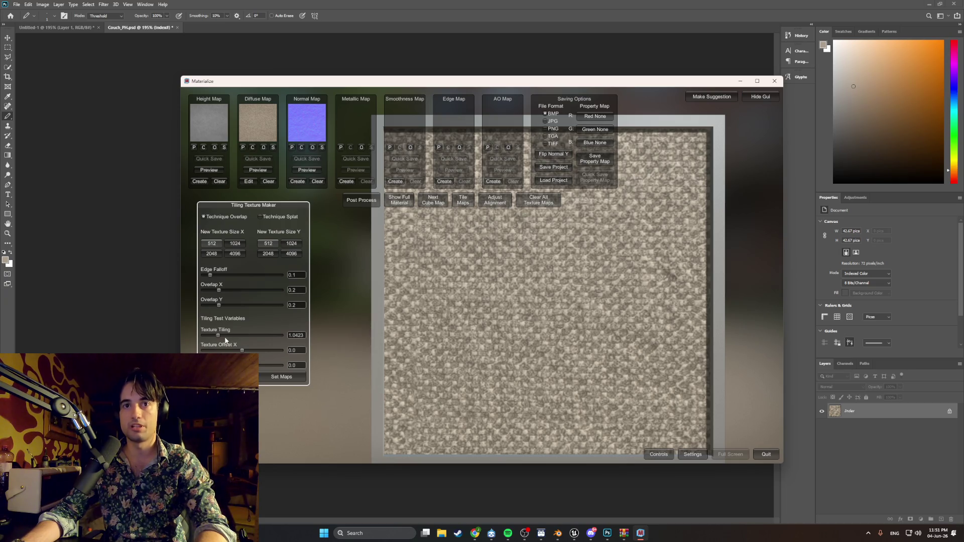
{"action": "left_click_drag", "start_coordinate": [220, 335], "coordinate": [260, 336]}
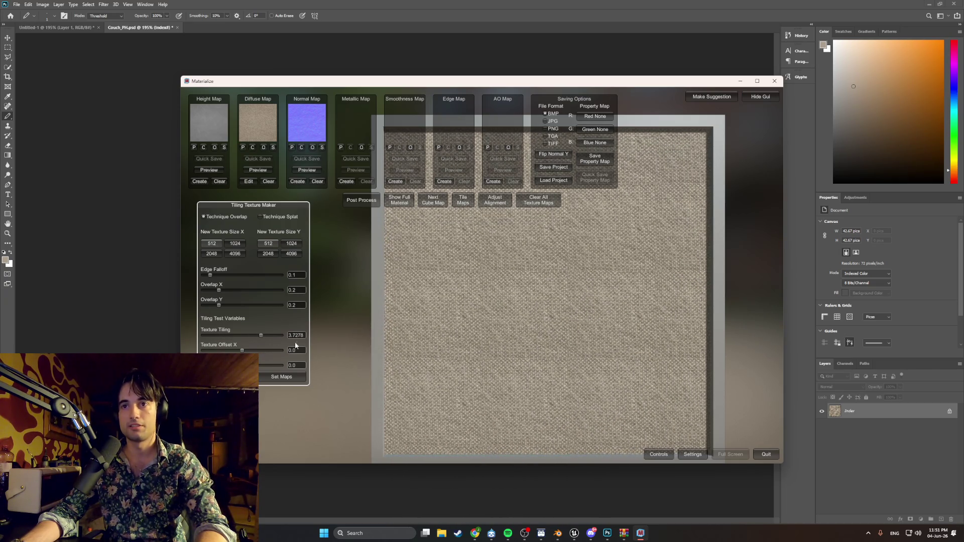
{"action": "left_click", "coordinate": [608, 533]}
{"action": "scroll", "coordinate": [414, 277], "scroll_direction": "down", "scroll_amount": 1, "text": "alt"}
{"action": "scroll", "coordinate": [414, 278], "scroll_direction": "down", "scroll_amount": 2, "text": "alt"}
{"action": "scroll", "coordinate": [421, 278], "scroll_direction": "down", "scroll_amount": 2, "text": "alt"}
{"action": "scroll", "coordinate": [451, 283], "scroll_direction": "down", "scroll_amount": 1, "text": "alt"}
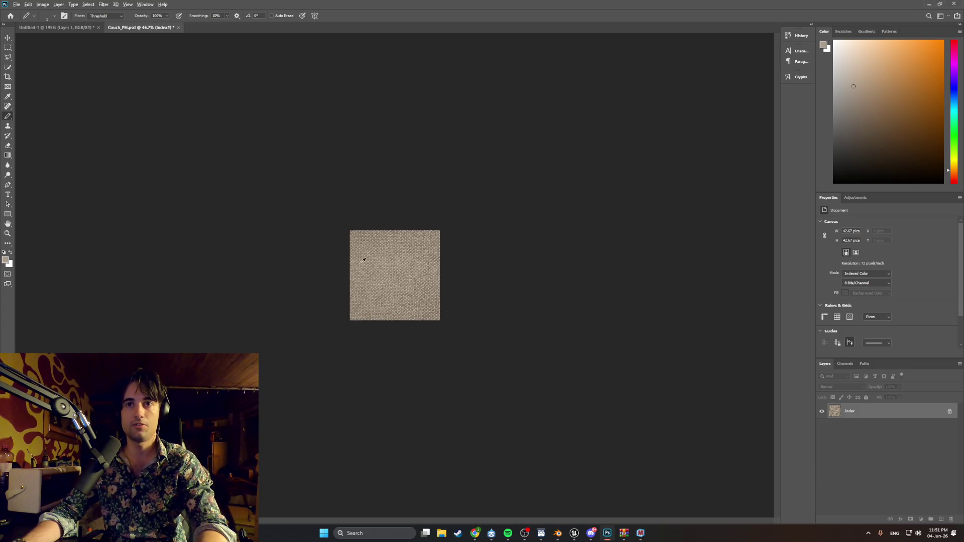
{"action": "scroll", "coordinate": [376, 267], "scroll_direction": "up", "scroll_amount": 2, "text": "alt"}
{"action": "scroll", "coordinate": [408, 275], "scroll_direction": "up", "scroll_amount": 2, "text": "alt"}
{"action": "scroll", "coordinate": [437, 285], "scroll_direction": "up", "scroll_amount": 1, "text": "alt"}
{"action": "scroll", "coordinate": [462, 294], "scroll_direction": "down", "scroll_amount": 2, "text": "alt"}
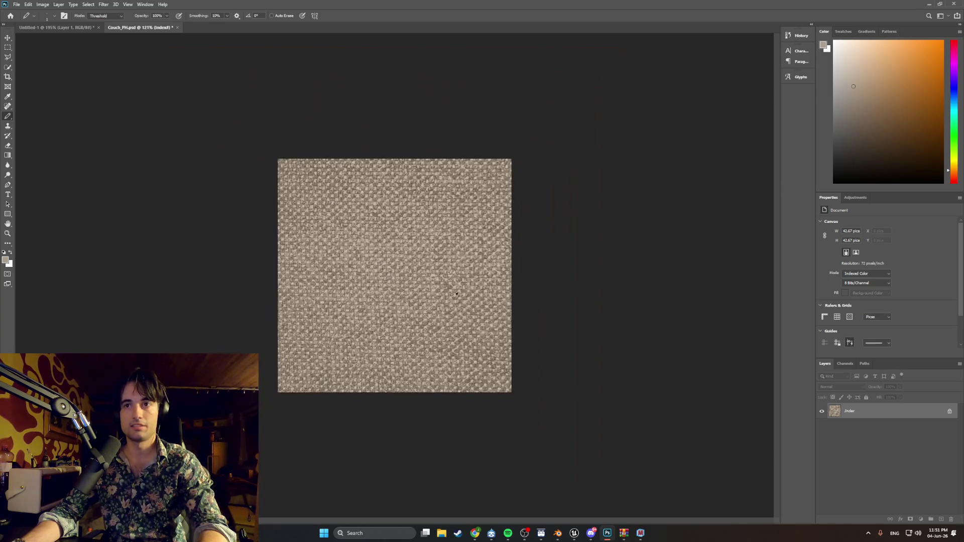
{"action": "scroll", "coordinate": [463, 293], "scroll_direction": "down", "scroll_amount": 2, "text": "alt"}
{"action": "scroll", "coordinate": [461, 294], "scroll_direction": "up", "scroll_amount": 2, "text": "alt"}
{"action": "scroll", "coordinate": [453, 294], "scroll_direction": "up", "scroll_amount": 2, "text": "alt"}
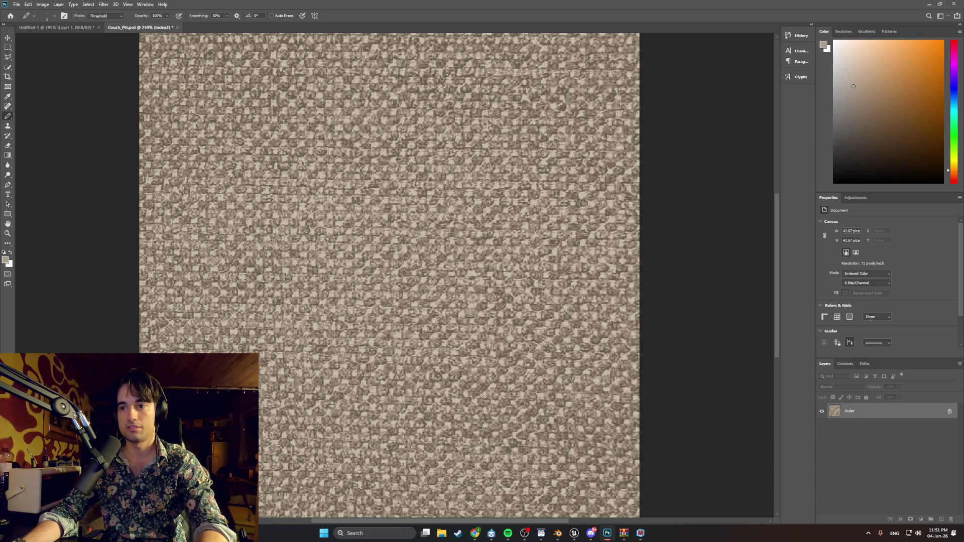
- Reopen Materialize, lower the tiling preview to about one repeat, and switch back to Photoshop
{"action": "left_click", "coordinate": [641, 533]}
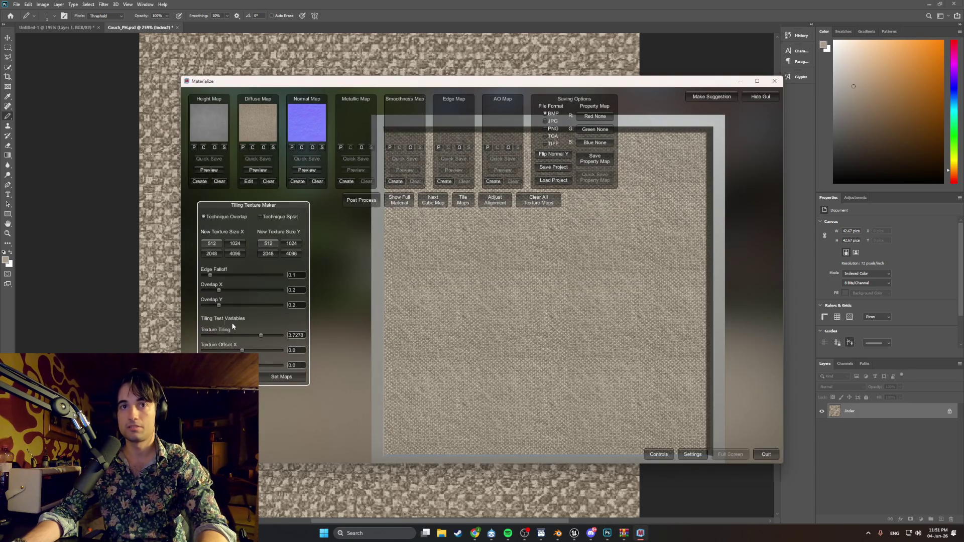
{"action": "left_click_drag", "start_coordinate": [268, 335], "coordinate": [221, 332]}
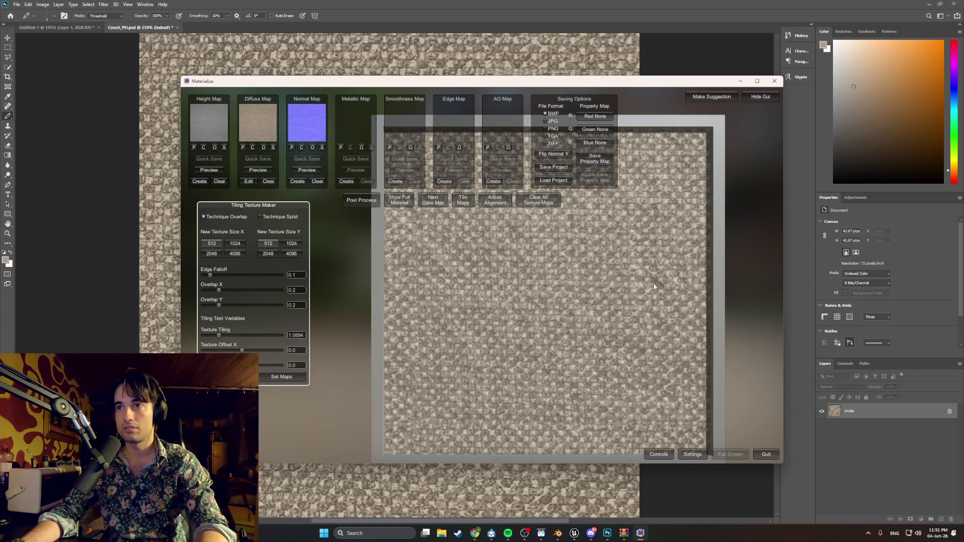
{"action": "mouse_move", "coordinate": [565, 82]}
{"action": "left_mouse_down"}
{"action": "mouse_move", "coordinate": [750, 276]}
{"action": "mouse_move", "coordinate": [746, 118]}
{"action": "left_mouse_up"}
{"action": "key", "text": "alt+Tab"}
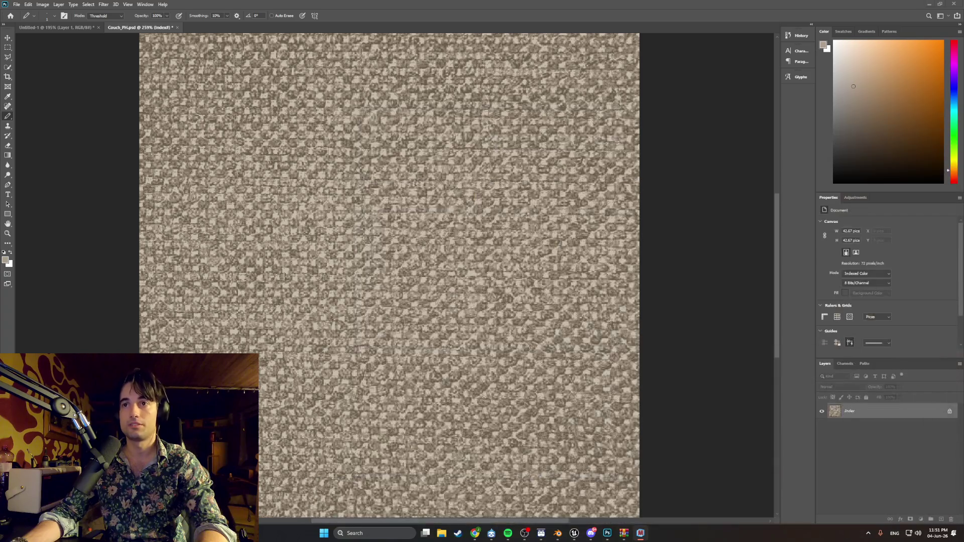
{"action": "scroll", "coordinate": [489, 363], "scroll_direction": "down", "scroll_amount": 2}
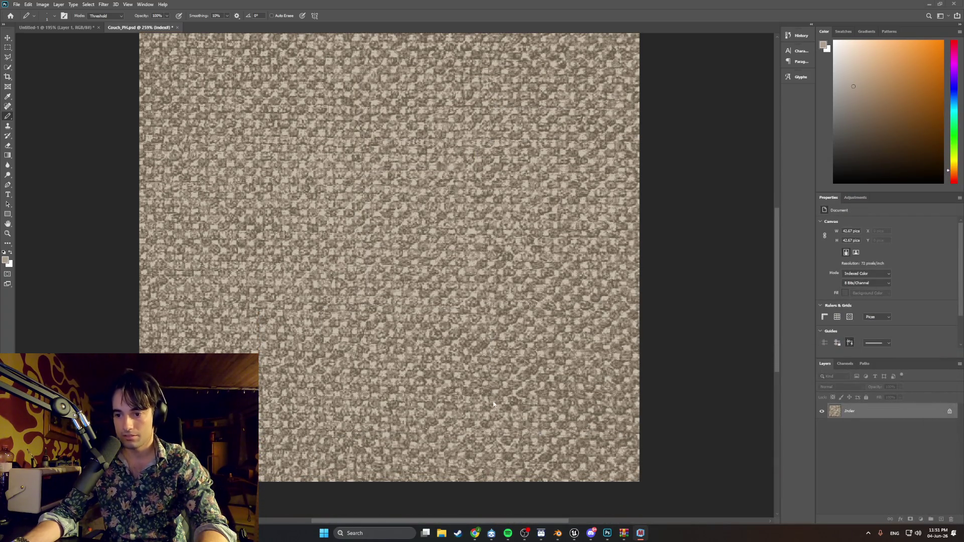
{"action": "scroll", "coordinate": [580, 328], "scroll_direction": "up", "scroll_amount": 1}
{"action": "scroll", "coordinate": [572, 325], "scroll_direction": "up", "scroll_amount": 1}
{"action": "scroll", "coordinate": [568, 269], "scroll_direction": "up", "scroll_amount": 1}
{"action": "scroll", "coordinate": [603, 260], "scroll_direction": "up", "scroll_amount": 1}
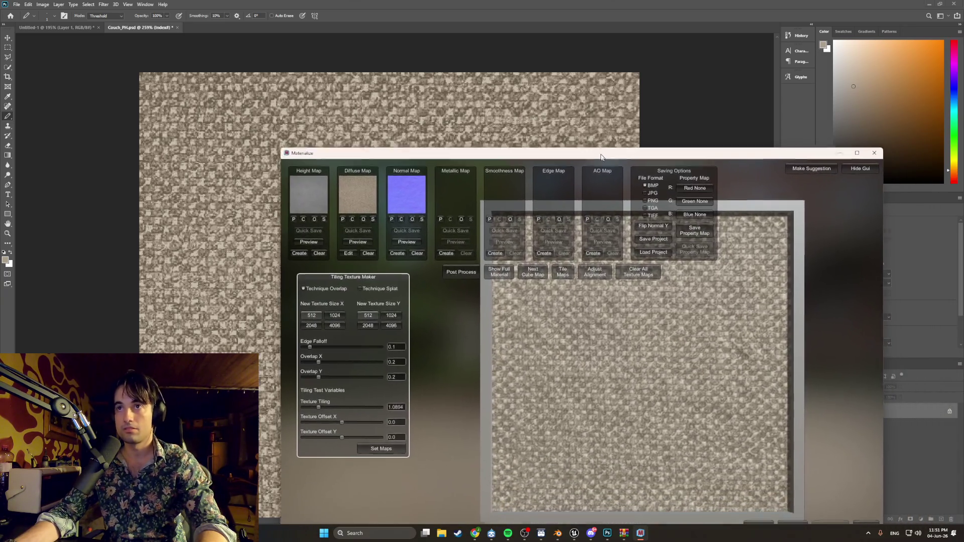
- Reposition the Materialize window beside Photoshop and bring it back into view
{"action": "mouse_move", "coordinate": [602, 156]}
{"action": "left_mouse_down"}
{"action": "mouse_move", "coordinate": [475, 296]}
{"action": "mouse_move", "coordinate": [453, 167]}
{"action": "left_mouse_up"}
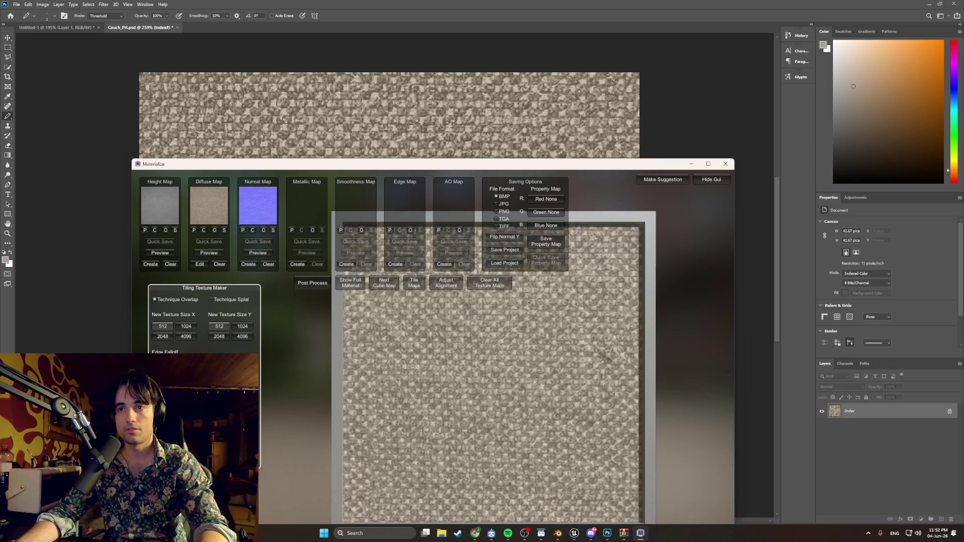
{"action": "mouse_move", "coordinate": [519, 164]}
{"action": "left_mouse_down"}
{"action": "mouse_move", "coordinate": [561, 431]}
{"action": "mouse_move", "coordinate": [732, 434]}
{"action": "left_mouse_up"}
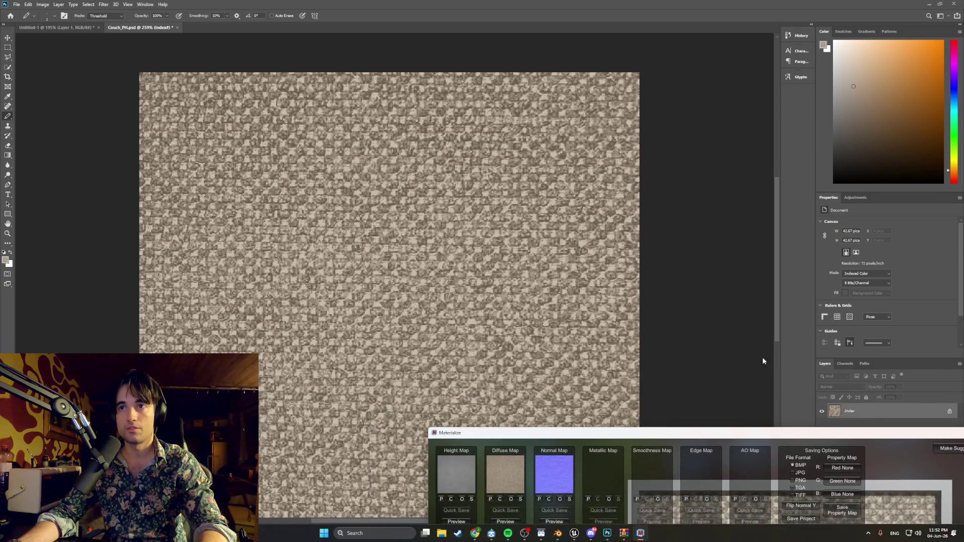
{"action": "mouse_move", "coordinate": [612, 434]}
{"action": "left_mouse_down"}
{"action": "mouse_move", "coordinate": [354, 224]}
{"action": "mouse_move", "coordinate": [359, 151]}
{"action": "left_mouse_up"}
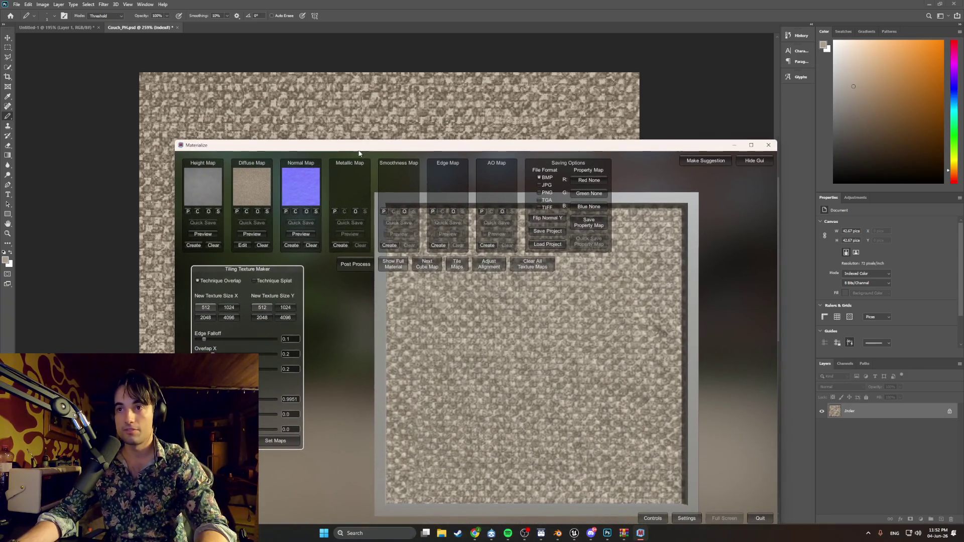
- Raise the tiling maker's Edge Falloff to about 0.71 while adjusting the preview tiling repeat
{"action": "mouse_move", "coordinate": [203, 345]}
{"action": "left_mouse_down"}
{"action": "mouse_move", "coordinate": [235, 341]}
{"action": "mouse_move", "coordinate": [223, 342]}
{"action": "left_mouse_up"}
{"action": "mouse_move", "coordinate": [248, 400]}
{"action": "left_mouse_down"}
{"action": "mouse_move", "coordinate": [297, 400]}
{"action": "mouse_move", "coordinate": [281, 398]}
{"action": "left_mouse_up"}
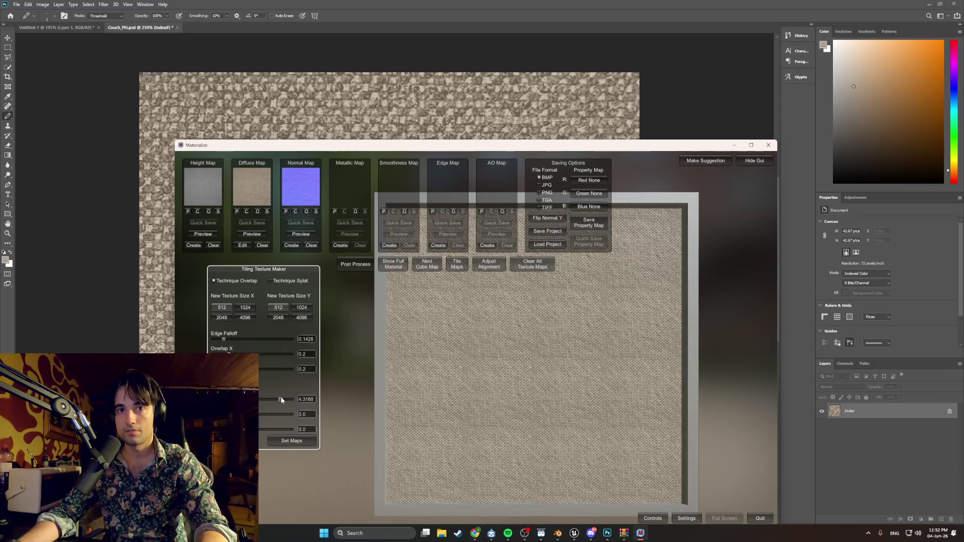
{"action": "mouse_move", "coordinate": [225, 340]}
{"action": "left_mouse_down"}
{"action": "mouse_move", "coordinate": [240, 340]}
{"action": "mouse_move", "coordinate": [219, 341]}
{"action": "left_mouse_up"}
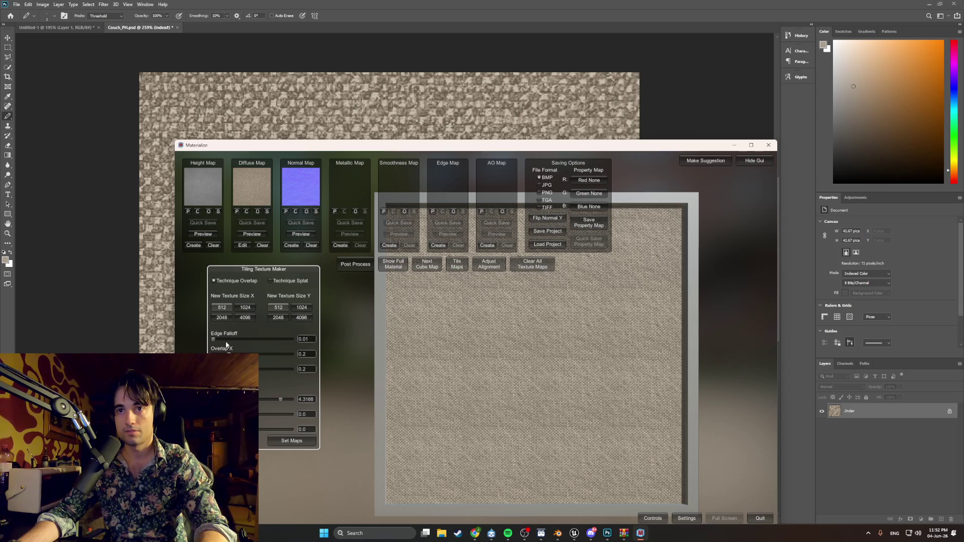
{"action": "left_click_drag", "start_coordinate": [215, 340], "coordinate": [271, 342]}
{"action": "left_click_drag", "start_coordinate": [262, 341], "coordinate": [261, 340]}
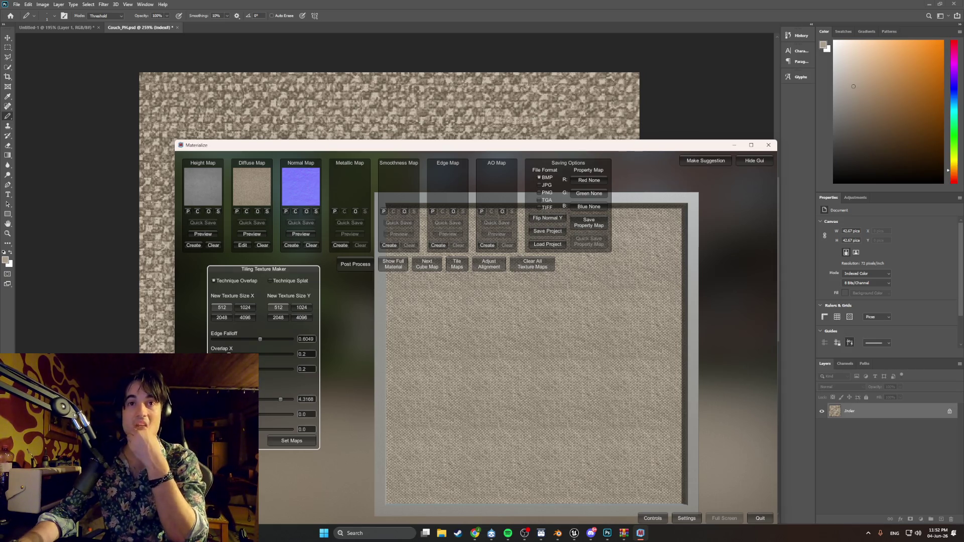
{"action": "left_click_drag", "start_coordinate": [258, 339], "coordinate": [236, 338]}
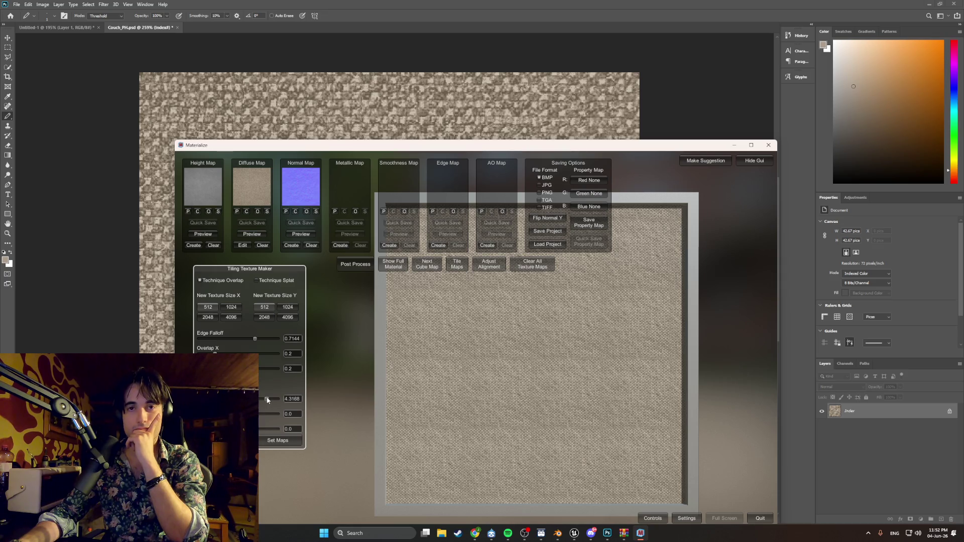
- Lower the preview tiling repeat, glance at Photoshop, and bring Materialize back
{"action": "left_click_drag", "start_coordinate": [267, 400], "coordinate": [198, 399]}
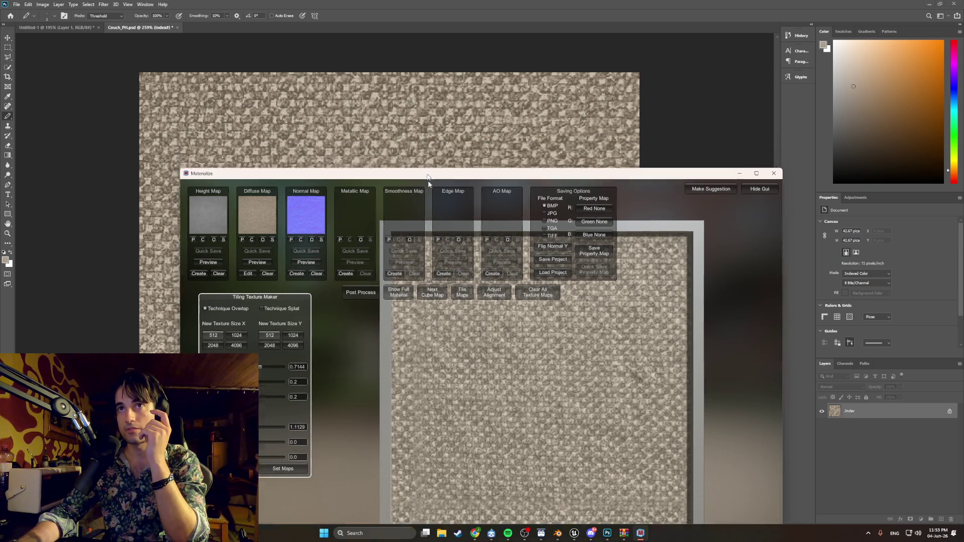
{"action": "left_click", "coordinate": [557, 533]}
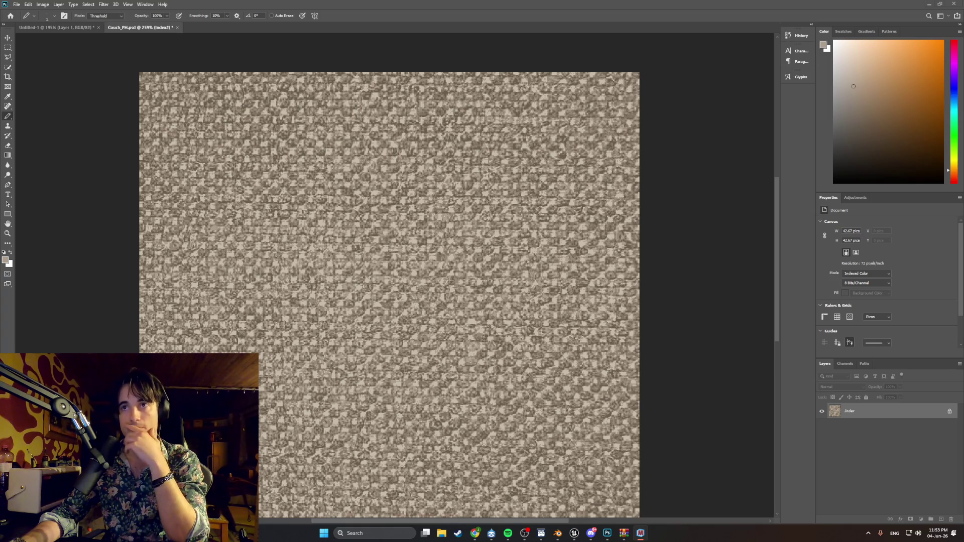
{"action": "left_click", "coordinate": [640, 532]}
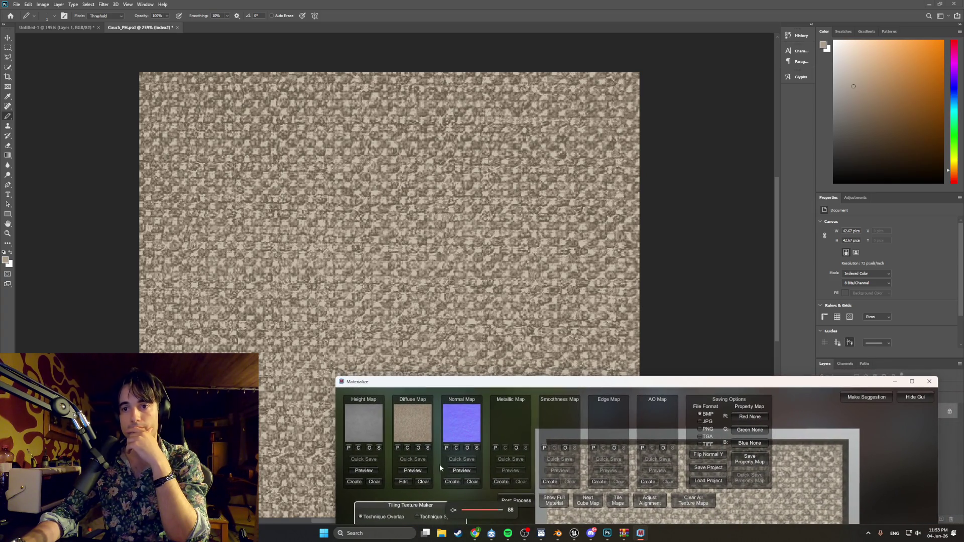
- Maximize Materialize after a quick Photoshop check and drop Texture Tiling to about one repeat
{"action": "left_click_drag", "start_coordinate": [523, 385], "coordinate": [387, 299]}
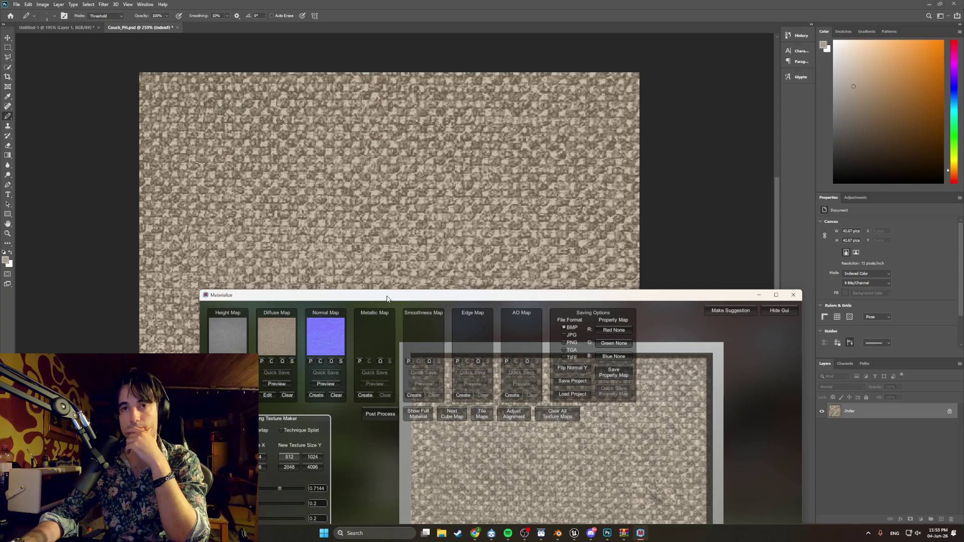
{"action": "left_click", "coordinate": [758, 295]}
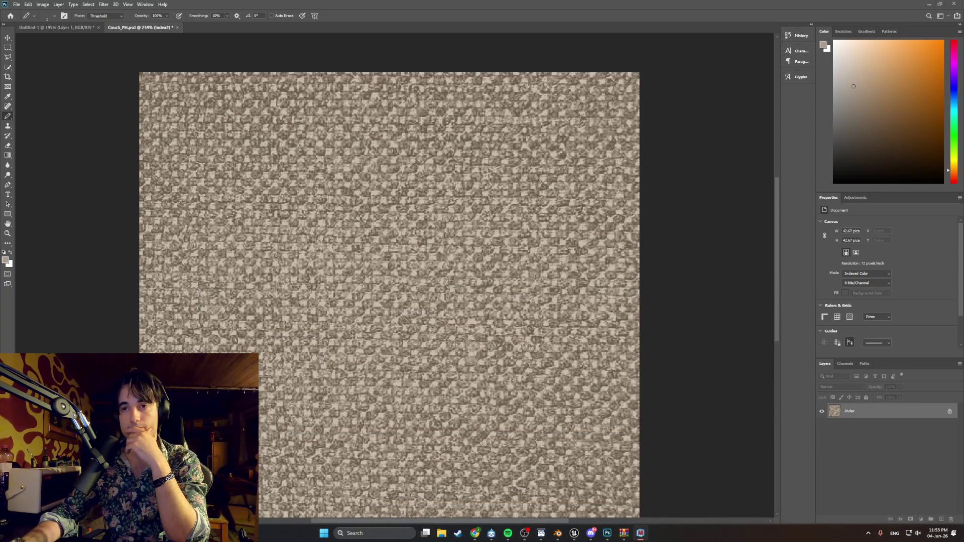
{"action": "scroll", "coordinate": [563, 362], "scroll_direction": "down", "scroll_amount": 1}
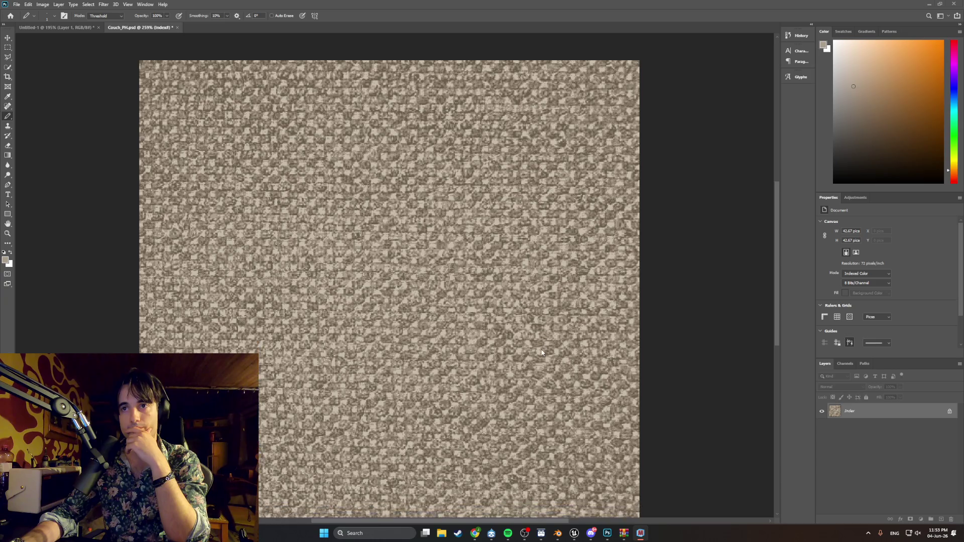
{"action": "scroll", "coordinate": [557, 360], "scroll_direction": "down", "scroll_amount": 1}
{"action": "scroll", "coordinate": [550, 355], "scroll_direction": "down", "scroll_amount": 1}
{"action": "scroll", "coordinate": [542, 352], "scroll_direction": "down", "scroll_amount": 1}
{"action": "scroll", "coordinate": [541, 352], "scroll_direction": "up", "scroll_amount": 2}
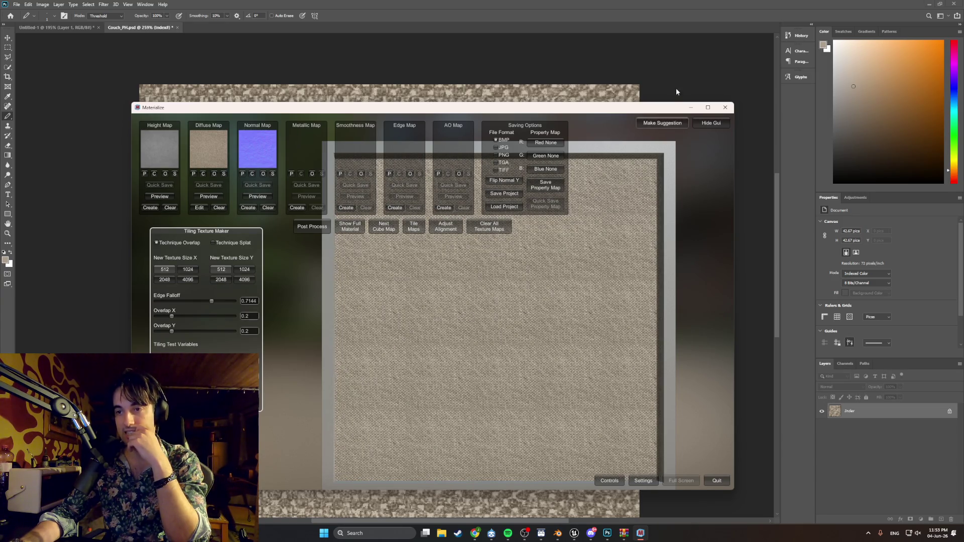
{"action": "left_click", "coordinate": [708, 107]}
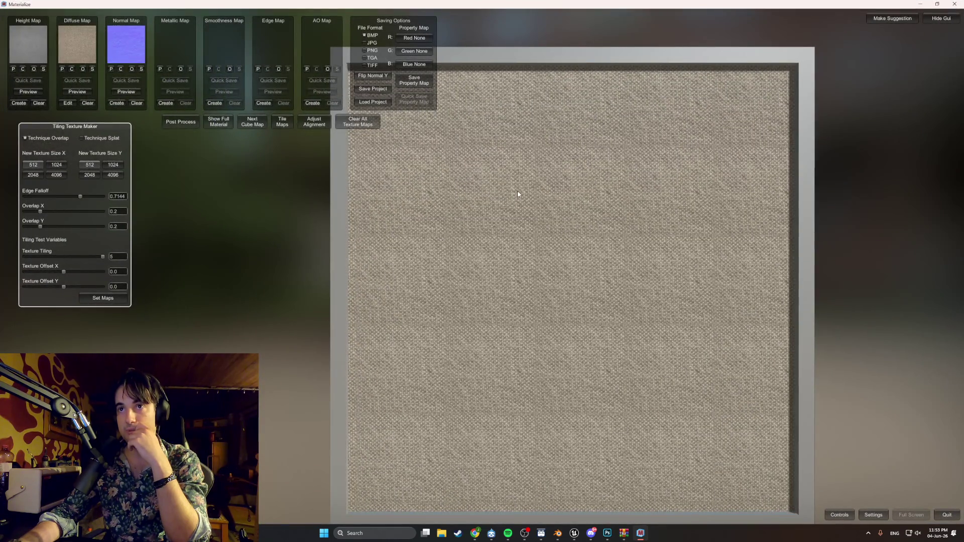
{"action": "left_click_drag", "start_coordinate": [102, 256], "coordinate": [40, 258]}
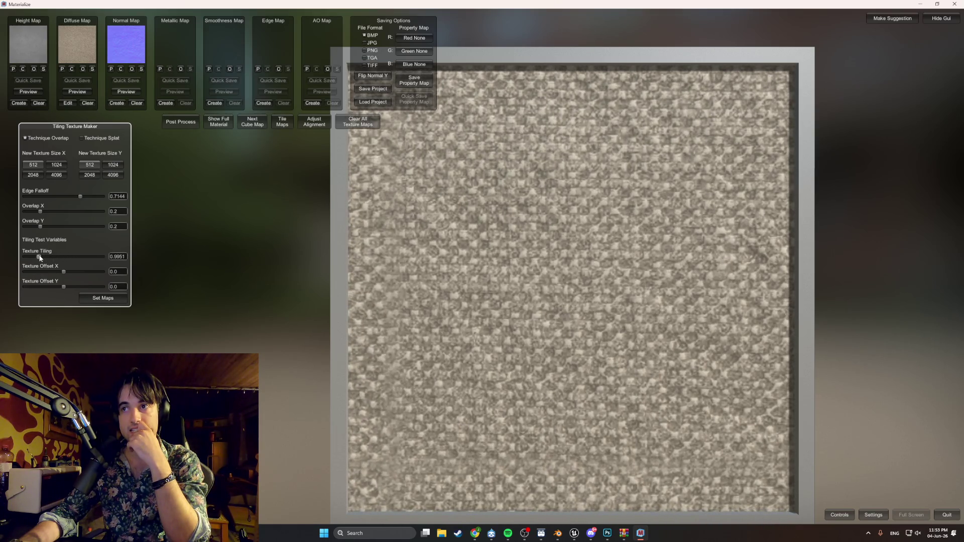